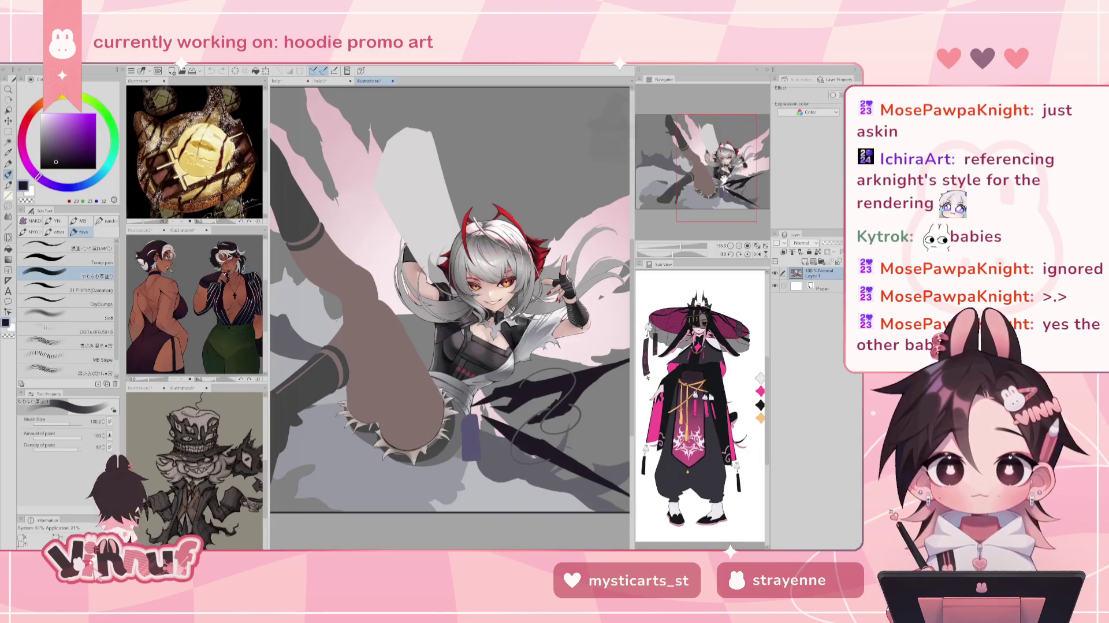
# - Nudge the canvas view, then move the illustration6 tab into the top-left reference sub-view
pyautogui.moveTo(450, 299); pyautogui.dragTo(457, 300)
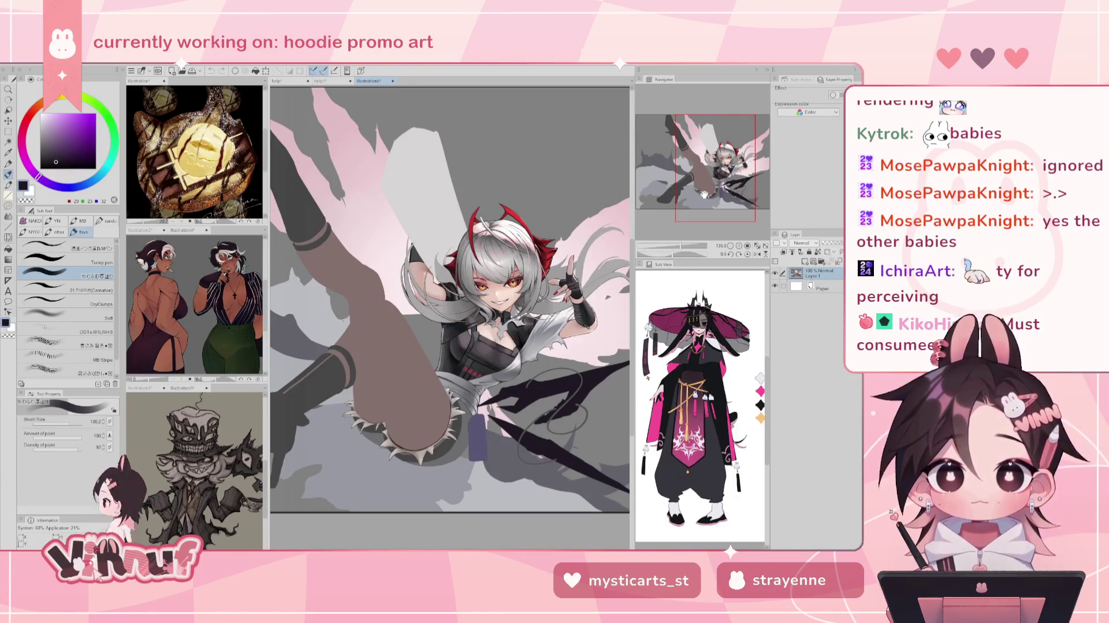
pyautogui.moveTo(704, 193); pyautogui.dragTo(703, 188)
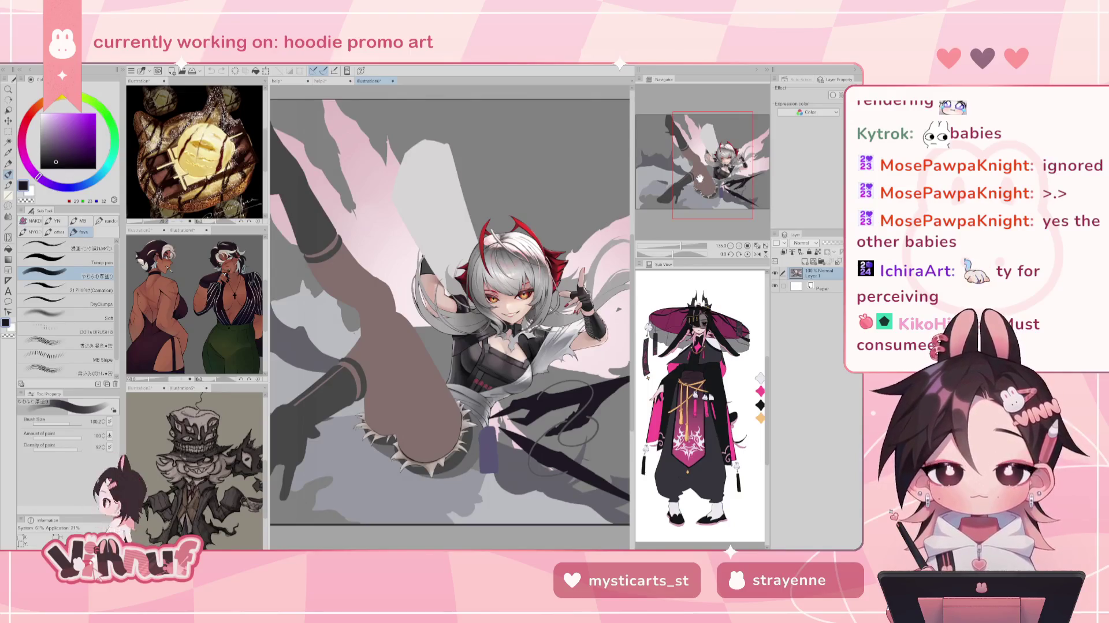
pyautogui.moveTo(698, 180); pyautogui.dragTo(700, 180)
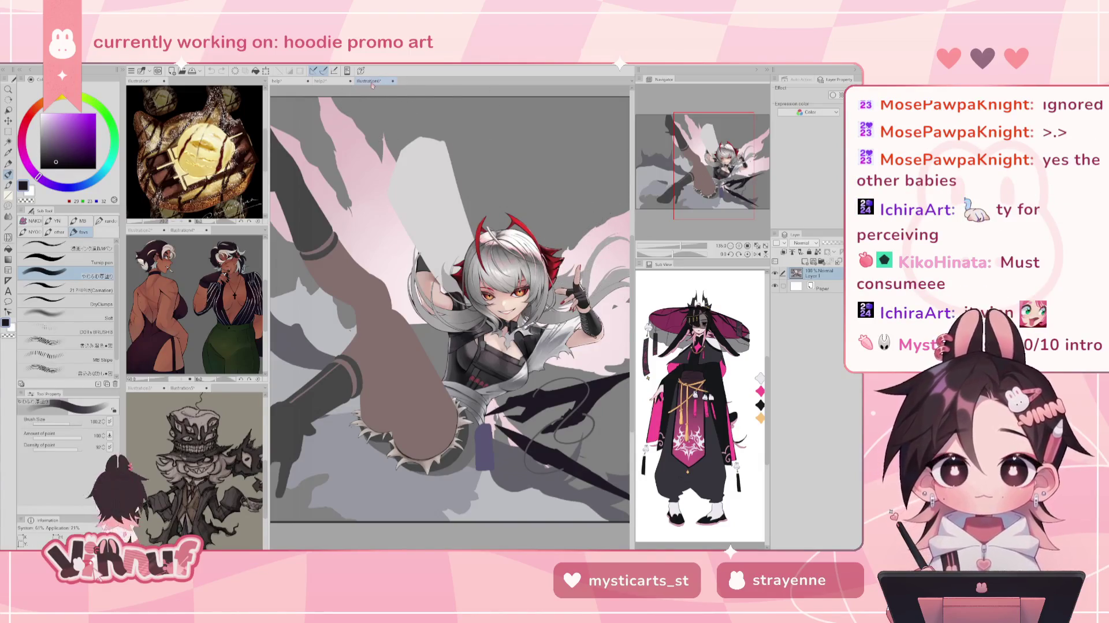
pyautogui.moveTo(371, 80); pyautogui.dragTo(185, 82)
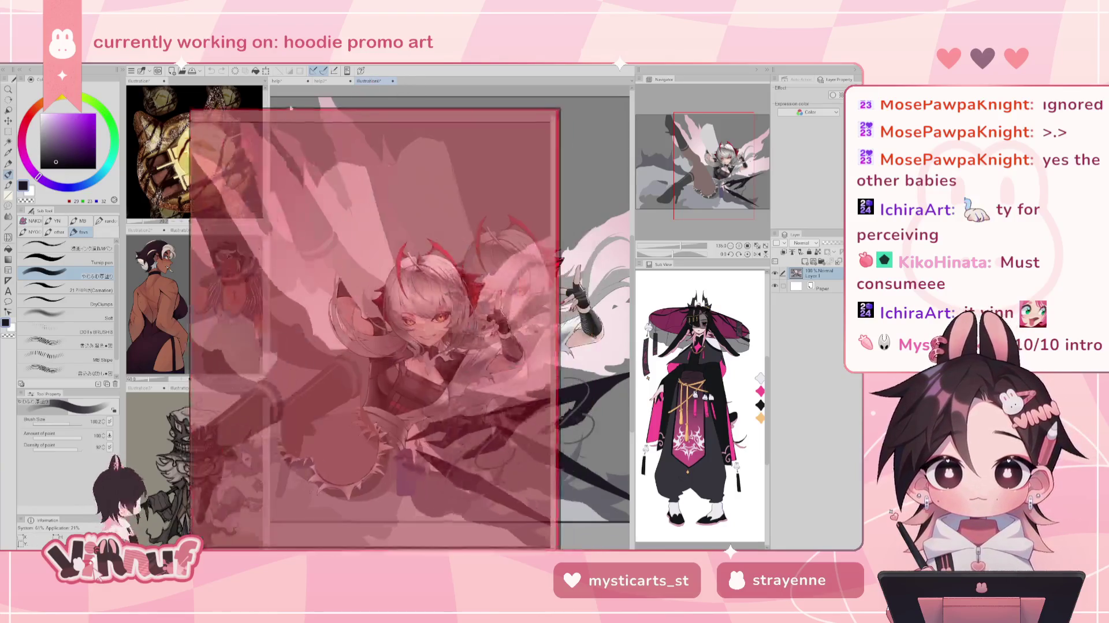
# - Zoom the reference view out to 66.7%, center the character, and switch to the hooded figure promo
pyautogui.scroll(-4, 194, 153)
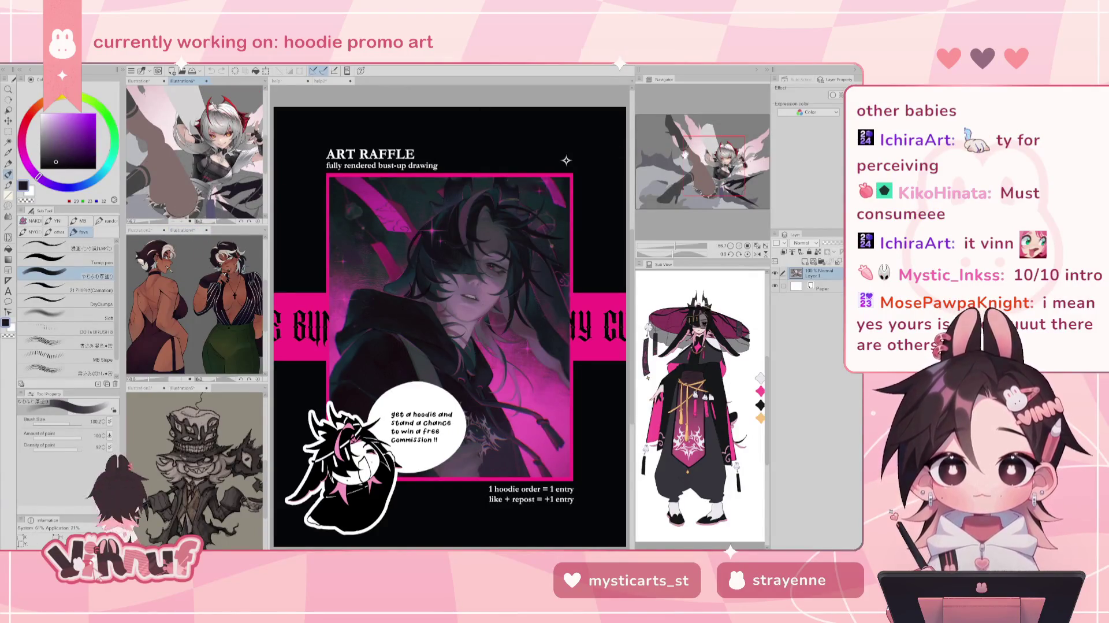
pyautogui.moveTo(220, 150)
pyautogui.mouseDown()
pyautogui.moveTo(203, 150)
pyautogui.moveTo(214, 150)
pyautogui.mouseUp()
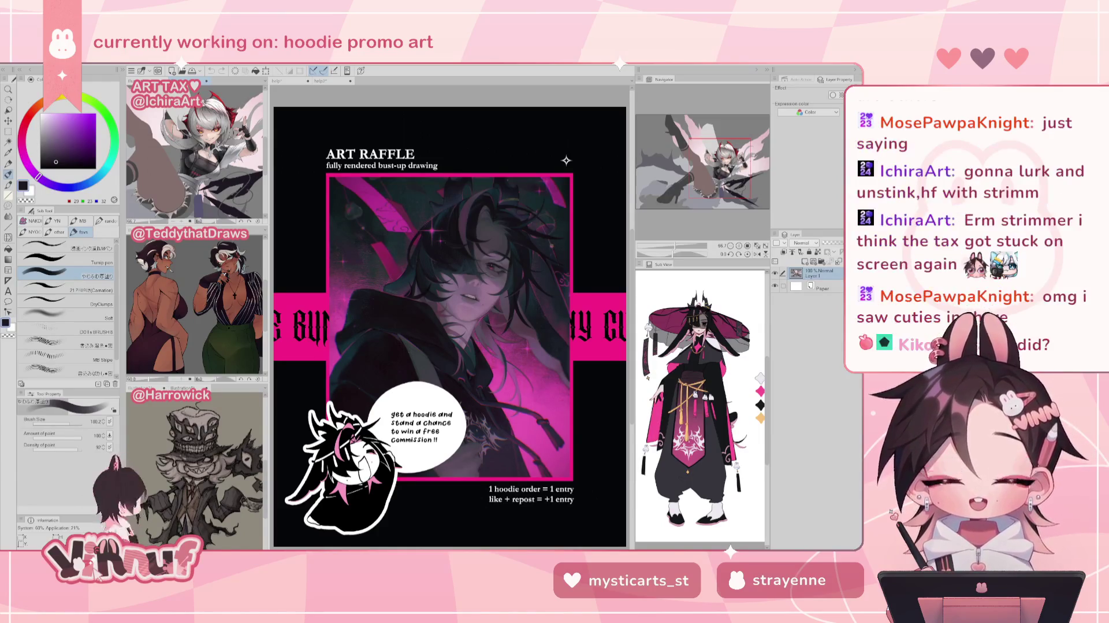
pyautogui.click(340, 82)
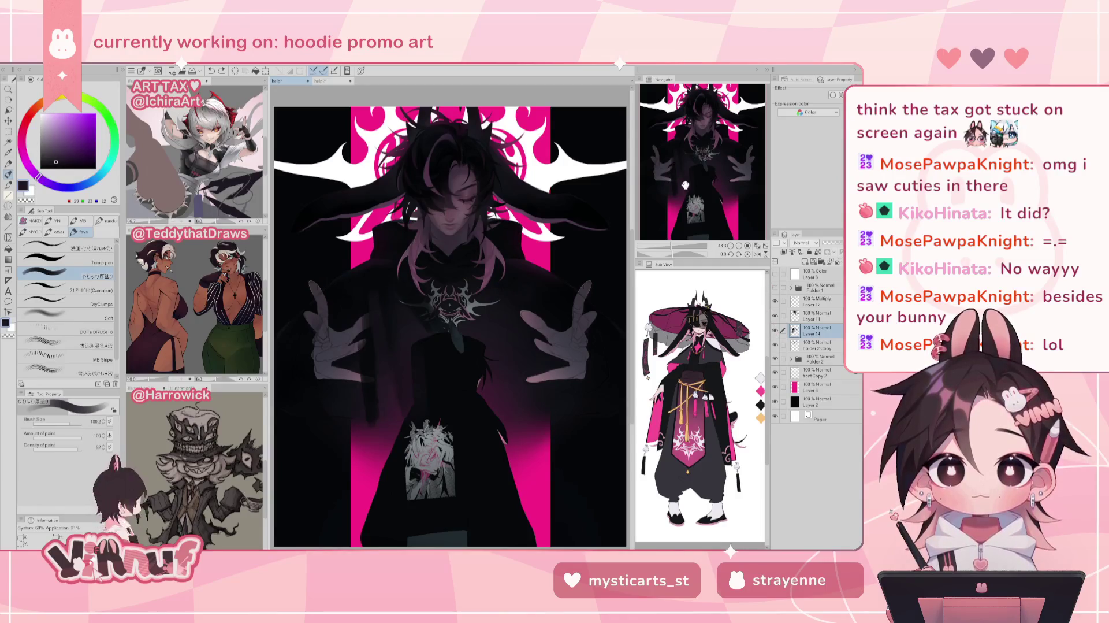
# - Sample dark blue-grey and purple tones from the hooded figure and raise the brush size to 136
pyautogui.moveTo(709, 177); pyautogui.dragTo(706, 195)
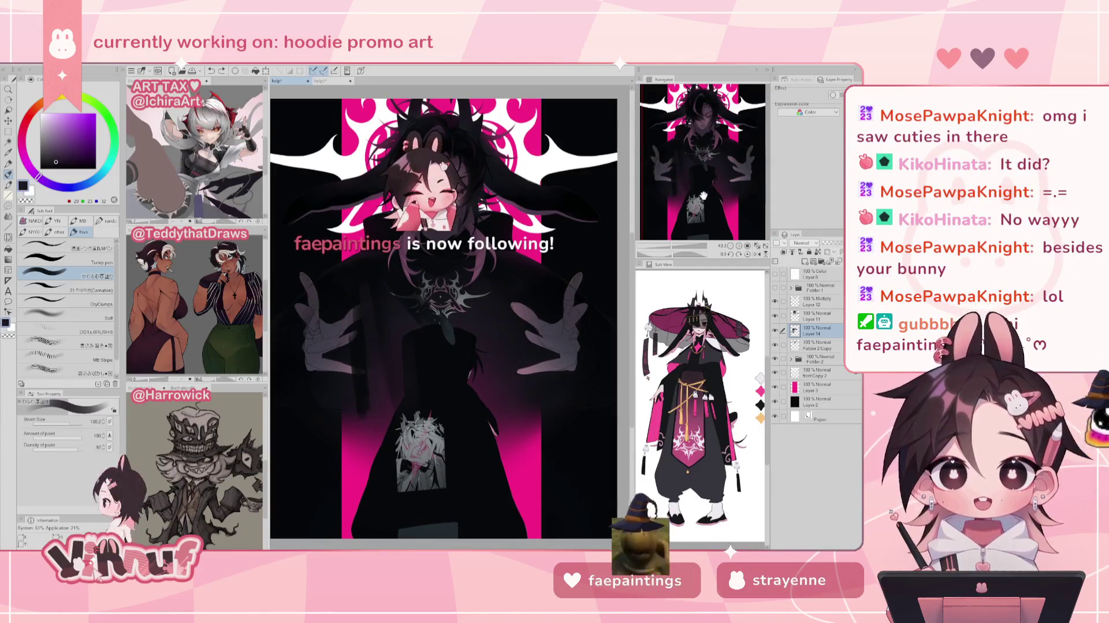
pyautogui.moveTo(701, 197); pyautogui.dragTo(707, 184)
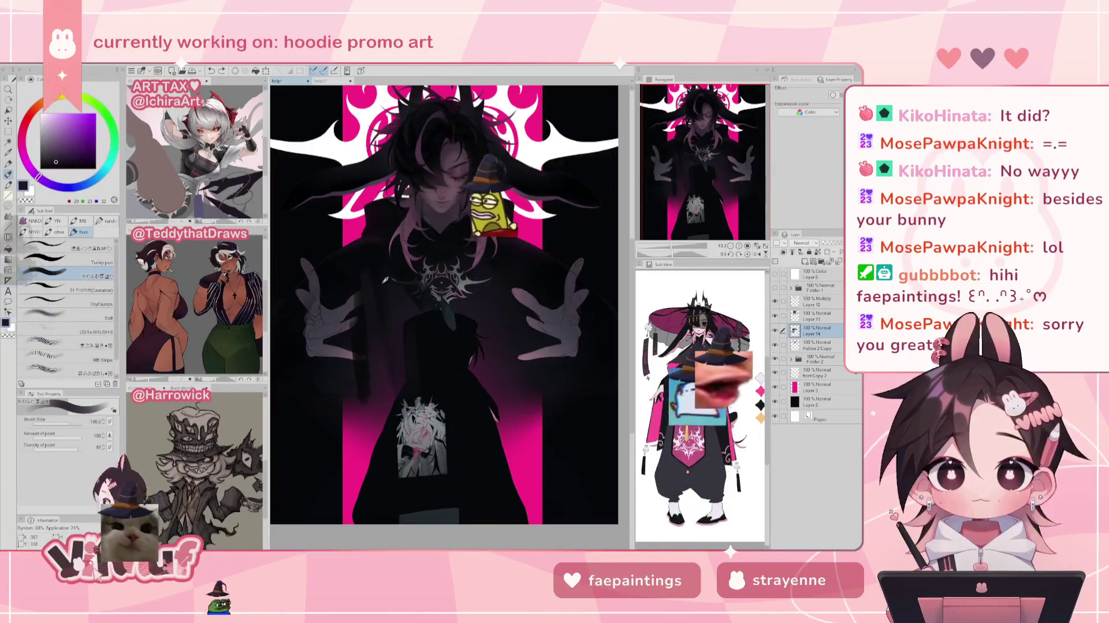
pyautogui.keyDown('alt'); pyautogui.click(394, 350); pyautogui.keyUp('alt')
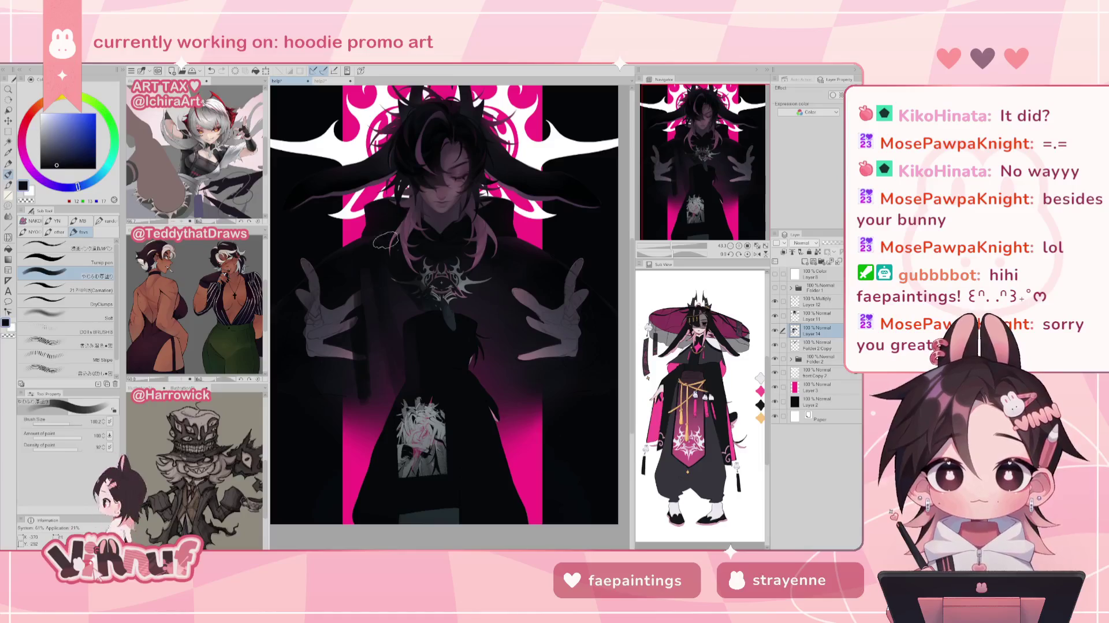
pyautogui.keyDown('alt'); pyautogui.click(391, 258); pyautogui.keyUp('alt')
pyautogui.press(']')
pyautogui.press(']')
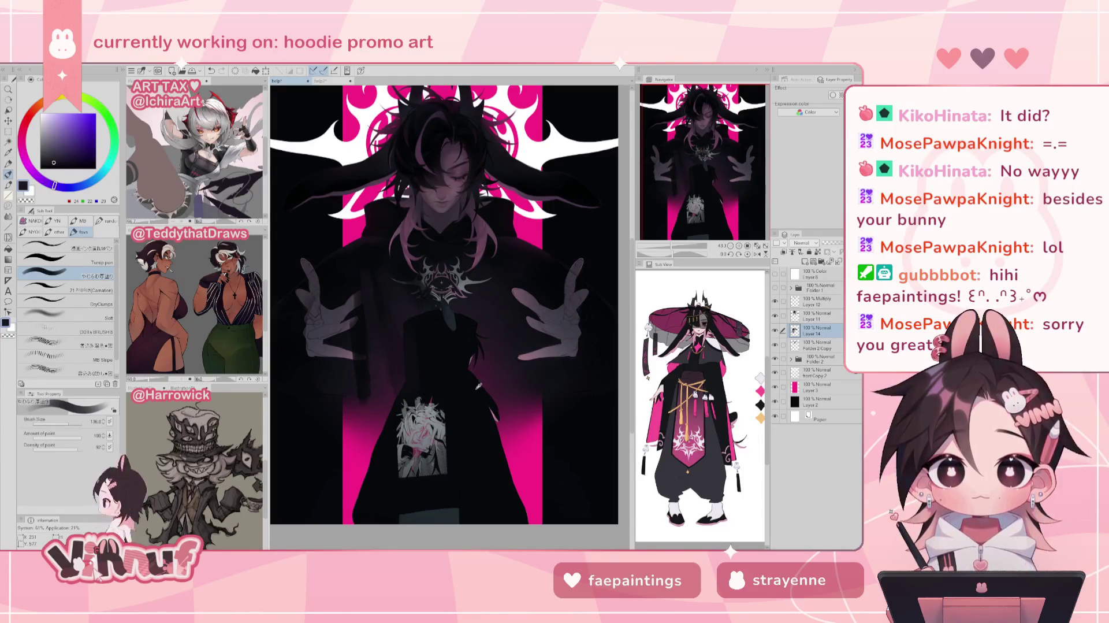
pyautogui.keyDown('alt'); pyautogui.click(376, 253); pyautogui.keyUp('alt')
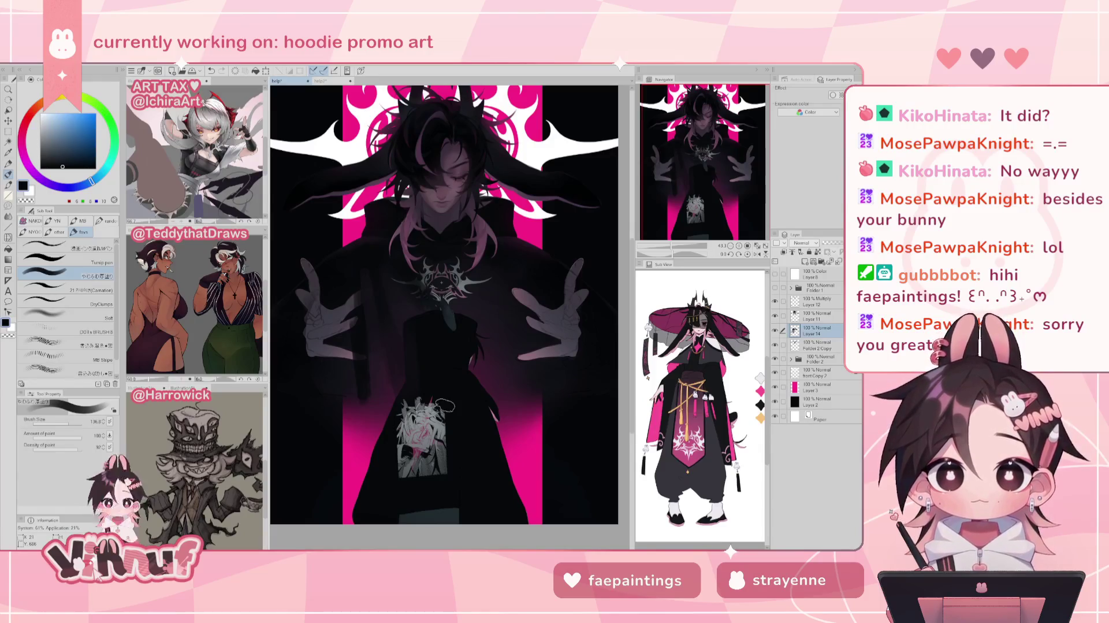
pyautogui.keyDown('alt'); pyautogui.click(408, 312); pyautogui.keyUp('alt')
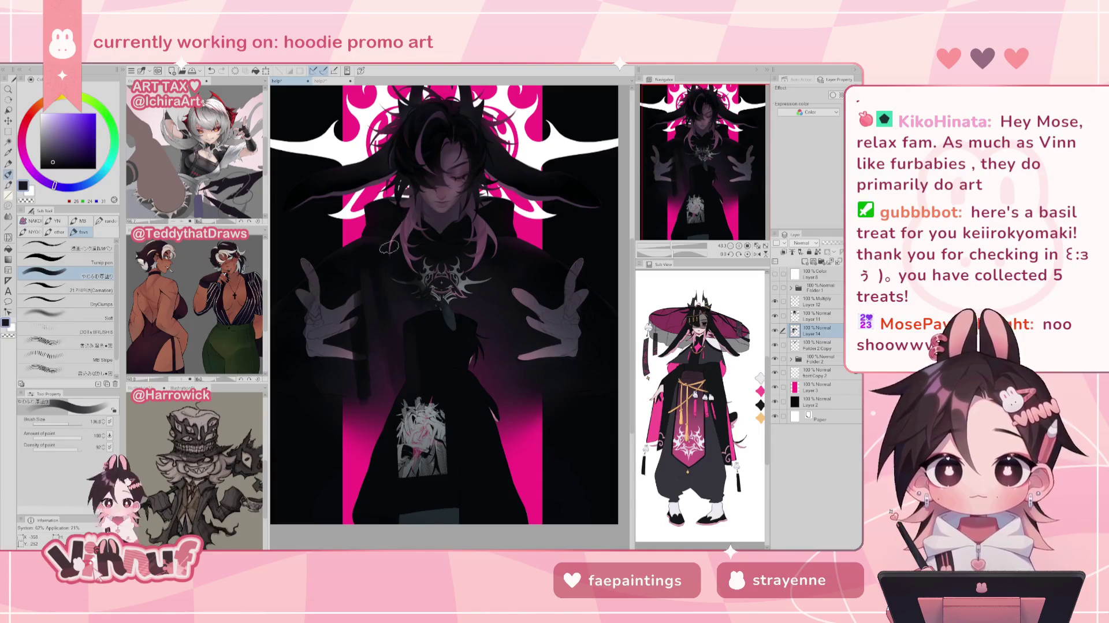
# - Sample a near-black blue from the cloak, then bring up the File menu
pyautogui.keyDown('alt'); pyautogui.click(375, 269); pyautogui.keyUp('alt')
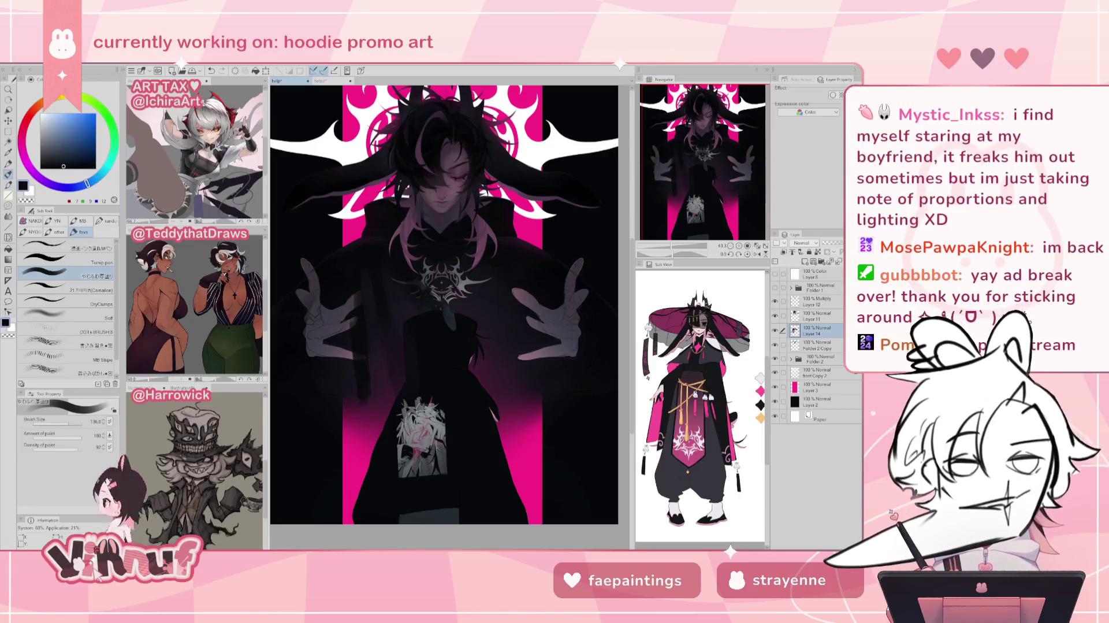
pyautogui.click(18, 71)
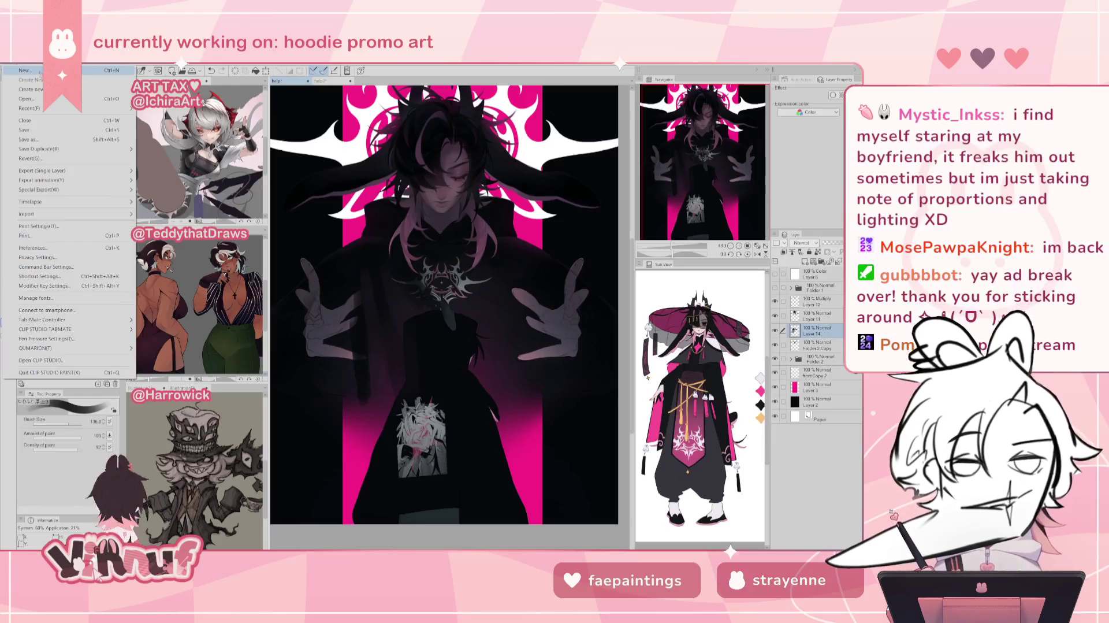
# - Create a new blank canvas with File > New and select a fine pen sub-tool
pyautogui.click(29, 82)
pyautogui.click(453, 227)
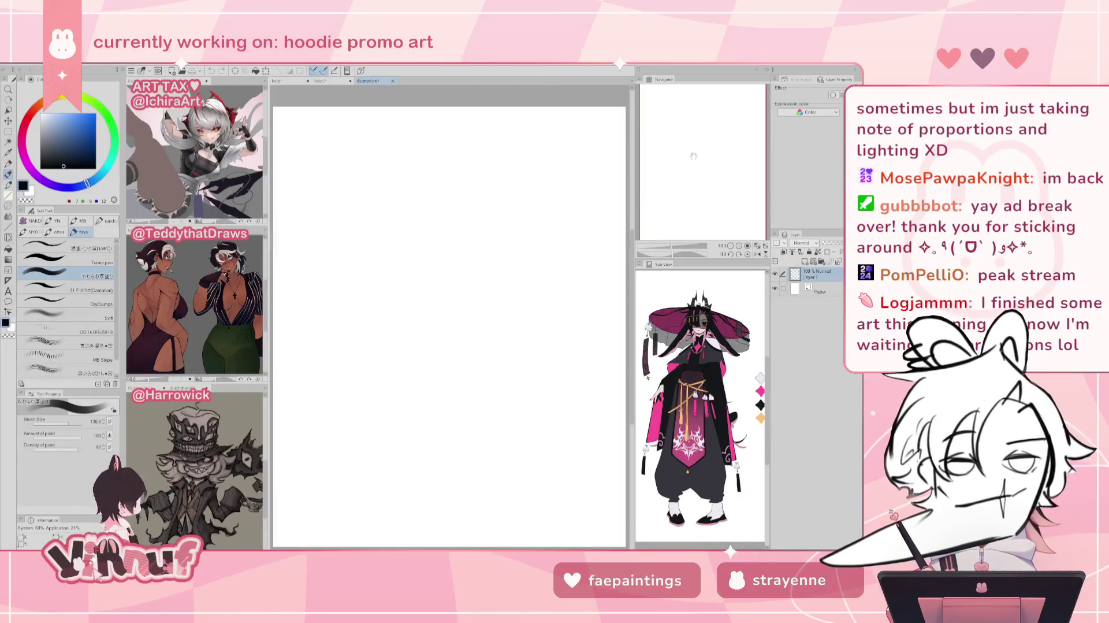
pyautogui.click(68, 247)
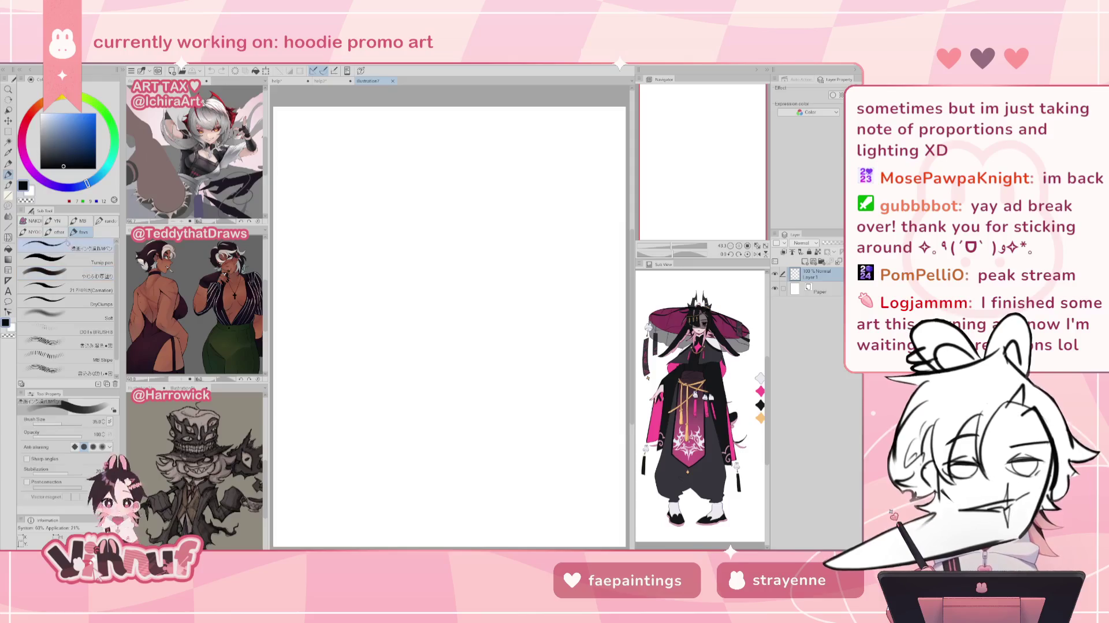
# - Sketch the ear's outer curve, inner rim and lower inner line, undoing trial strokes
pyautogui.moveTo(411, 286)
pyautogui.mouseDown()
pyautogui.moveTo(435, 262)
pyautogui.moveTo(413, 357)
pyautogui.mouseUp()
pyautogui.hotkey('ctrl', 'z')
pyautogui.hotkey('ctrl', 'z')
pyautogui.moveTo(409, 283)
pyautogui.mouseDown()
pyautogui.moveTo(428, 356)
pyautogui.moveTo(399, 366)
pyautogui.mouseUp()
pyautogui.hotkey('ctrl', 'z')
pyautogui.hotkey('ctrl', 'z')
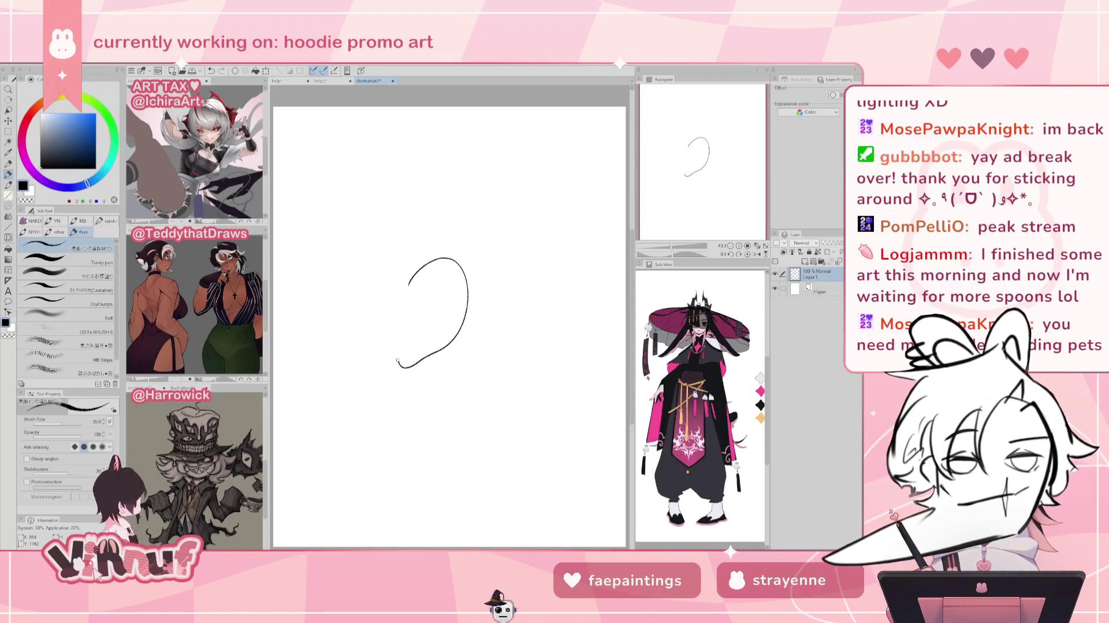
pyautogui.moveTo(452, 276)
pyautogui.mouseDown()
pyautogui.moveTo(430, 267)
pyautogui.moveTo(410, 293)
pyautogui.moveTo(403, 336)
pyautogui.mouseUp()
pyautogui.hotkey('ctrl', 'z')
pyautogui.hotkey('ctrl', 'z')
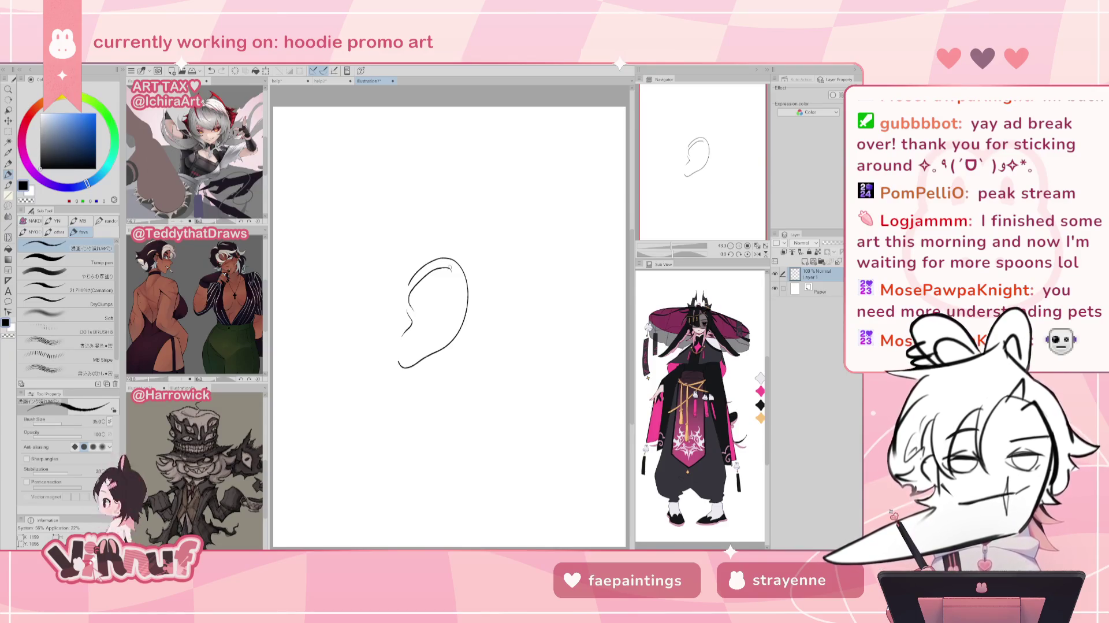
pyautogui.moveTo(447, 266); pyautogui.dragTo(460, 283)
pyautogui.hotkey('ctrl', 'z')
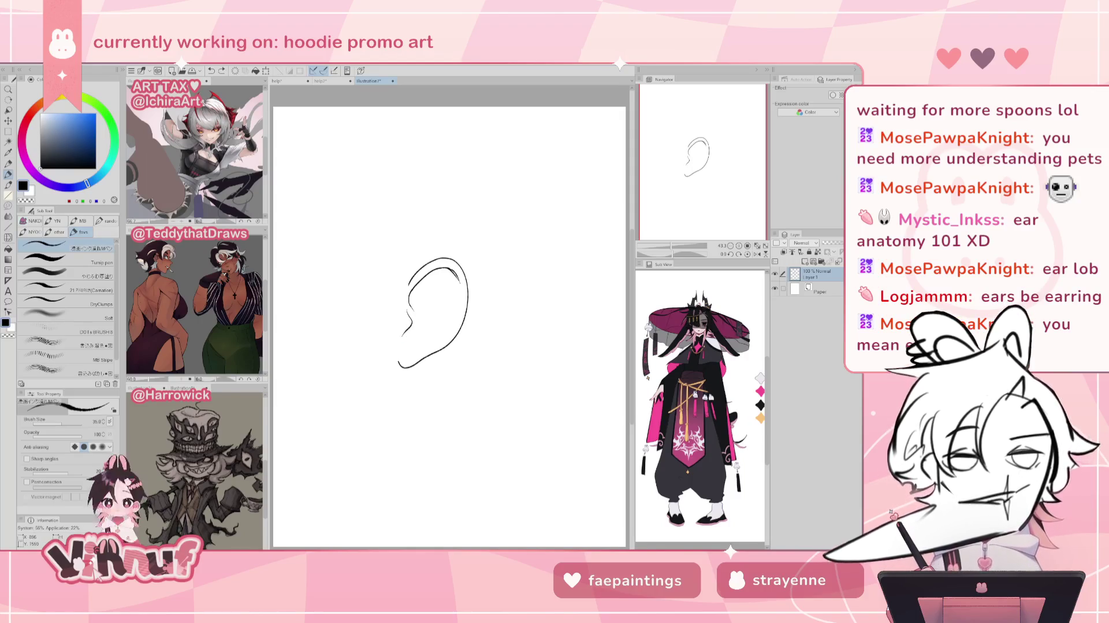
pyautogui.moveTo(401, 338)
pyautogui.mouseDown()
pyautogui.moveTo(431, 329)
pyautogui.moveTo(429, 344)
pyautogui.mouseUp()
# - Redraw the ear's inner helix lines and earlobe edge, undoing unwanted strokes
pyautogui.hotkey('ctrl', 'z')
pyautogui.hotkey('ctrl', 'z')
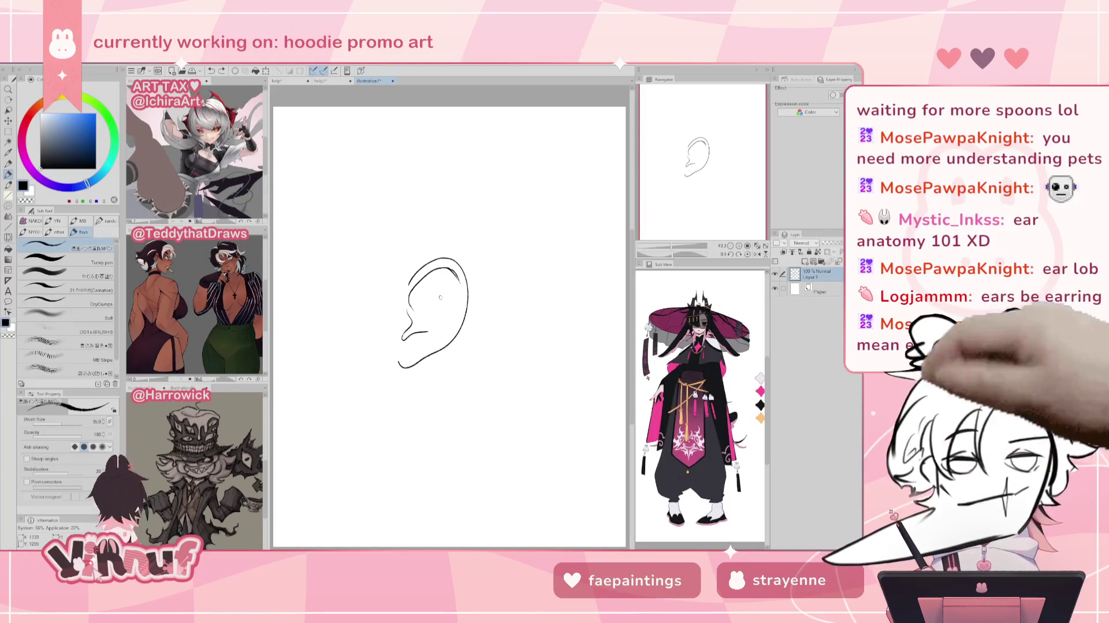
pyautogui.hotkey('ctrl', 'z')
pyautogui.moveTo(427, 332)
pyautogui.mouseDown()
pyautogui.moveTo(450, 325)
pyautogui.moveTo(441, 304)
pyautogui.moveTo(444, 329)
pyautogui.mouseUp()
pyautogui.hotkey('ctrl', 'z')
pyautogui.hotkey('ctrl', 'z')
pyautogui.hotkey('ctrl', 'z')
pyautogui.hotkey('ctrl', 'z')
pyautogui.moveTo(416, 286)
pyautogui.mouseDown()
pyautogui.moveTo(445, 326)
pyautogui.moveTo(426, 332)
pyautogui.mouseUp()
pyautogui.hotkey('ctrl', 'z')
pyautogui.moveTo(423, 289)
pyautogui.mouseDown()
pyautogui.moveTo(441, 270)
pyautogui.moveTo(462, 315)
pyautogui.mouseUp()
pyautogui.hotkey('ctrl', 'z')
pyautogui.hotkey('ctrl', 'z')
pyautogui.moveTo(450, 273); pyautogui.dragTo(461, 308)
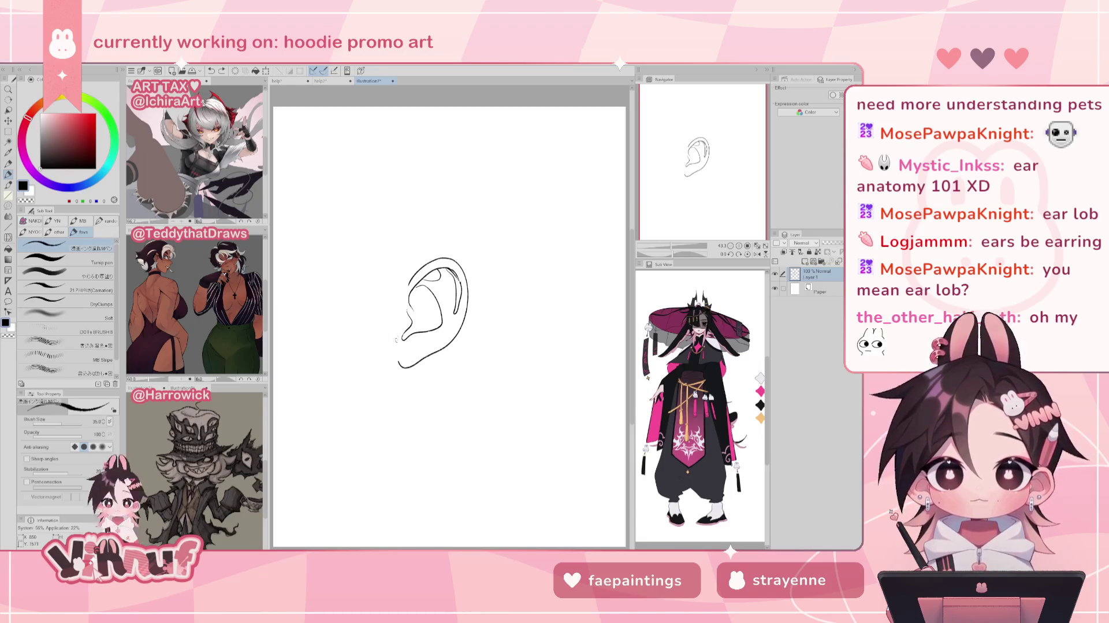
pyautogui.moveTo(397, 339)
pyautogui.mouseDown()
pyautogui.moveTo(399, 395)
pyautogui.moveTo(369, 413)
pyautogui.mouseUp()
pyautogui.hotkey('ctrl', 'z')
pyautogui.hotkey('ctrl', 'z')
pyautogui.hotkey('ctrl', 'z')
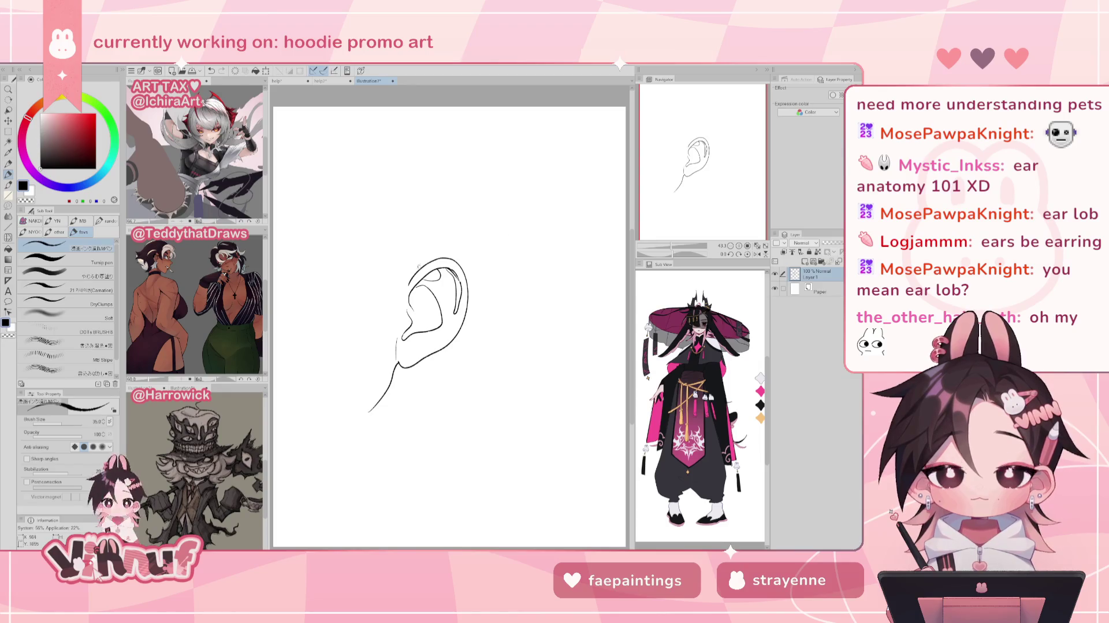
# - Clear the whole ear sketch with the Eraser and Delete, returning to the pen
pyautogui.press('e')
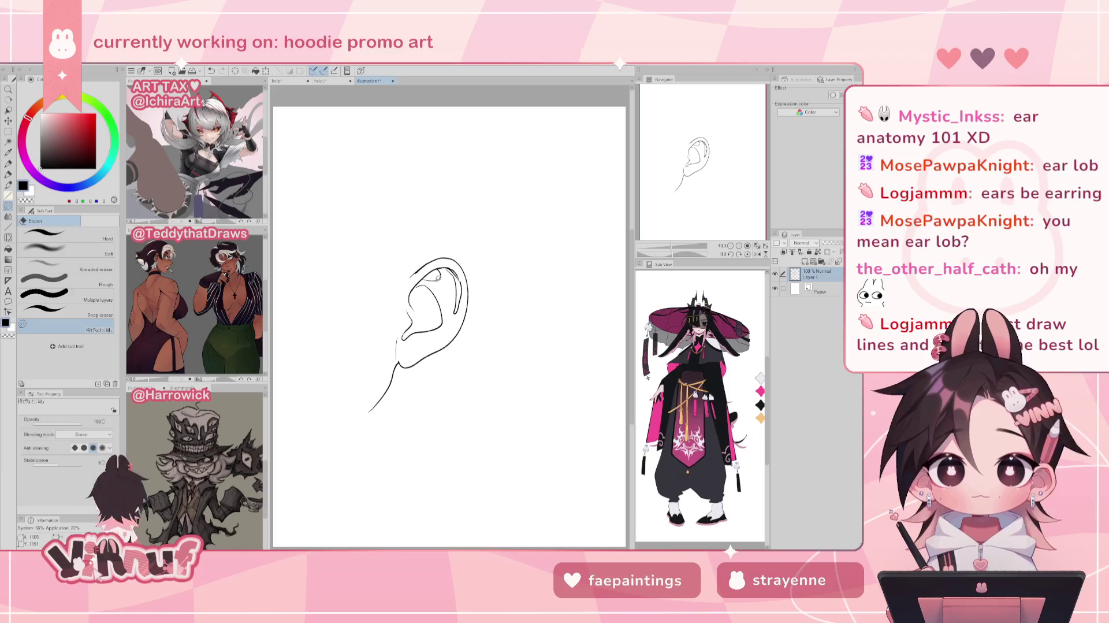
pyautogui.press('p')
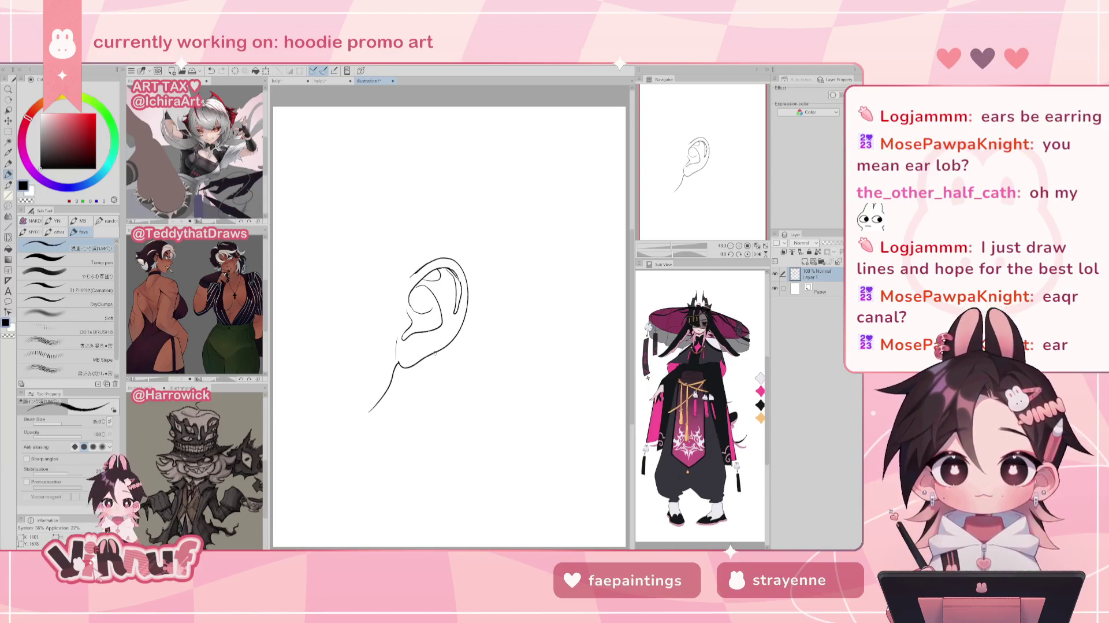
pyautogui.press('e')
pyautogui.press('Delete')
pyautogui.press('p')
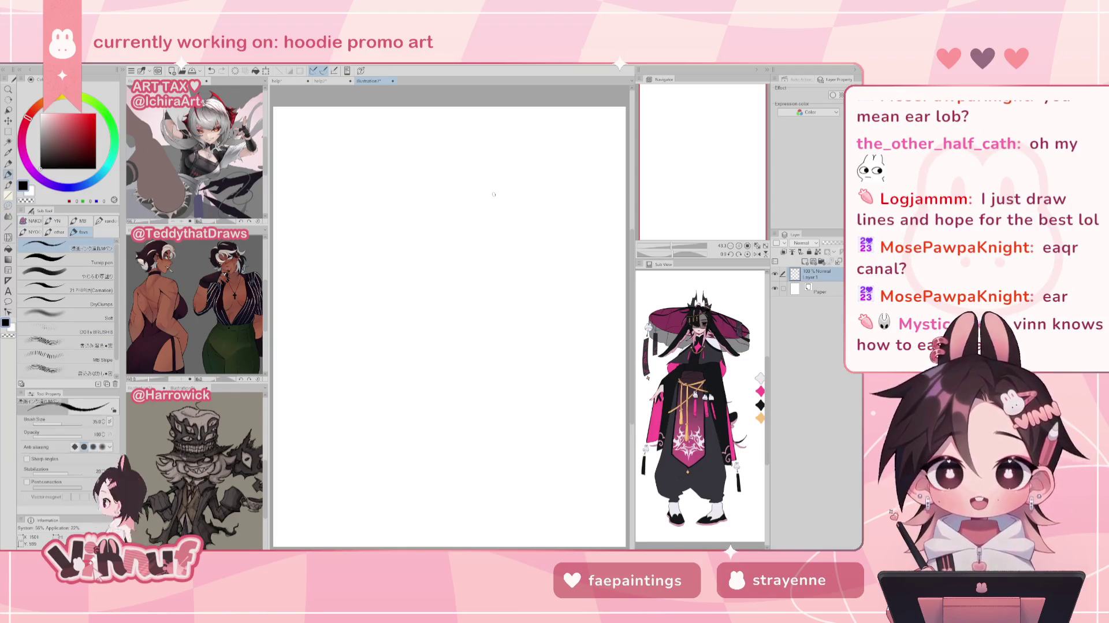
# - Close Illustration7 without saving and return to the hooded figure artwork
pyautogui.click(393, 81)
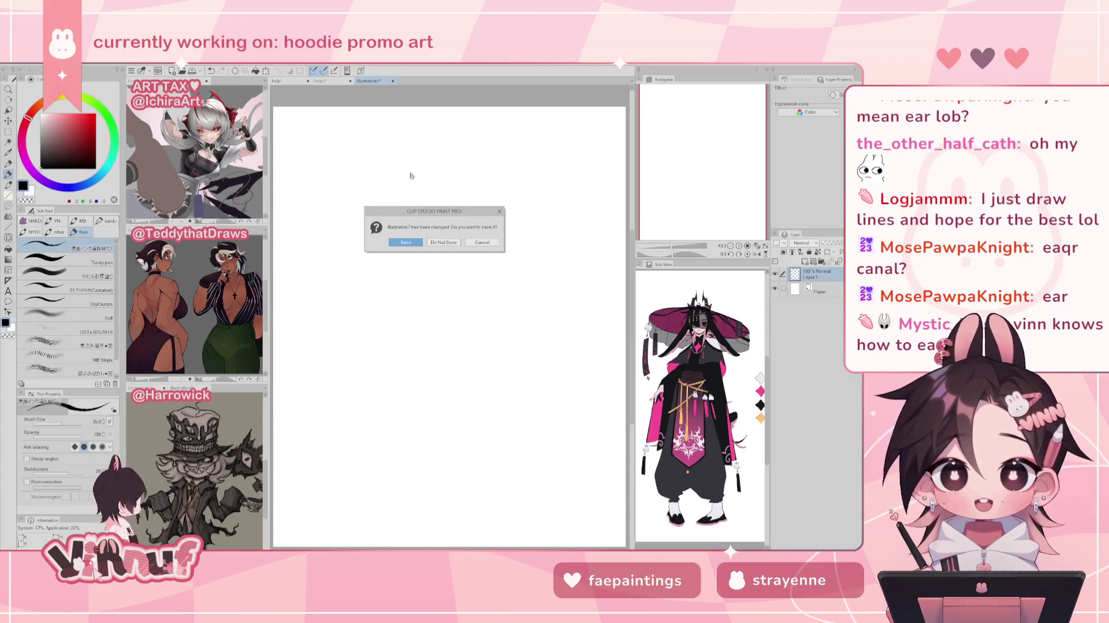
pyautogui.click(444, 242)
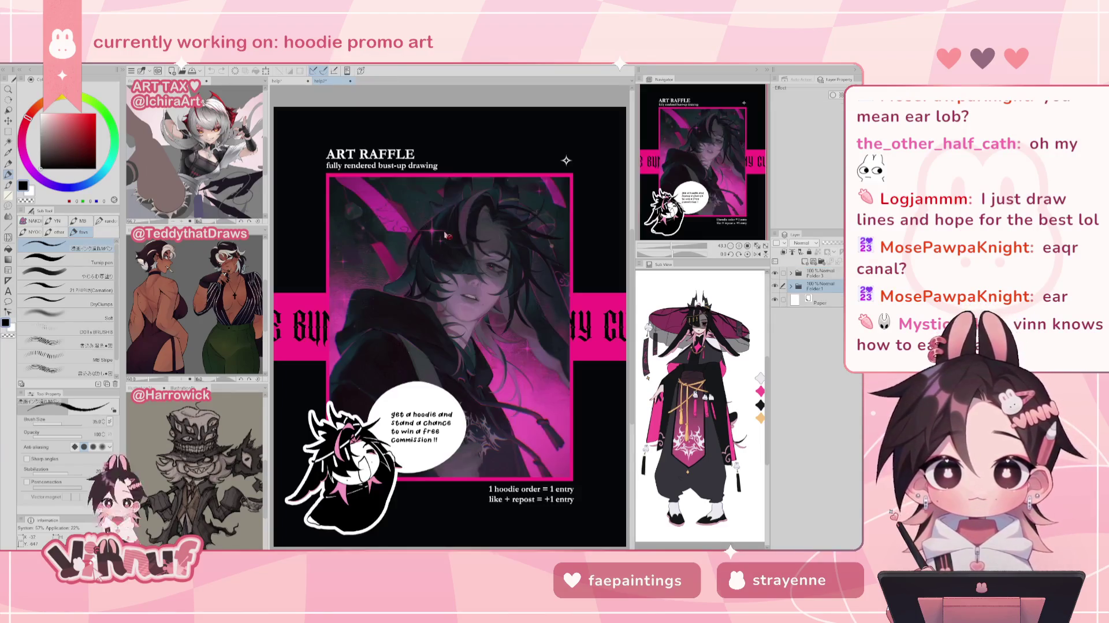
pyautogui.click(281, 82)
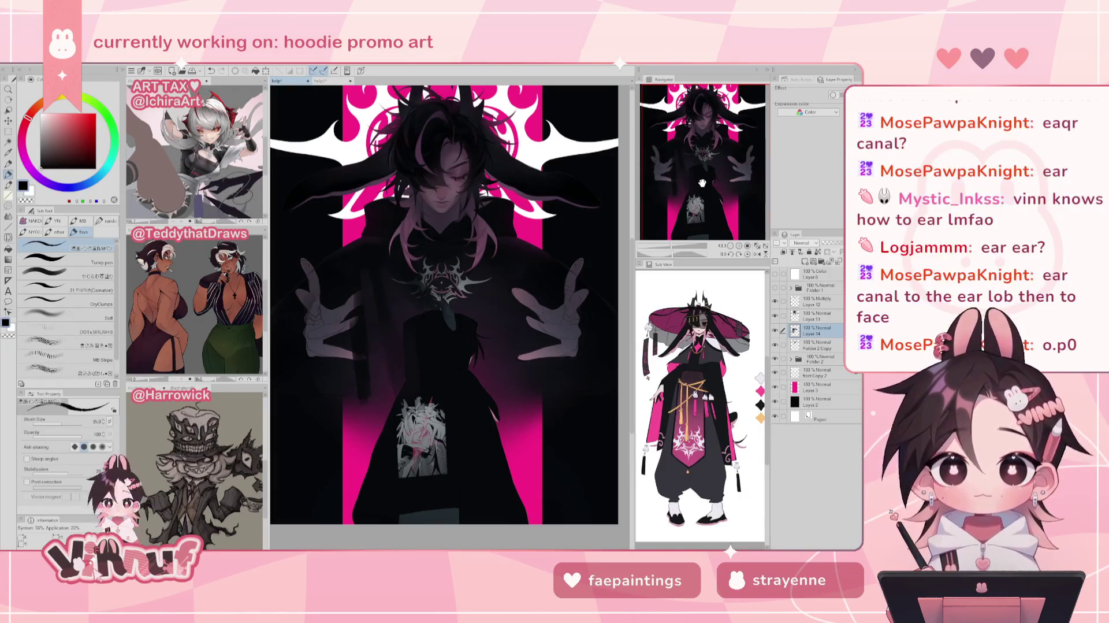
# - Pick a shading brush at size 84 and paint faint dark shading over the hoodie
pyautogui.moveTo(703, 183); pyautogui.dragTo(710, 177)
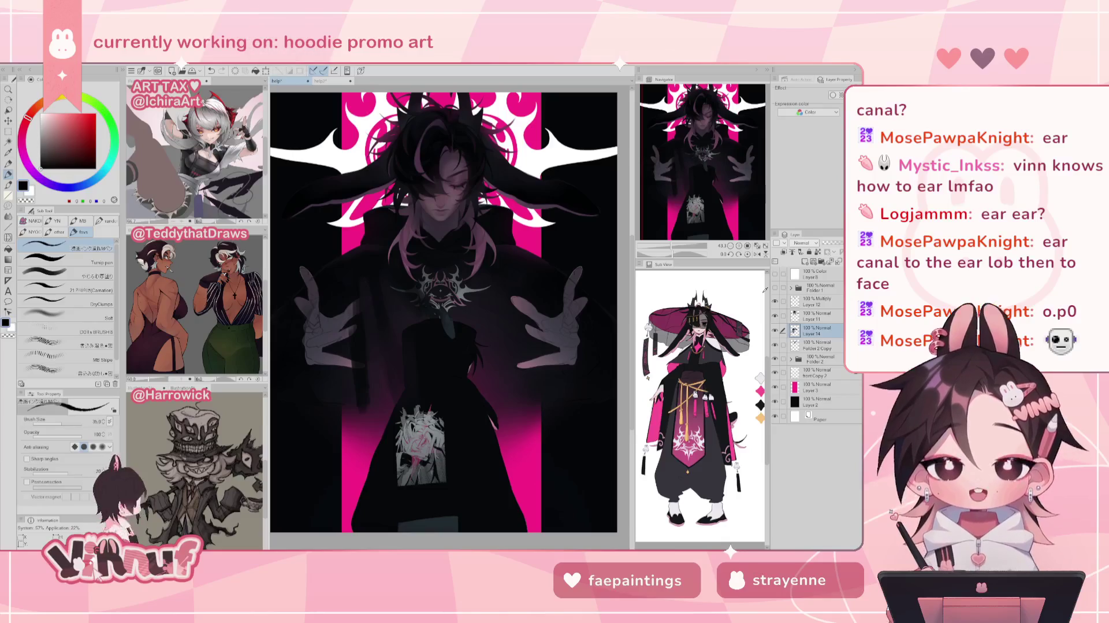
pyautogui.click(64, 273)
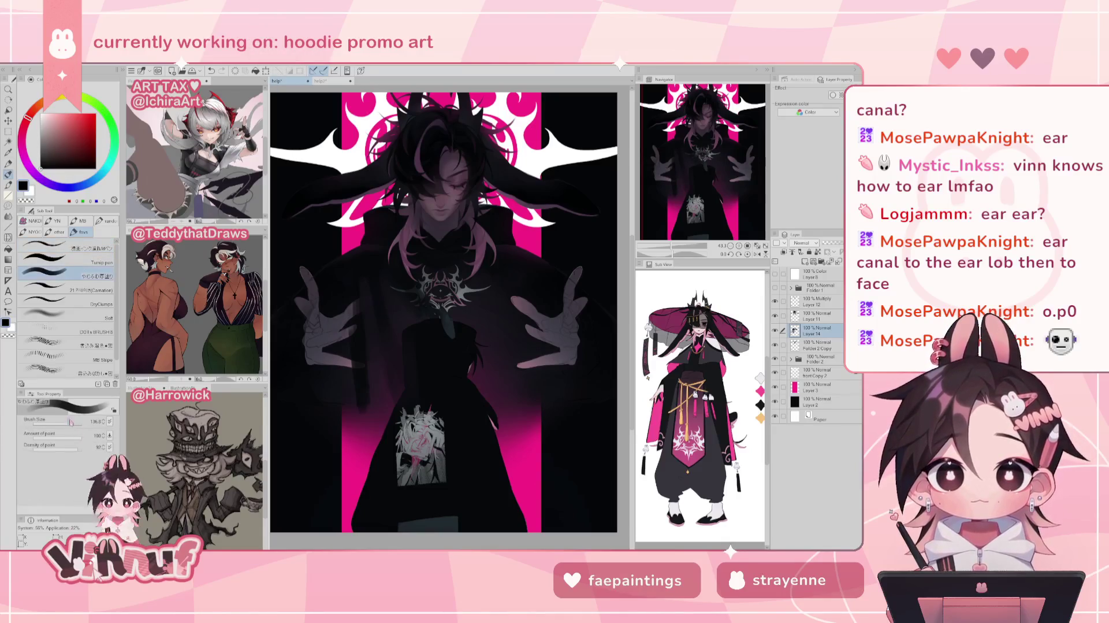
pyautogui.moveTo(78, 422); pyautogui.dragTo(65, 424)
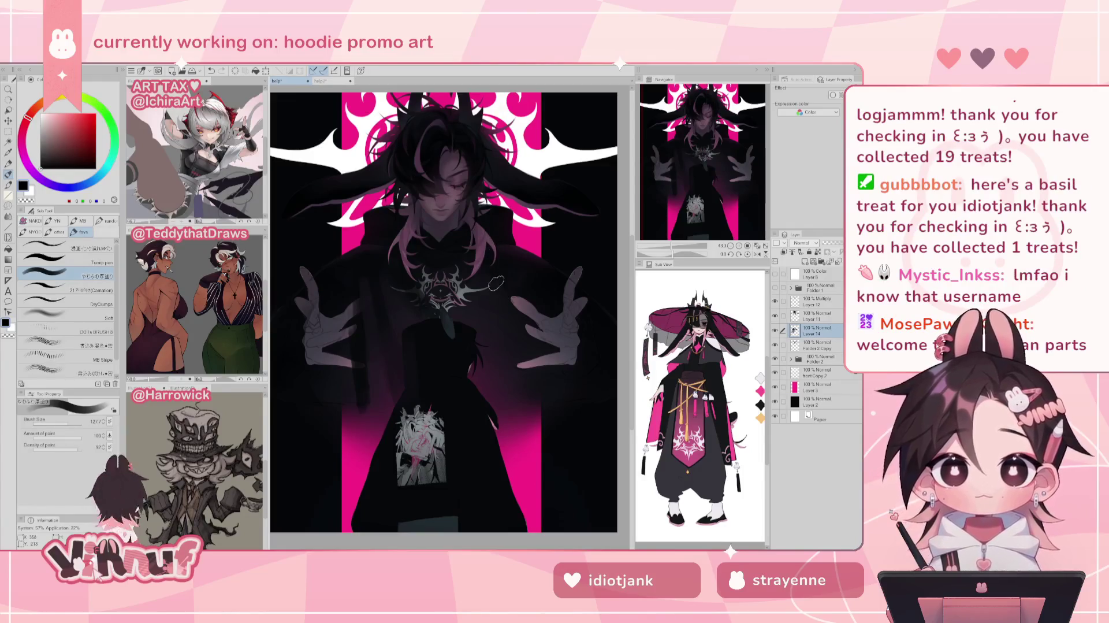
pyautogui.moveTo(520, 298); pyautogui.dragTo(511, 373)
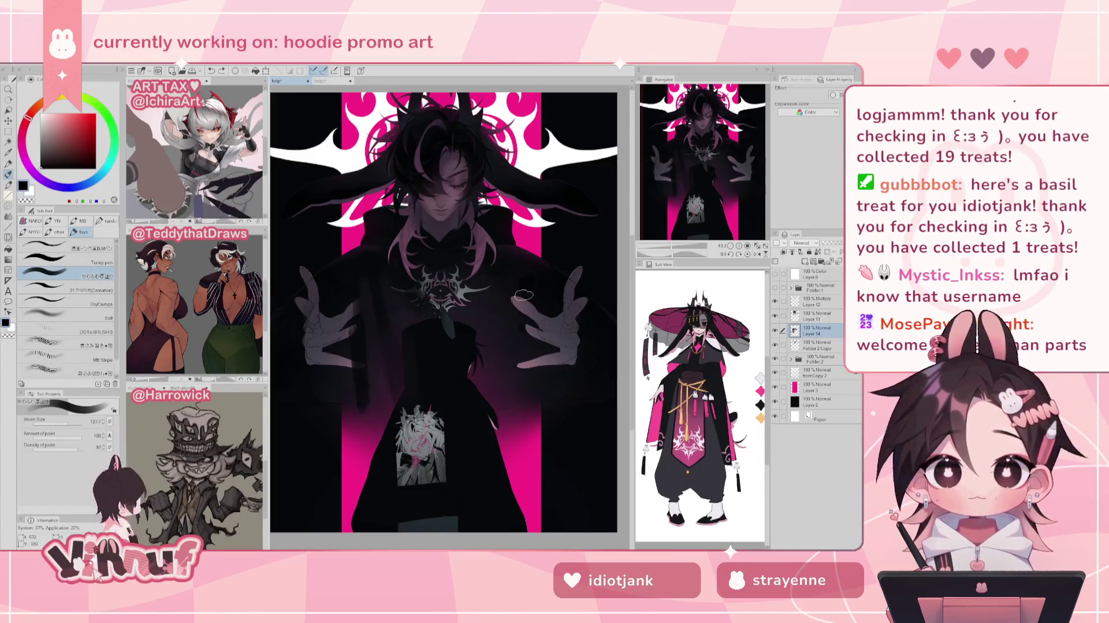
pyautogui.moveTo(521, 300); pyautogui.dragTo(514, 390)
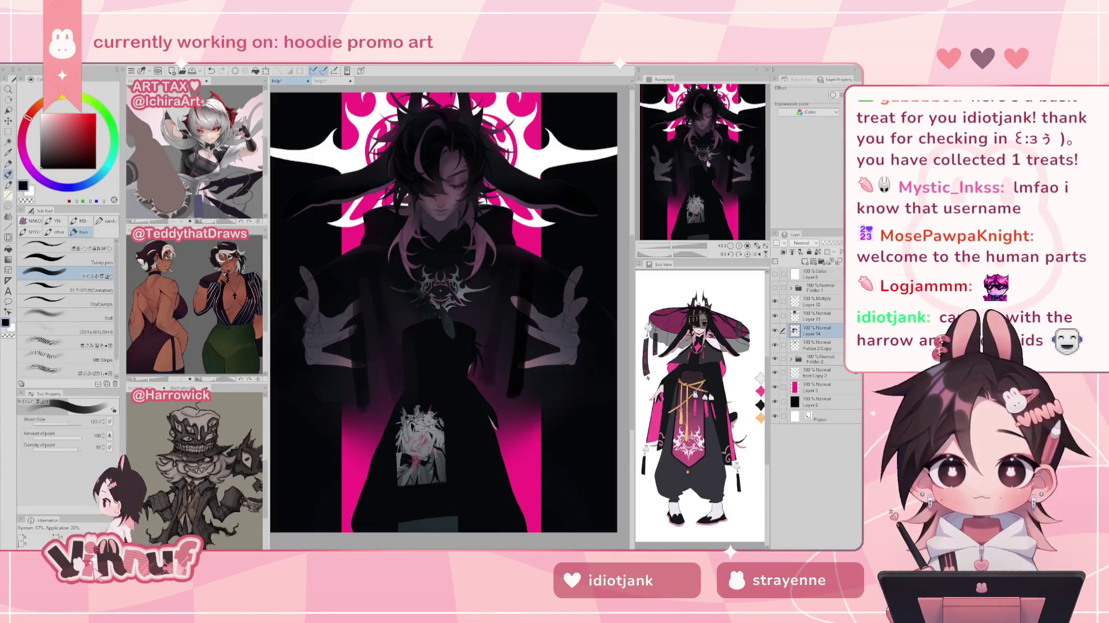
# - Nudge the artwork view and enlarge the brush to about 254
pyautogui.moveTo(486, 256); pyautogui.dragTo(488, 252)
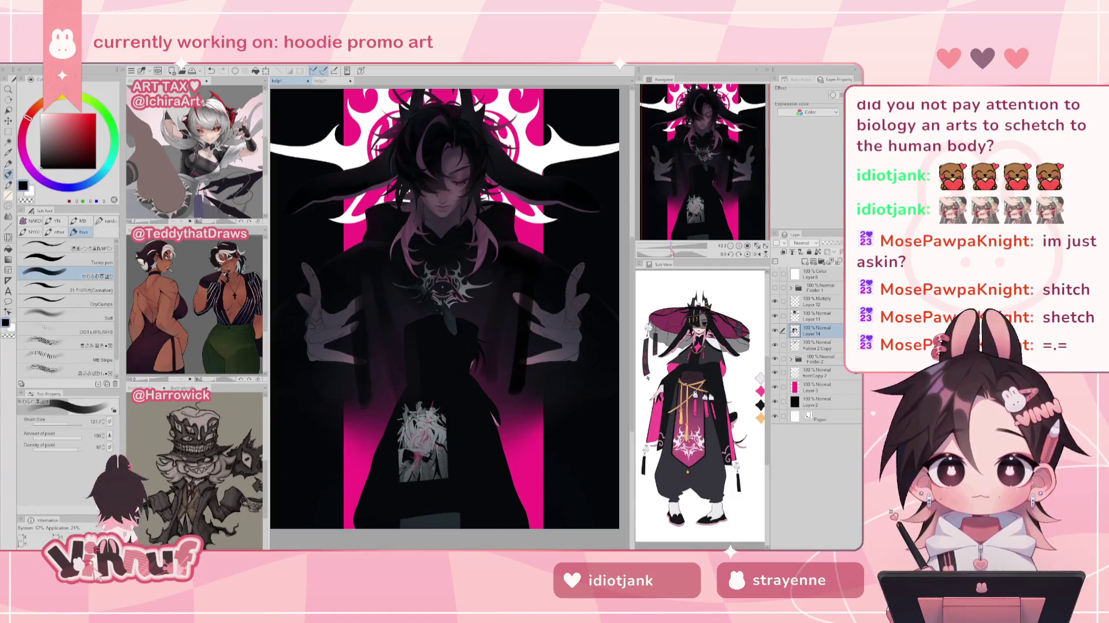
pyautogui.moveTo(69, 423); pyautogui.dragTo(73, 425)
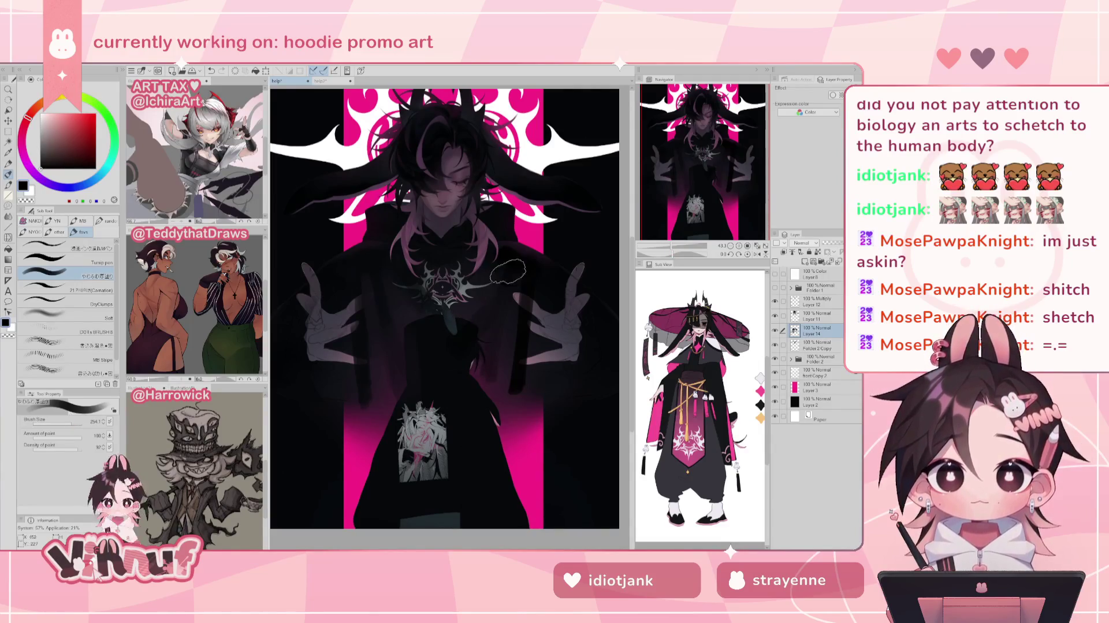
# - Choose the Soft airbrush at about size 440 and zoom out to roughly 17% for the whole artwork
pyautogui.click(99, 319)
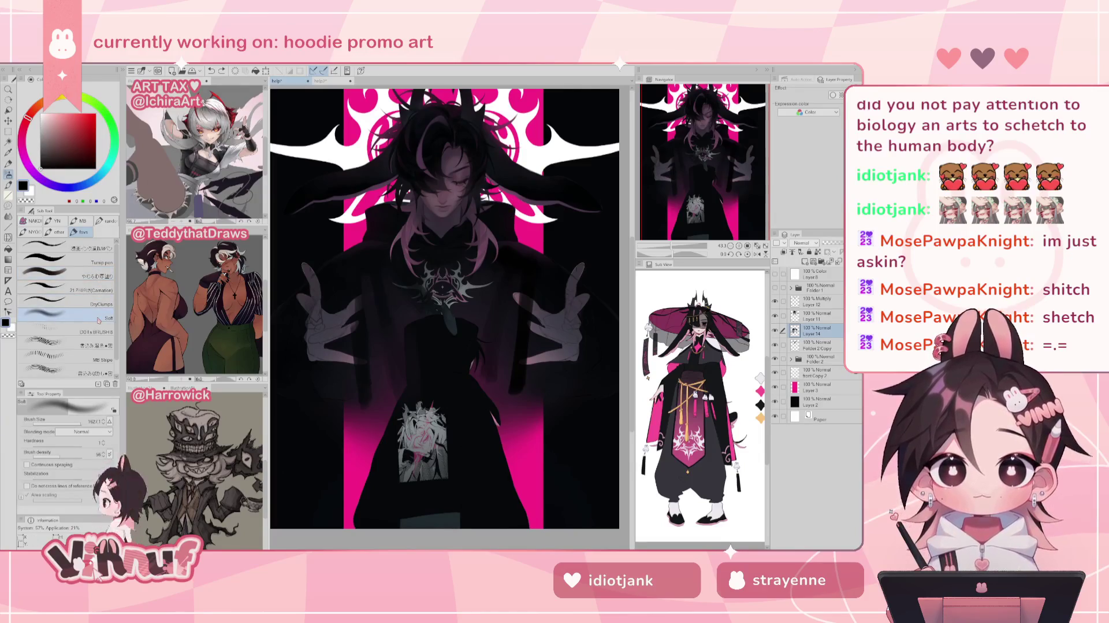
pyautogui.moveTo(73, 425); pyautogui.dragTo(76, 426)
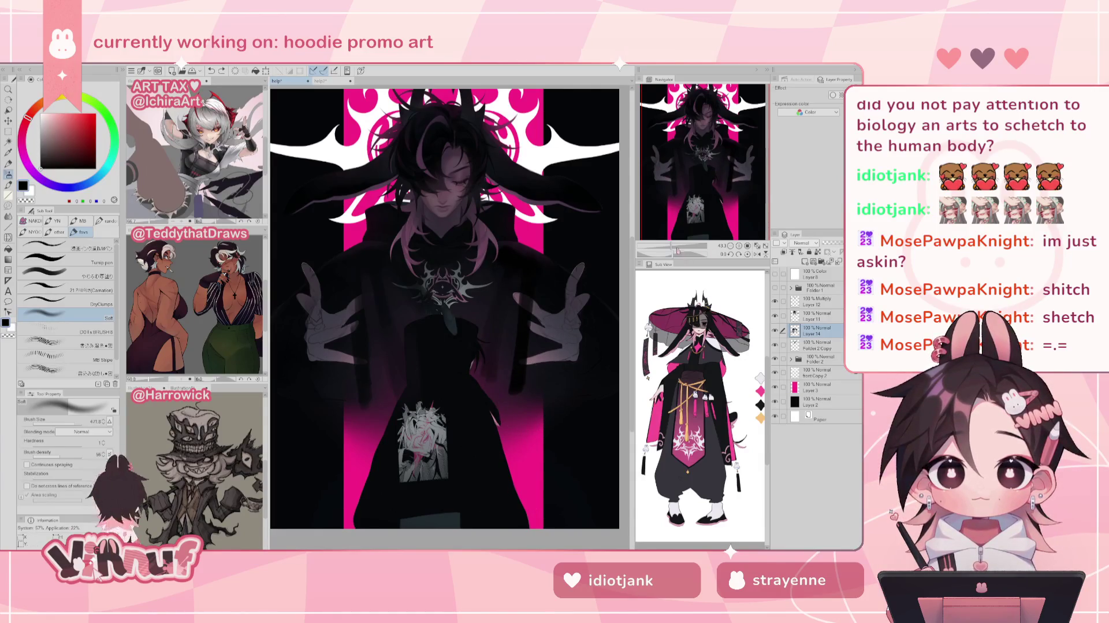
pyautogui.moveTo(679, 252); pyautogui.dragTo(671, 253)
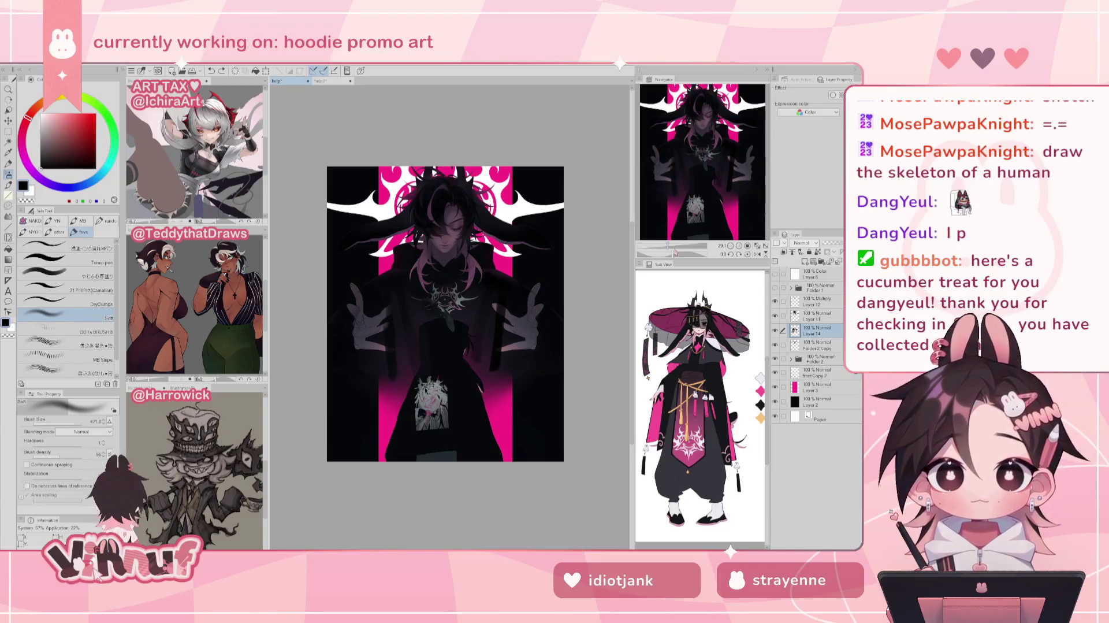
# - Zoom back in on the artwork and start a new Illustration7 canvas with Ctrl+N
pyautogui.scroll(2, 676, 247)
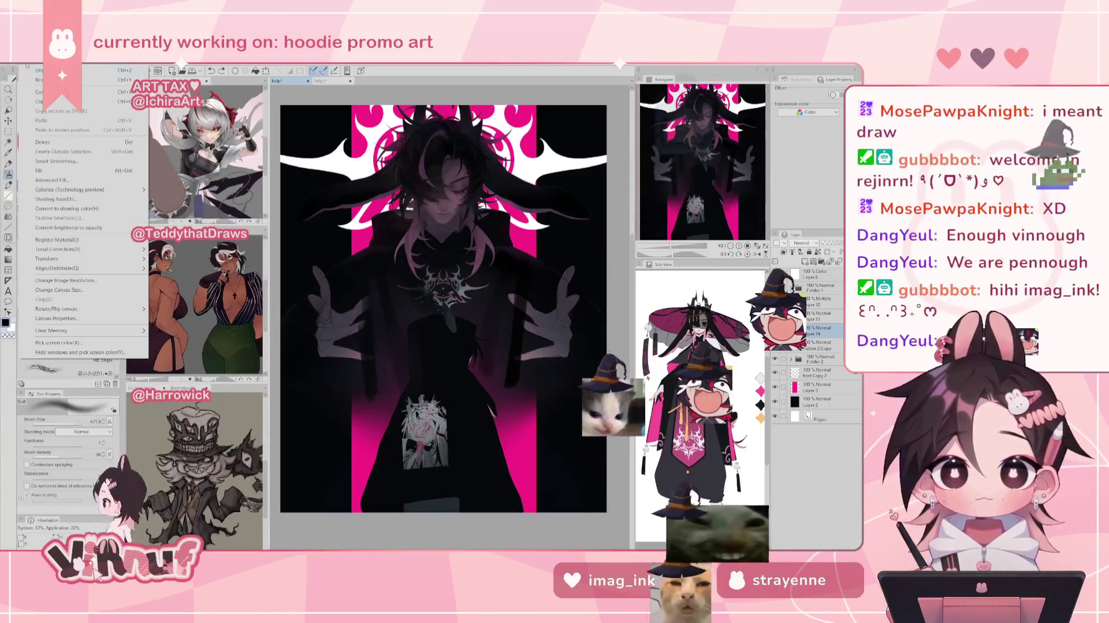
pyautogui.hotkey('ctrl', 'n')
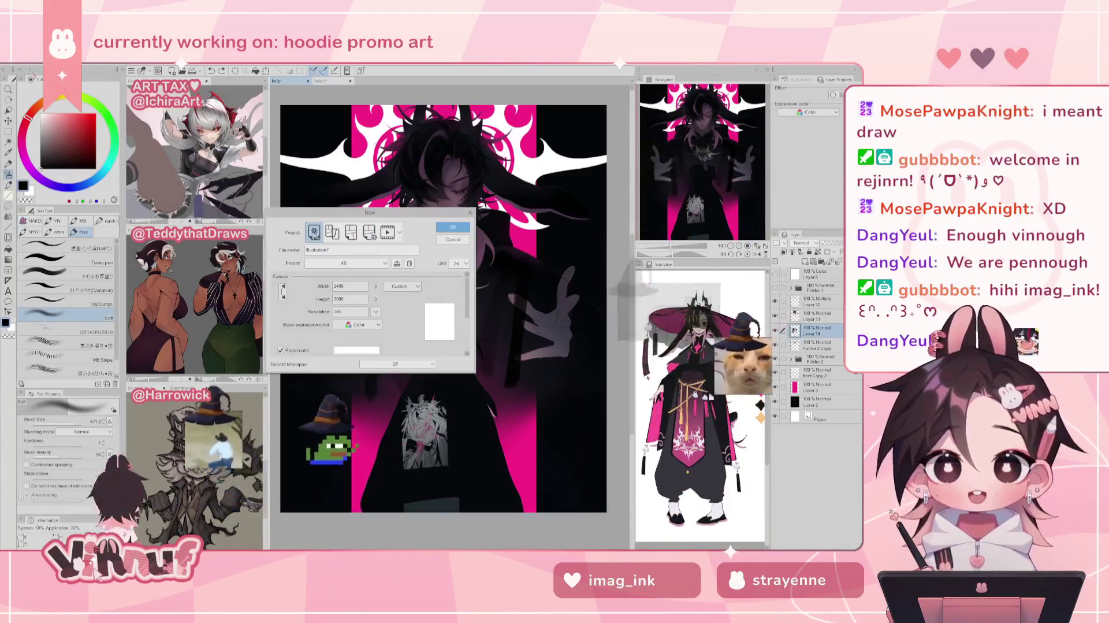
# - Create the blank Illustration7 canvas and pick the top pen sub tool for sketching
pyautogui.click(453, 227)
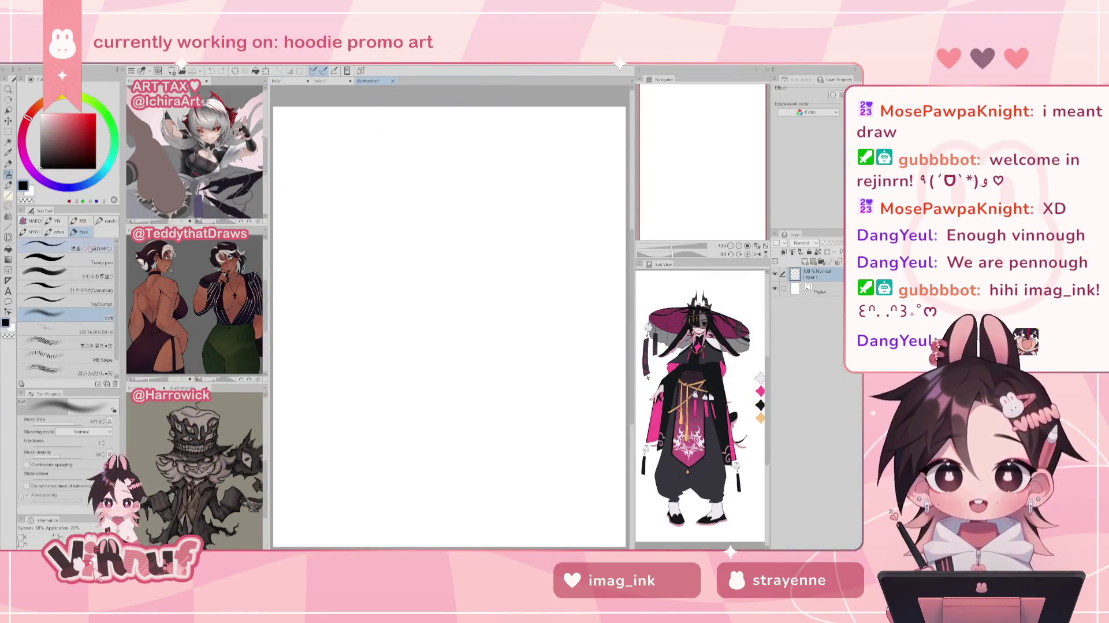
pyautogui.click(89, 245)
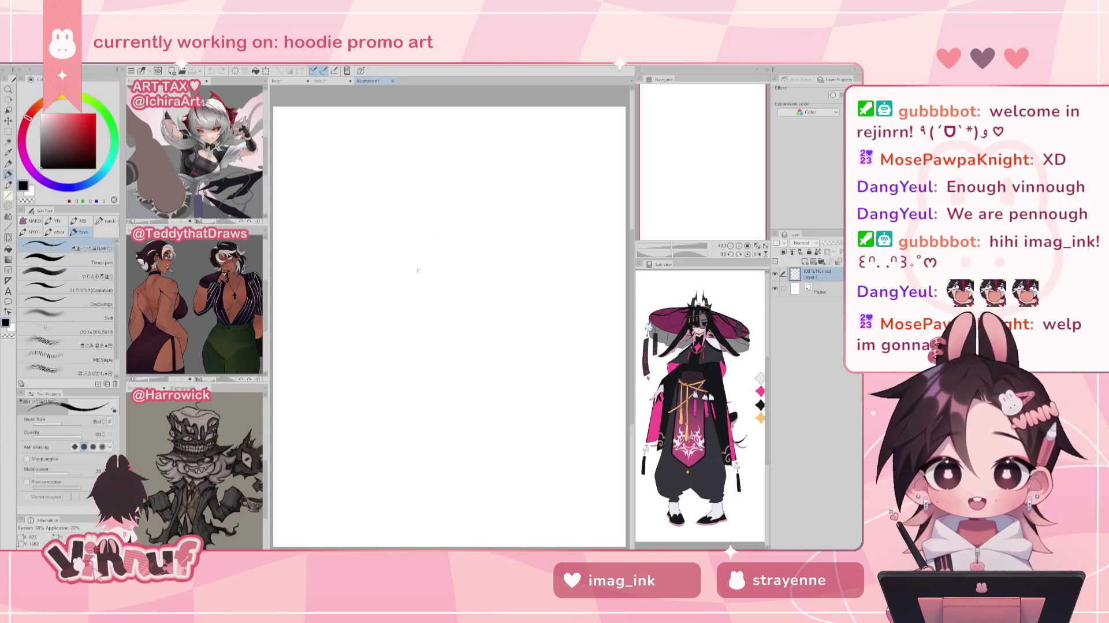
# - Doodle a skull with jaw and teeth, and a shorter redrawn collarbone curve beneath it
pyautogui.moveTo(397, 232); pyautogui.dragTo(434, 233)
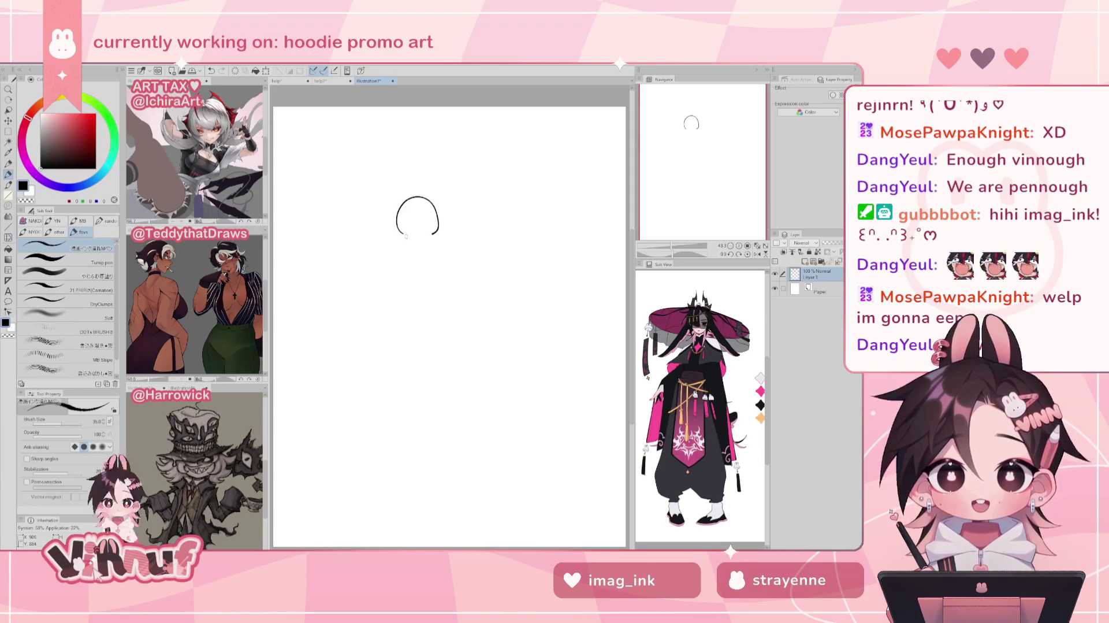
pyautogui.moveTo(403, 233)
pyautogui.mouseDown()
pyautogui.moveTo(413, 242)
pyautogui.moveTo(427, 235)
pyautogui.moveTo(411, 220)
pyautogui.moveTo(433, 220)
pyautogui.moveTo(412, 247)
pyautogui.mouseUp()
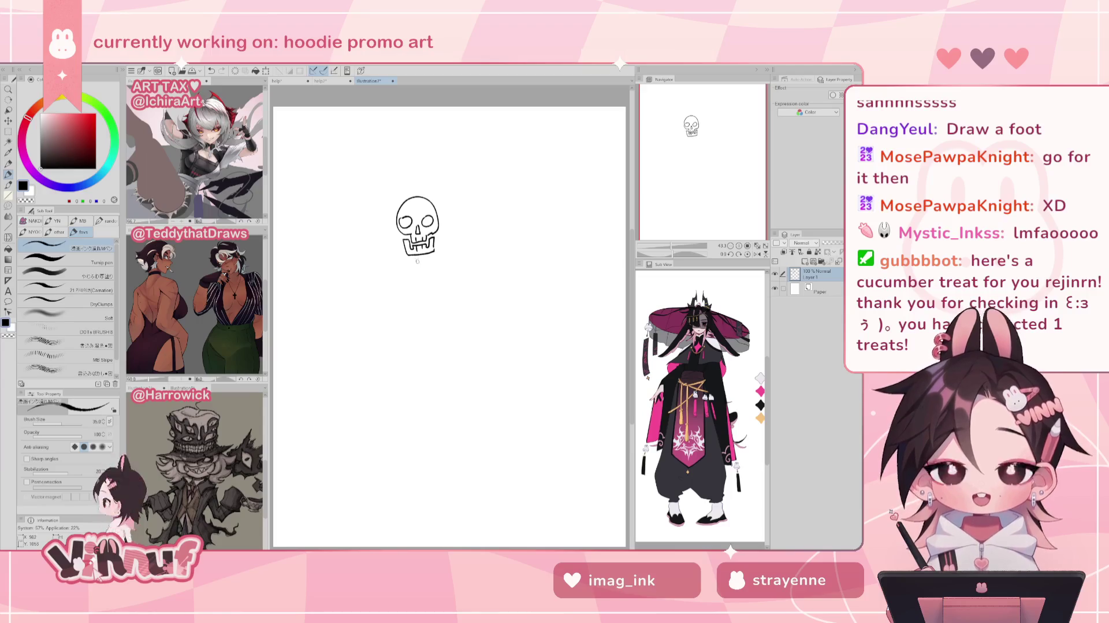
pyautogui.moveTo(415, 267)
pyautogui.mouseDown()
pyautogui.moveTo(391, 305)
pyautogui.moveTo(390, 269)
pyautogui.mouseUp()
pyautogui.hotkey('ctrl', 'z')
pyautogui.hotkey('ctrl', 'z')
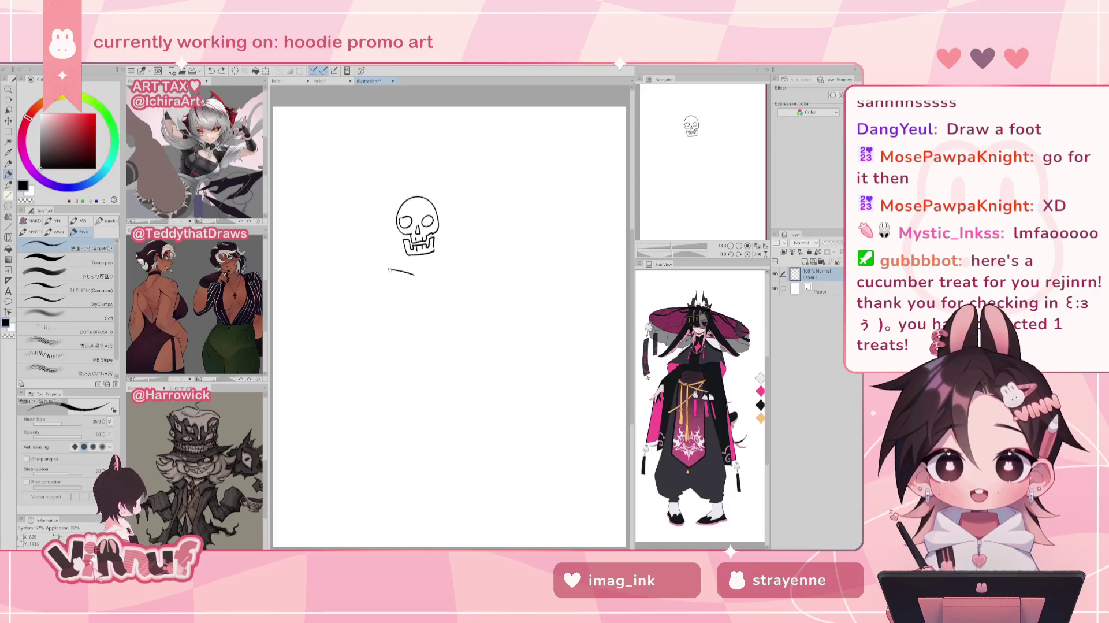
pyautogui.hotkey('ctrl', 'z')
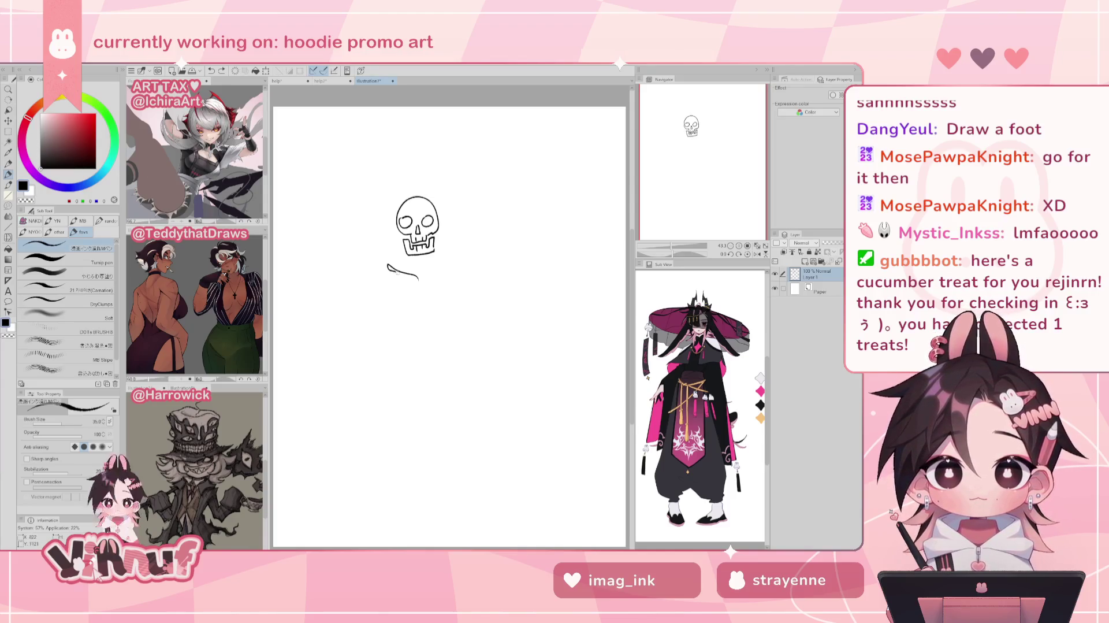
pyautogui.hotkey('ctrl', 'z')
pyautogui.moveTo(418, 276)
pyautogui.mouseDown()
pyautogui.moveTo(393, 267)
pyautogui.moveTo(456, 261)
pyautogui.mouseUp()
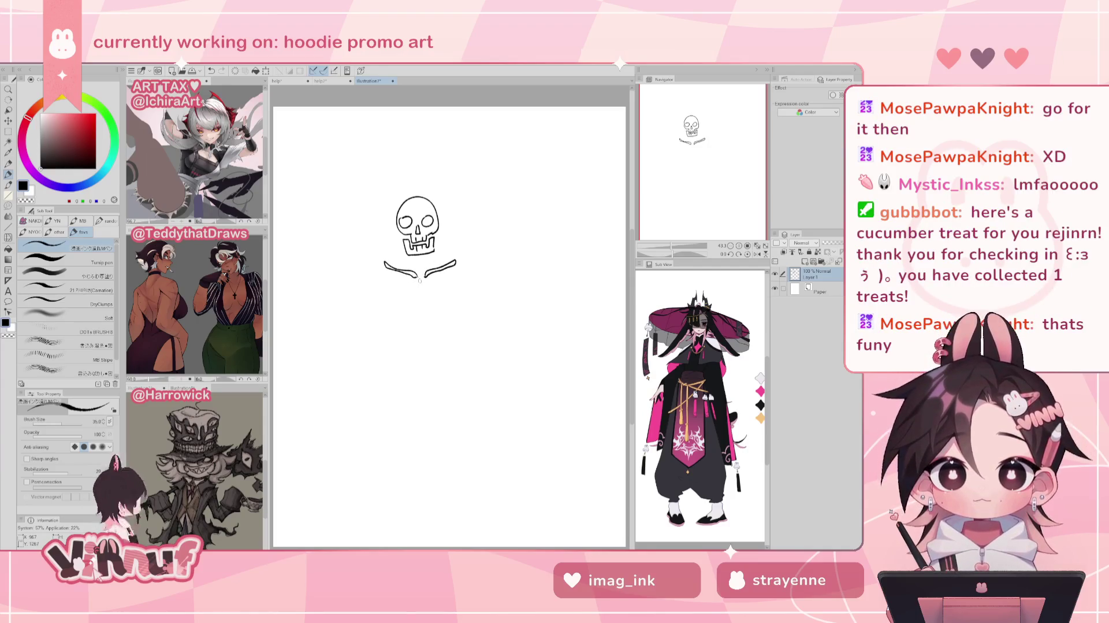
pyautogui.moveTo(414, 256); pyautogui.dragTo(426, 256)
# - Sketch the sternum base and the ribs along the left of the spine
pyautogui.hotkey('ctrl', 'z')
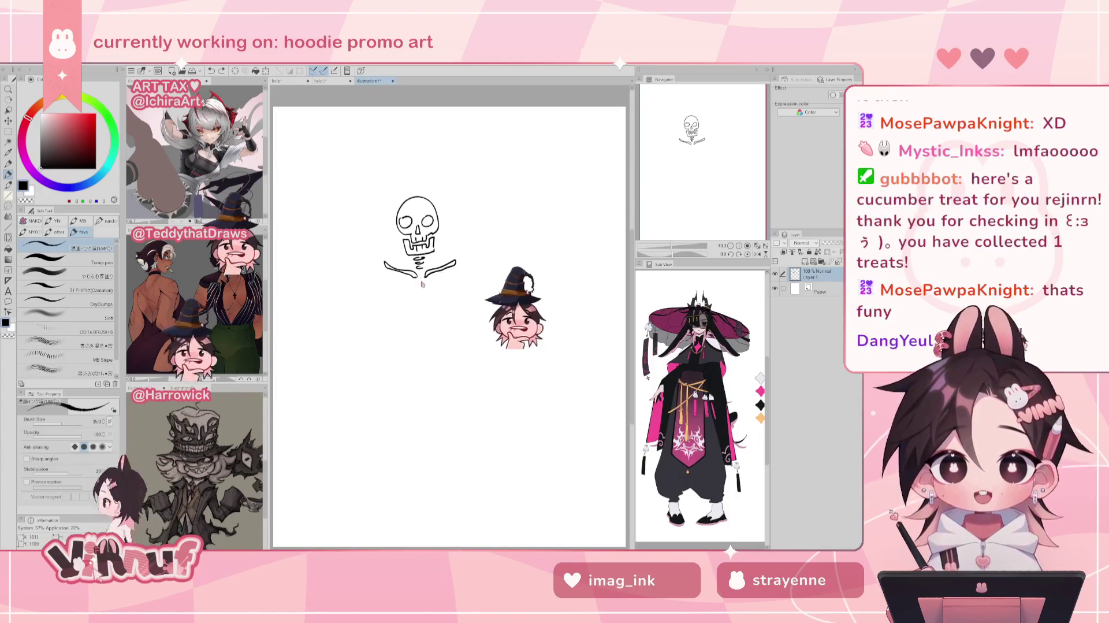
pyautogui.moveTo(416, 280); pyautogui.dragTo(420, 286)
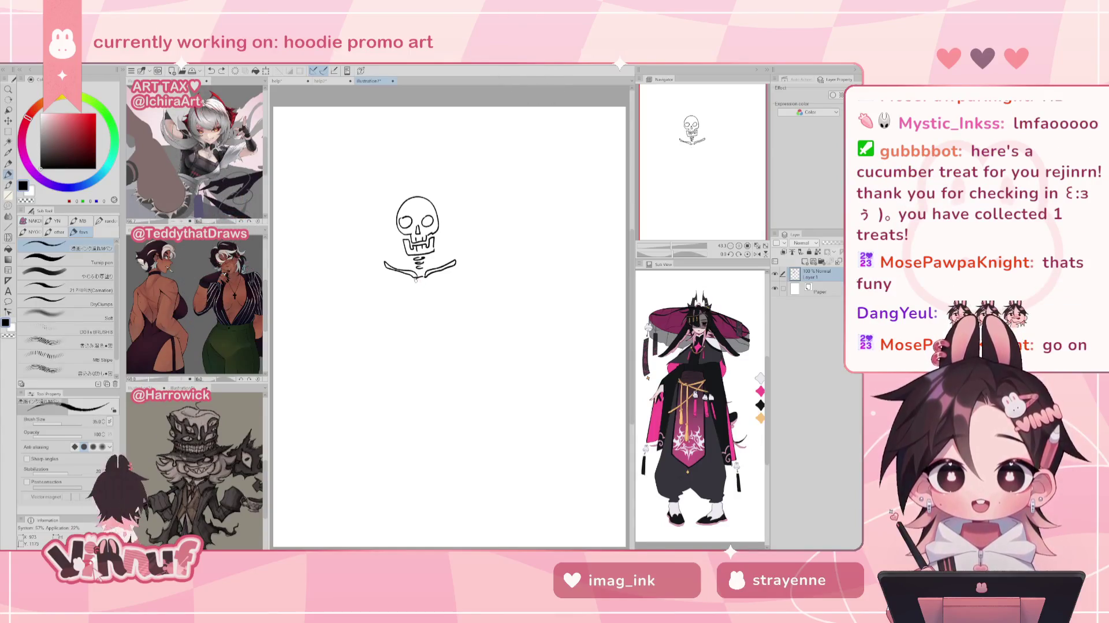
pyautogui.hotkey('ctrl', 'z')
pyautogui.moveTo(417, 280); pyautogui.dragTo(423, 318)
pyautogui.hotkey('ctrl', 'z')
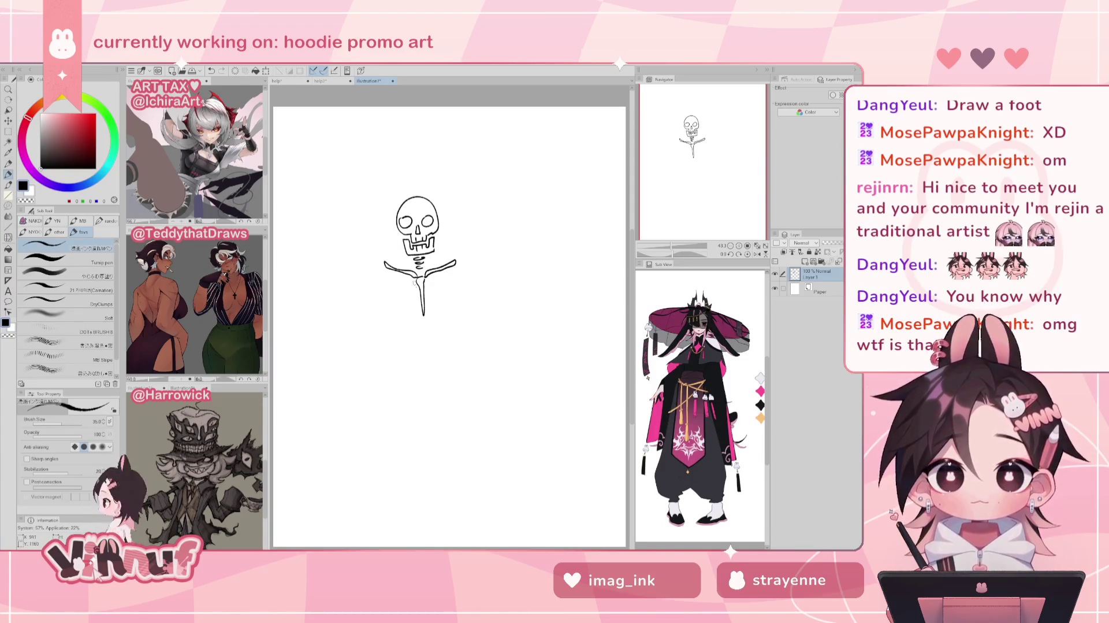
pyautogui.moveTo(403, 287); pyautogui.dragTo(419, 278)
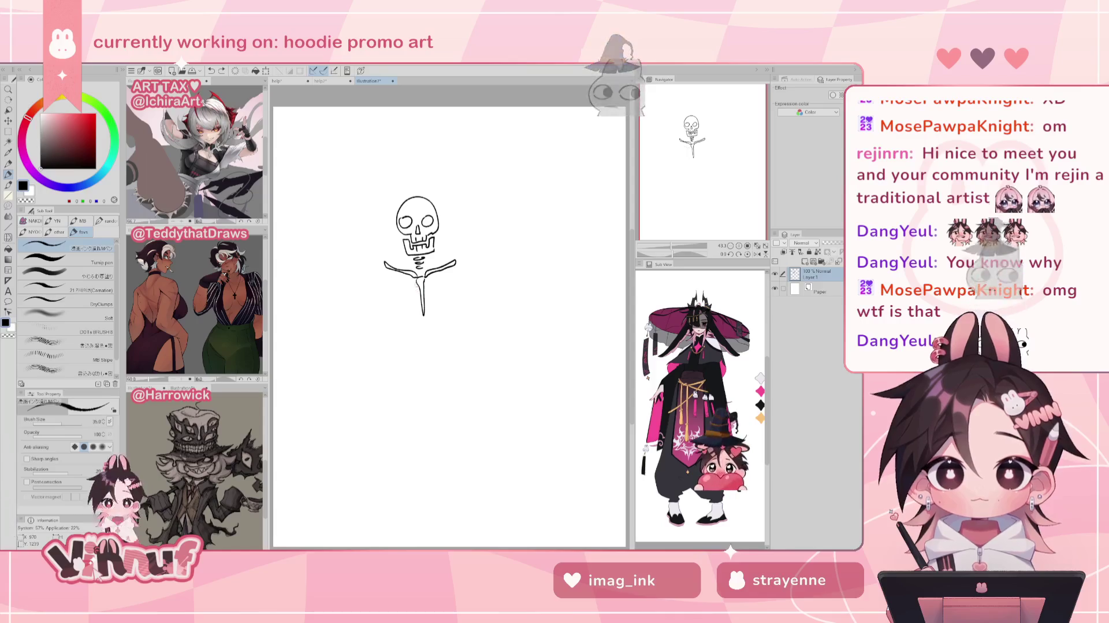
pyautogui.moveTo(399, 285)
pyautogui.mouseDown()
pyautogui.moveTo(416, 281)
pyautogui.moveTo(417, 295)
pyautogui.mouseUp()
pyautogui.moveTo(395, 300); pyautogui.dragTo(421, 312)
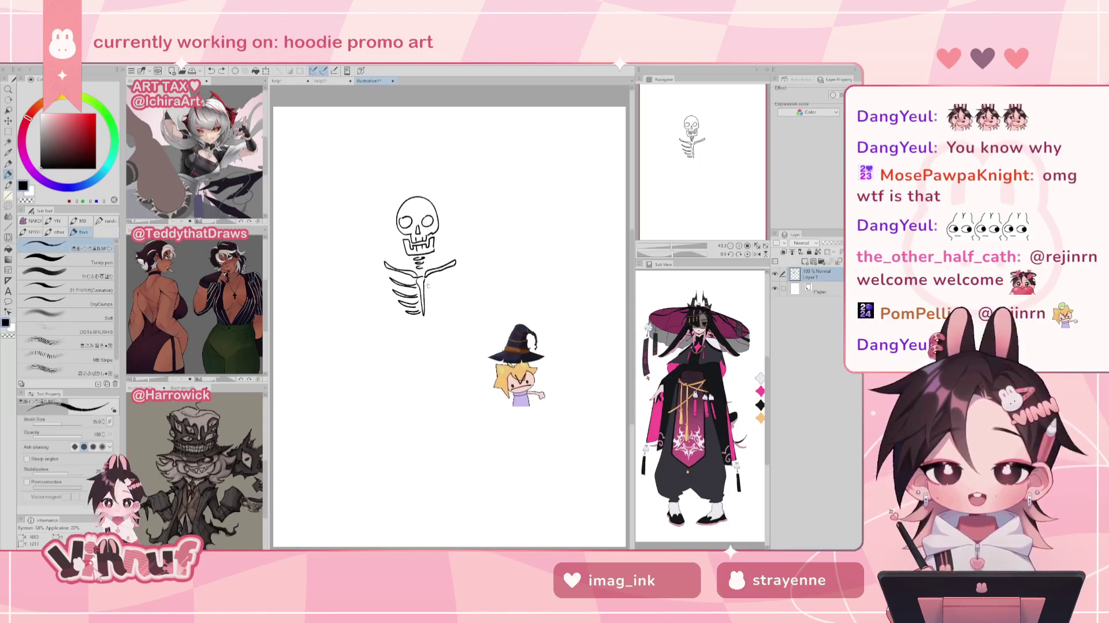
pyautogui.moveTo(397, 299)
pyautogui.mouseDown()
pyautogui.moveTo(442, 311)
pyautogui.moveTo(451, 279)
pyautogui.mouseUp()
pyautogui.hotkey('ctrl', 'z')
pyautogui.hotkey('ctrl', 'z')
pyautogui.hotkey('ctrl', 'z')
pyautogui.hotkey('ctrl', 'z')
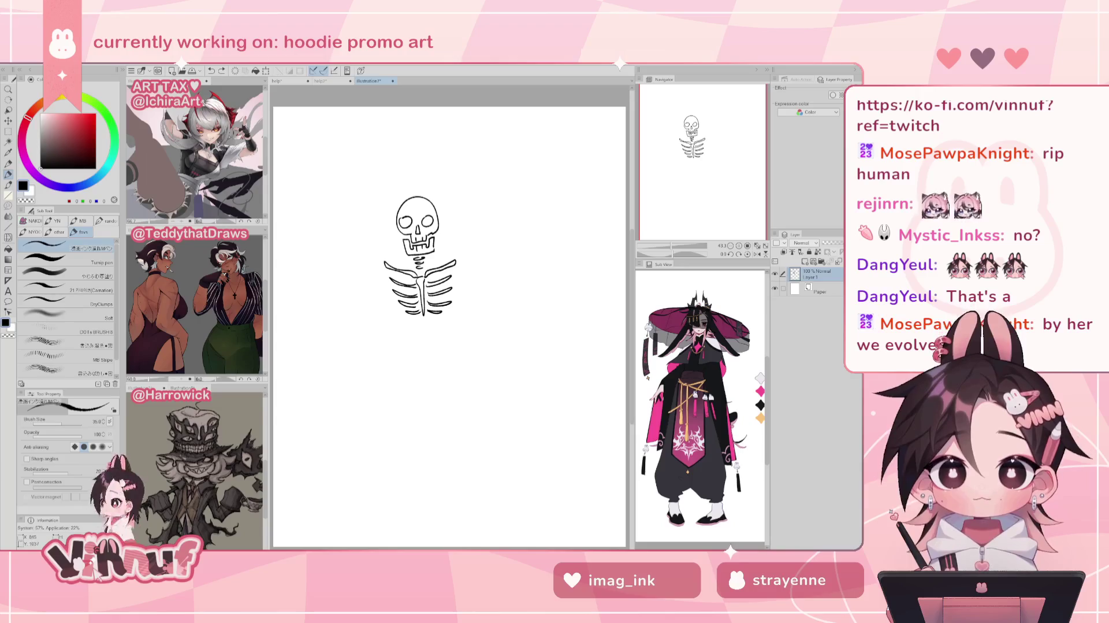
# - Draw the upper arm bone from the shoulder, redrawing it shorter
pyautogui.moveTo(373, 266); pyautogui.dragTo(360, 342)
pyautogui.hotkey('ctrl', 'z')
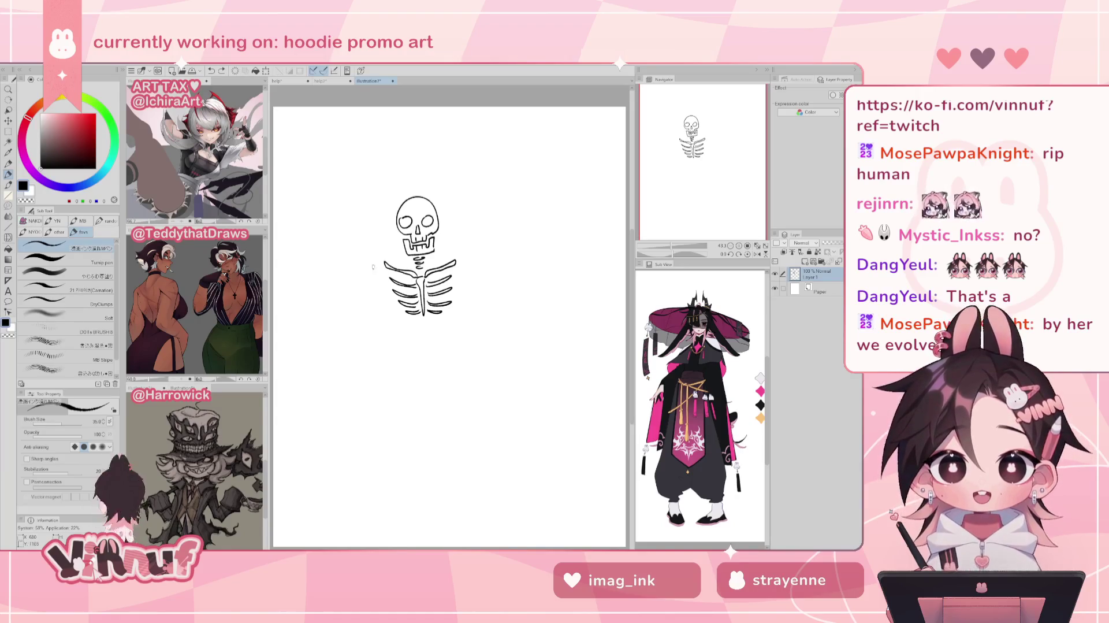
pyautogui.moveTo(377, 259); pyautogui.dragTo(360, 317)
pyautogui.hotkey('ctrl', 'z')
pyautogui.moveTo(382, 265)
pyautogui.mouseDown()
pyautogui.moveTo(371, 270)
pyautogui.moveTo(362, 309)
pyautogui.moveTo(375, 281)
pyautogui.mouseUp()
pyautogui.hotkey('ctrl', 'z')
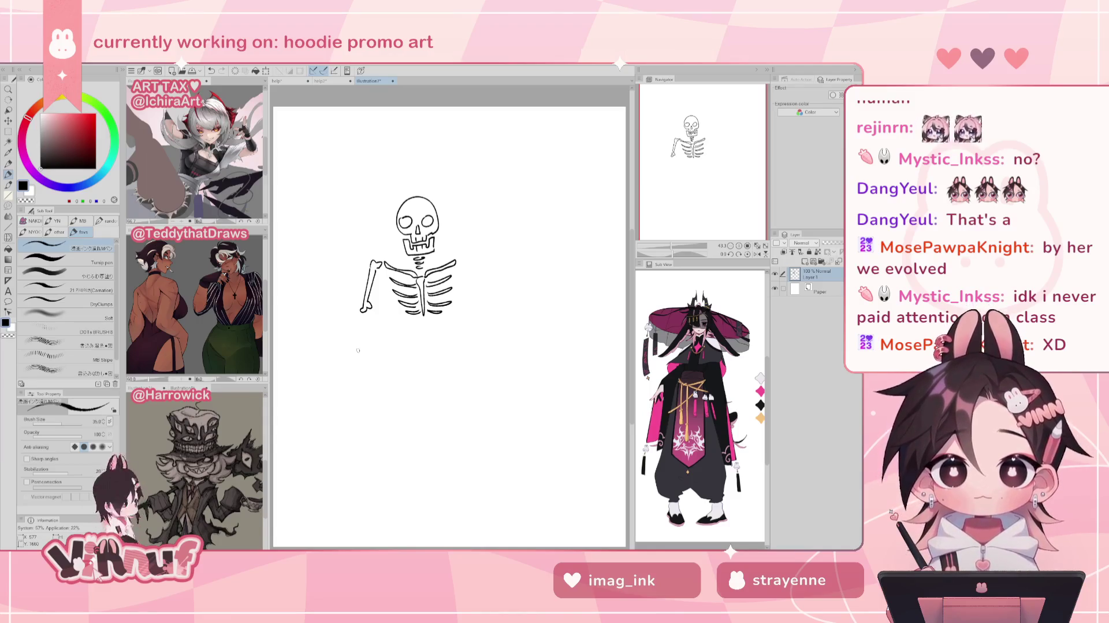
pyautogui.hotkey('ctrl', 'z')
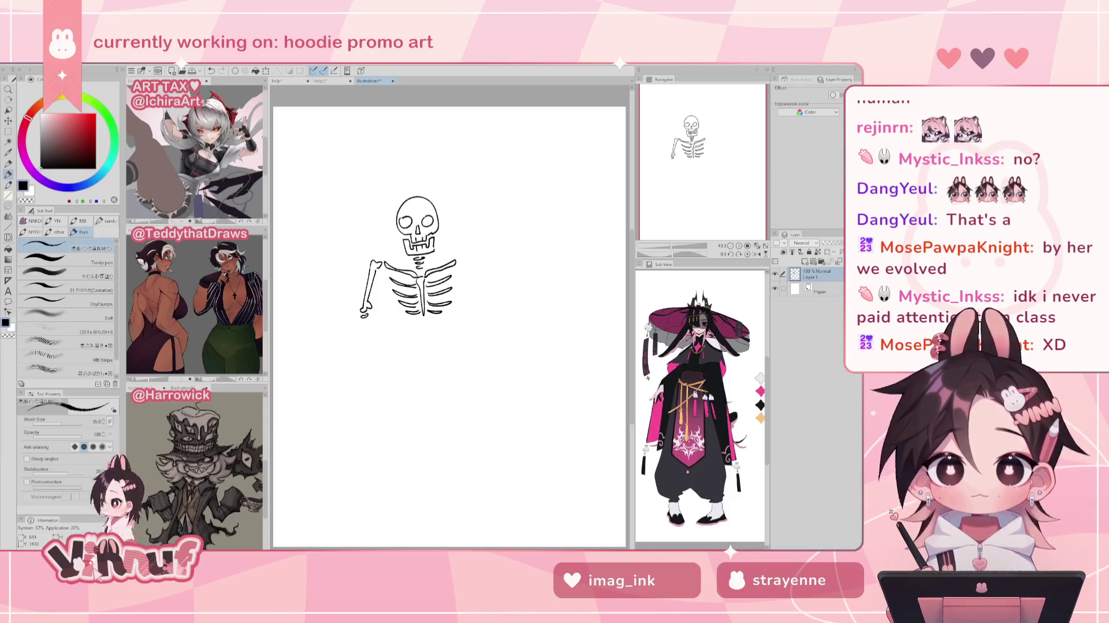
# - Draw the forearm as two parallel bone lines below the upper arm
pyautogui.moveTo(359, 323); pyautogui.dragTo(355, 364)
pyautogui.hotkey('ctrl', 'z')
pyautogui.hotkey('ctrl', 'z')
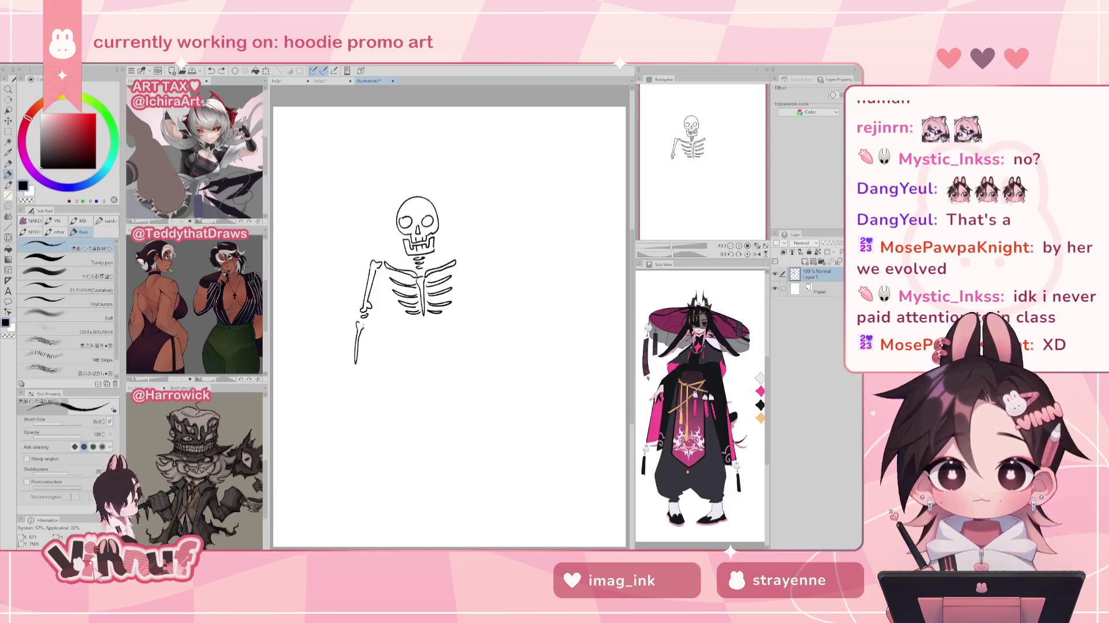
pyautogui.hotkey('ctrl', 'z')
pyautogui.hotkey('ctrl', 'z')
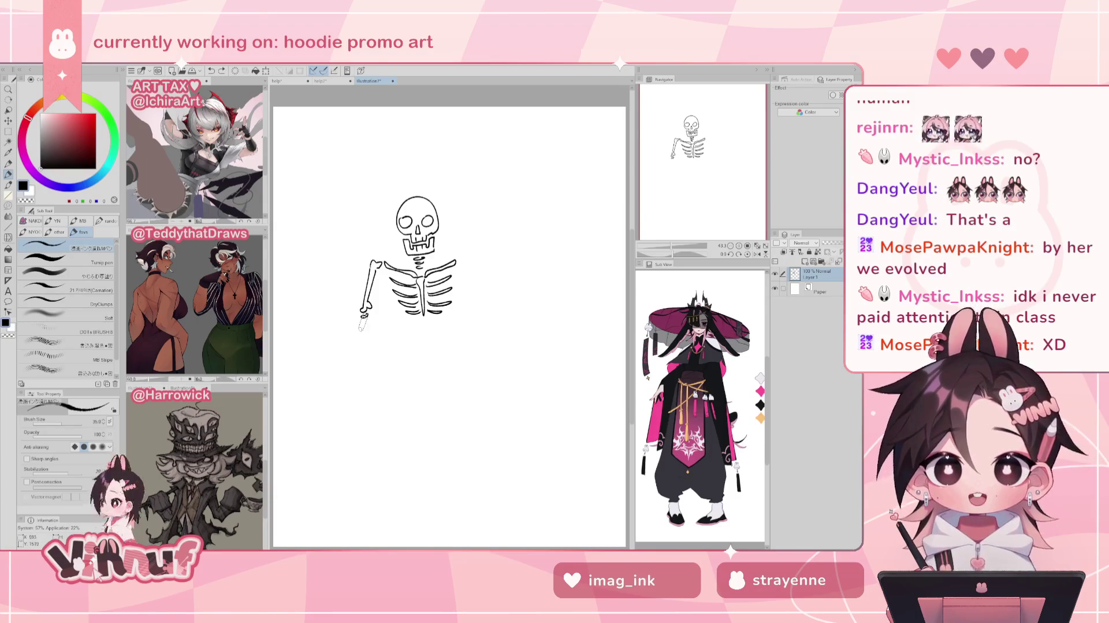
pyautogui.moveTo(354, 356); pyautogui.dragTo(354, 363)
pyautogui.moveTo(363, 322); pyautogui.dragTo(361, 362)
pyautogui.hotkey('ctrl', 'z')
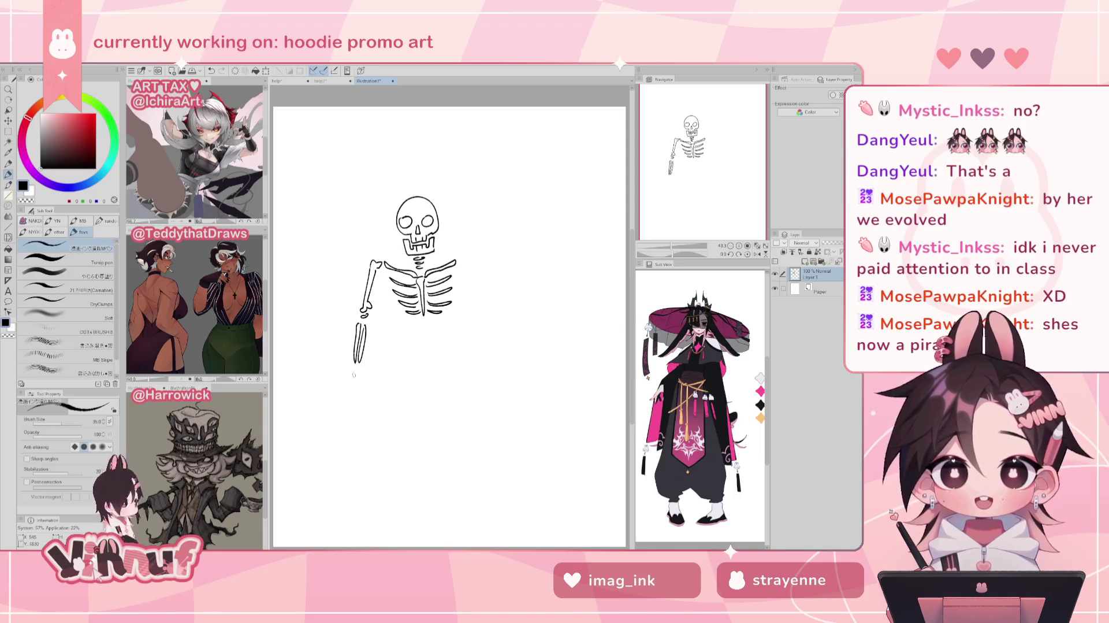
pyautogui.hotkey('ctrl', 'z')
# - Add the hooked wrist and the finger bones of the hanging hand
pyautogui.moveTo(352, 368)
pyautogui.mouseDown()
pyautogui.moveTo(345, 386)
pyautogui.moveTo(362, 387)
pyautogui.mouseUp()
pyautogui.hotkey('ctrl', 'z')
pyautogui.hotkey('ctrl', 'z')
pyautogui.hotkey('ctrl', 'z')
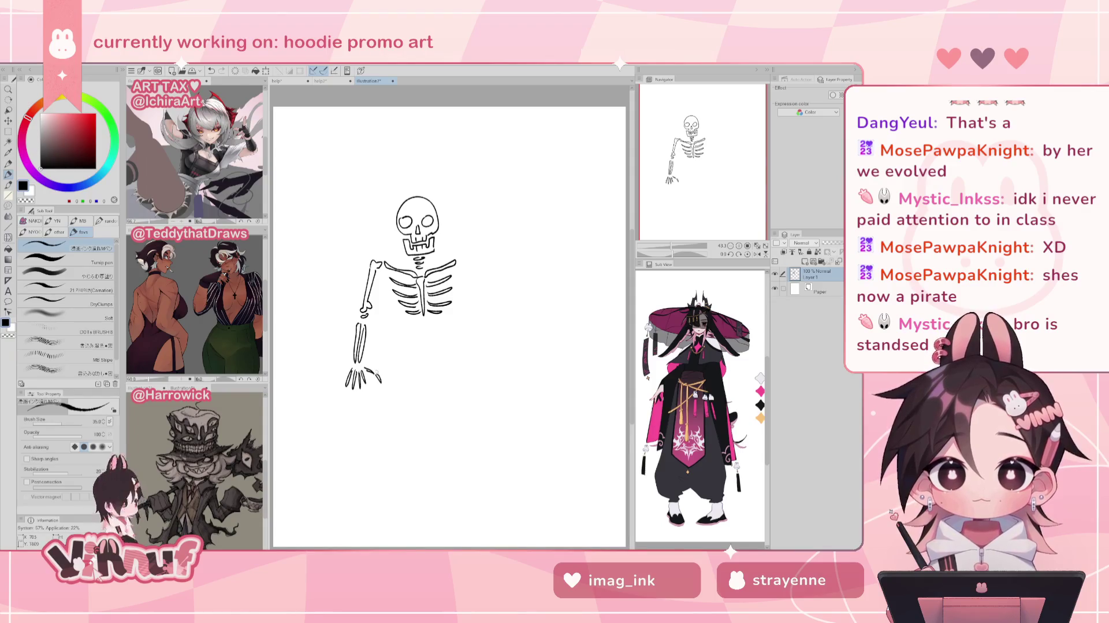
pyautogui.moveTo(368, 386); pyautogui.dragTo(370, 401)
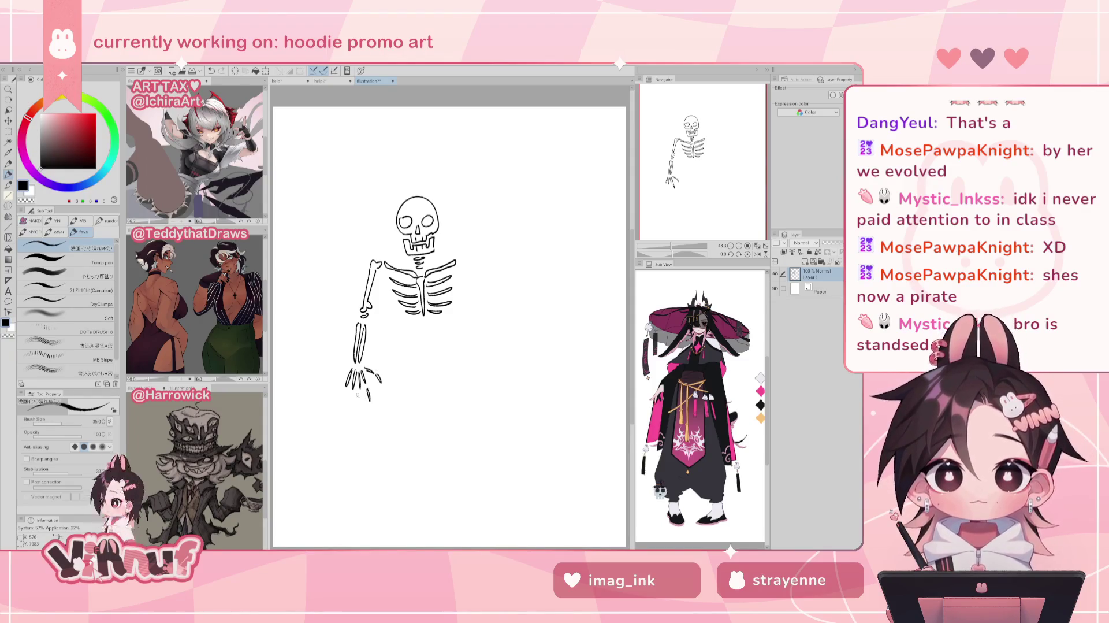
pyautogui.moveTo(352, 393)
pyautogui.mouseDown()
pyautogui.moveTo(354, 407)
pyautogui.moveTo(343, 404)
pyautogui.mouseUp()
pyautogui.hotkey('ctrl', 'z')
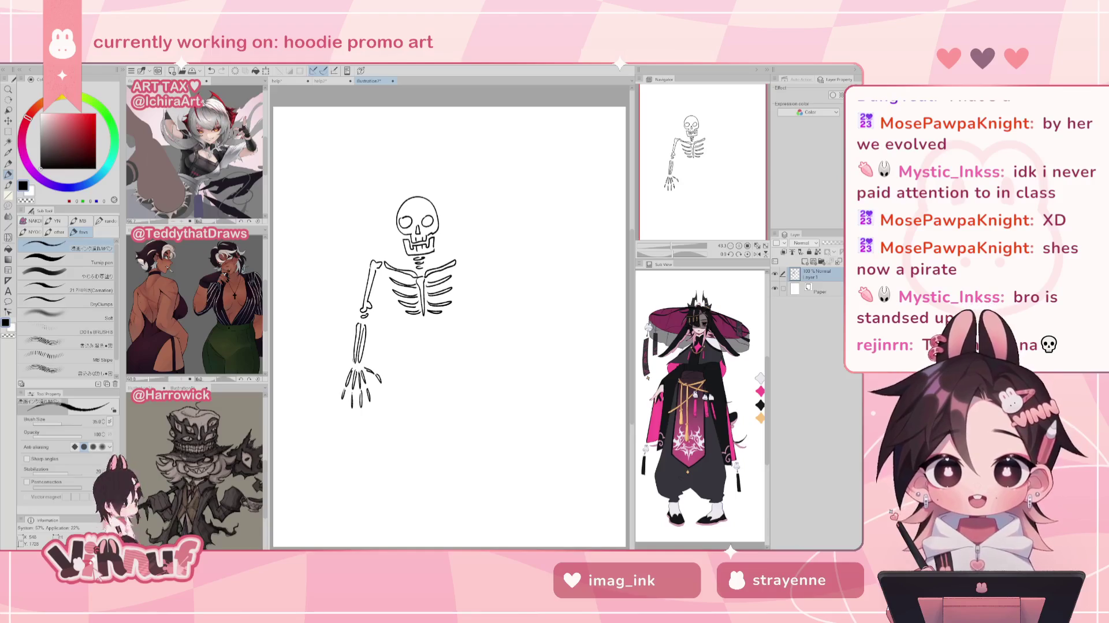
pyautogui.moveTo(363, 363); pyautogui.dragTo(351, 370)
pyautogui.hotkey('ctrl', 'z')
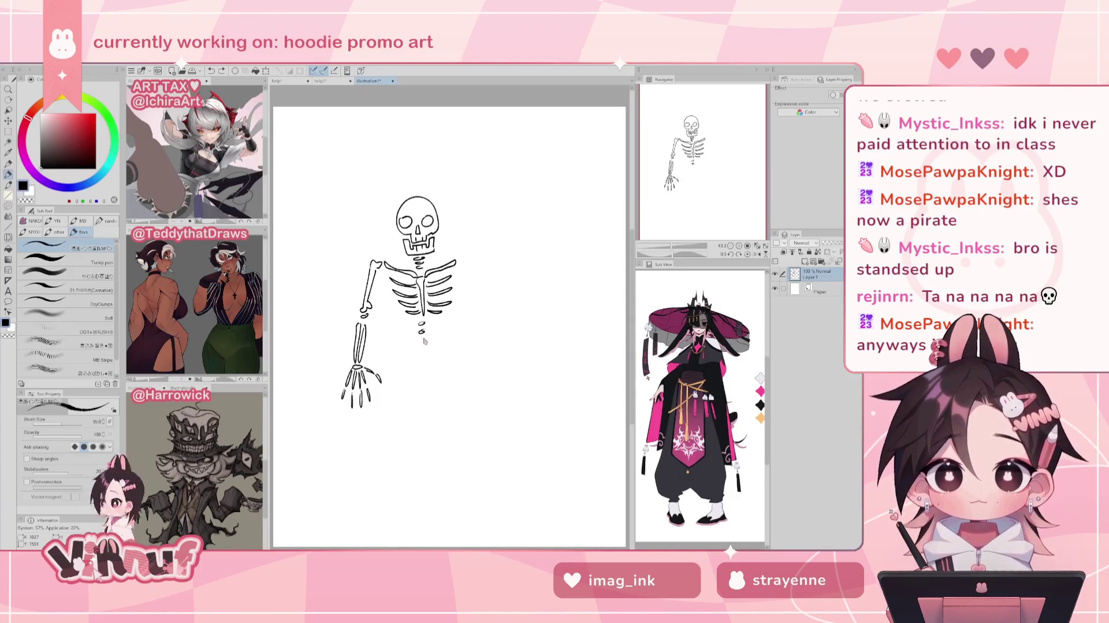
# - Draw the pelvis with hip holes and both thigh bones beneath it
pyautogui.moveTo(402, 361)
pyautogui.mouseDown()
pyautogui.moveTo(425, 346)
pyautogui.moveTo(451, 354)
pyautogui.mouseUp()
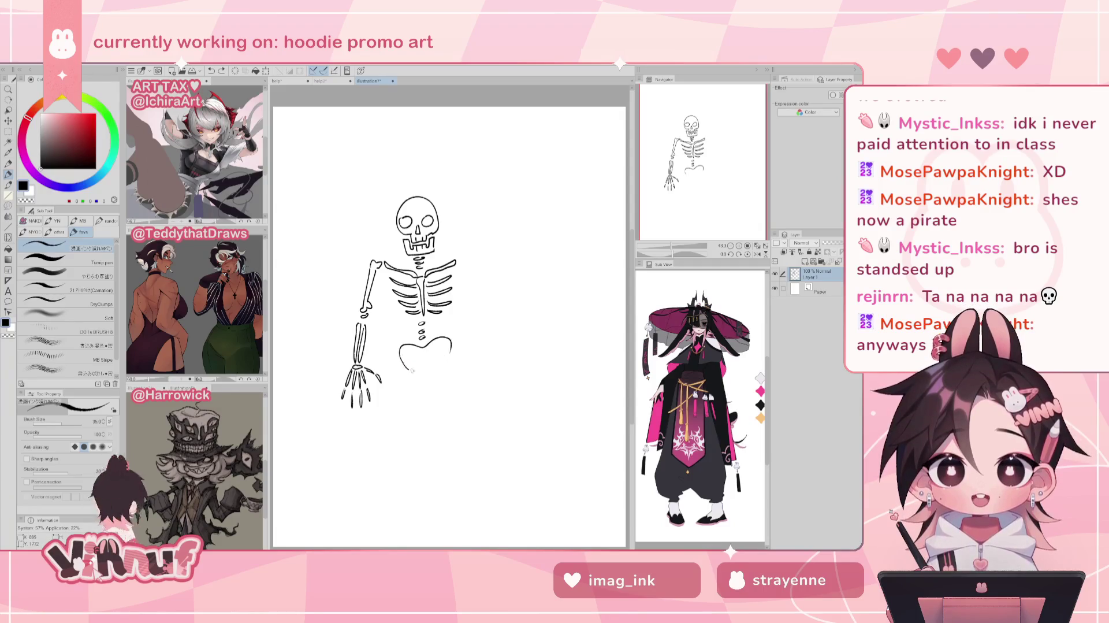
pyautogui.moveTo(418, 351)
pyautogui.mouseDown()
pyautogui.moveTo(416, 367)
pyautogui.moveTo(437, 374)
pyautogui.moveTo(452, 354)
pyautogui.mouseUp()
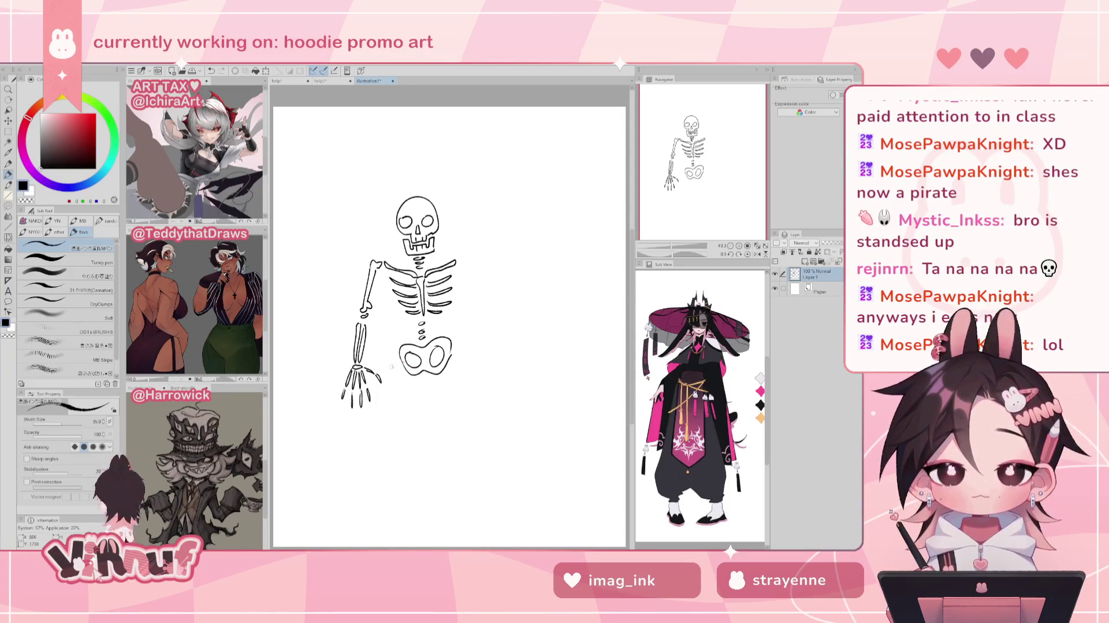
pyautogui.moveTo(393, 366); pyautogui.dragTo(408, 431)
pyautogui.hotkey('ctrl', 'z')
pyautogui.moveTo(393, 365); pyautogui.dragTo(408, 431)
pyautogui.hotkey('ctrl', 'z')
pyautogui.moveTo(392, 365); pyautogui.dragTo(416, 433)
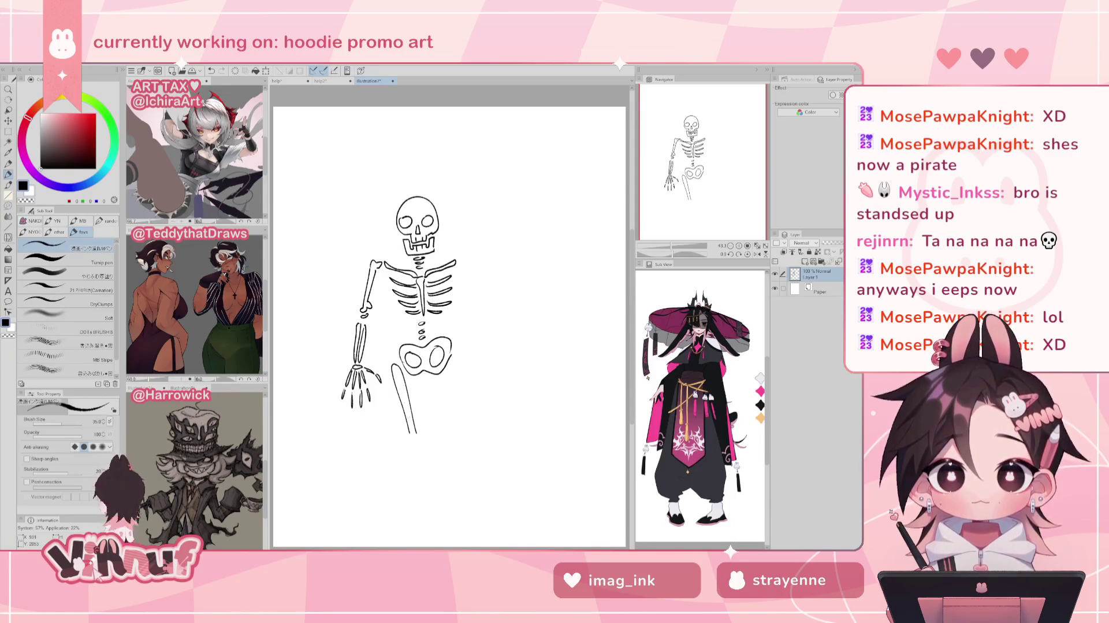
pyautogui.moveTo(449, 357)
pyautogui.mouseDown()
pyautogui.moveTo(451, 429)
pyautogui.moveTo(417, 435)
pyautogui.moveTo(452, 454)
pyautogui.moveTo(421, 461)
pyautogui.mouseUp()
pyautogui.hotkey('ctrl', 'z')
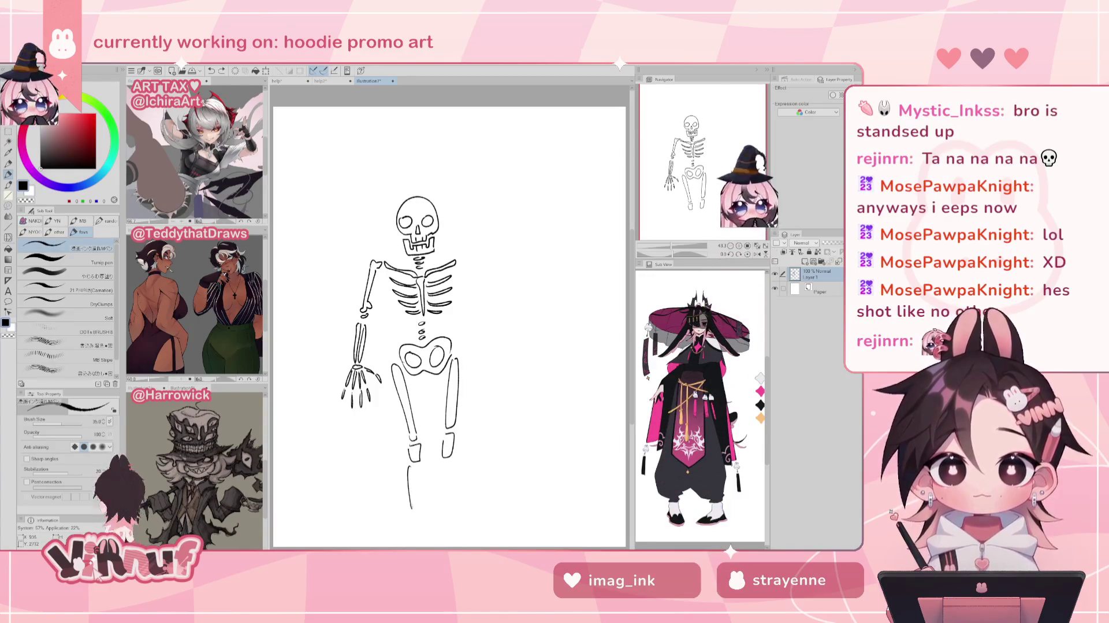
# - Add both shin bones and move the skeleton layer about 100 px higher
pyautogui.moveTo(414, 467)
pyautogui.mouseDown()
pyautogui.moveTo(422, 517)
pyautogui.moveTo(411, 516)
pyautogui.moveTo(411, 496)
pyautogui.moveTo(411, 513)
pyautogui.moveTo(452, 513)
pyautogui.mouseUp()
pyautogui.hotkey('ctrl', 'z')
pyautogui.moveTo(454, 466); pyautogui.dragTo(453, 484)
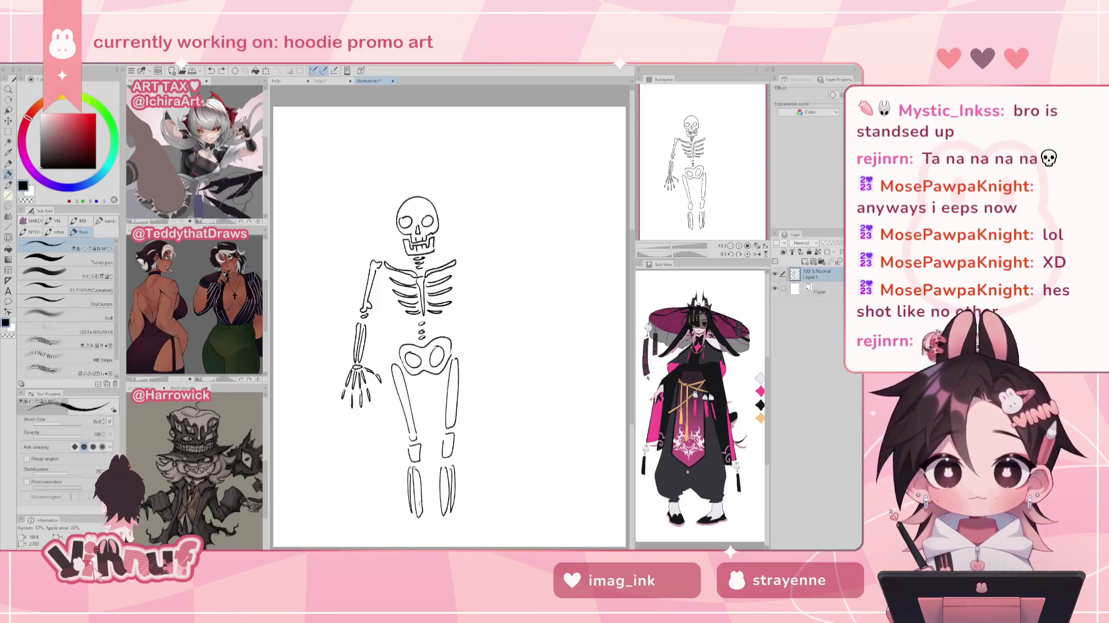
pyautogui.press('k')
pyautogui.moveTo(483, 415); pyautogui.dragTo(483, 376)
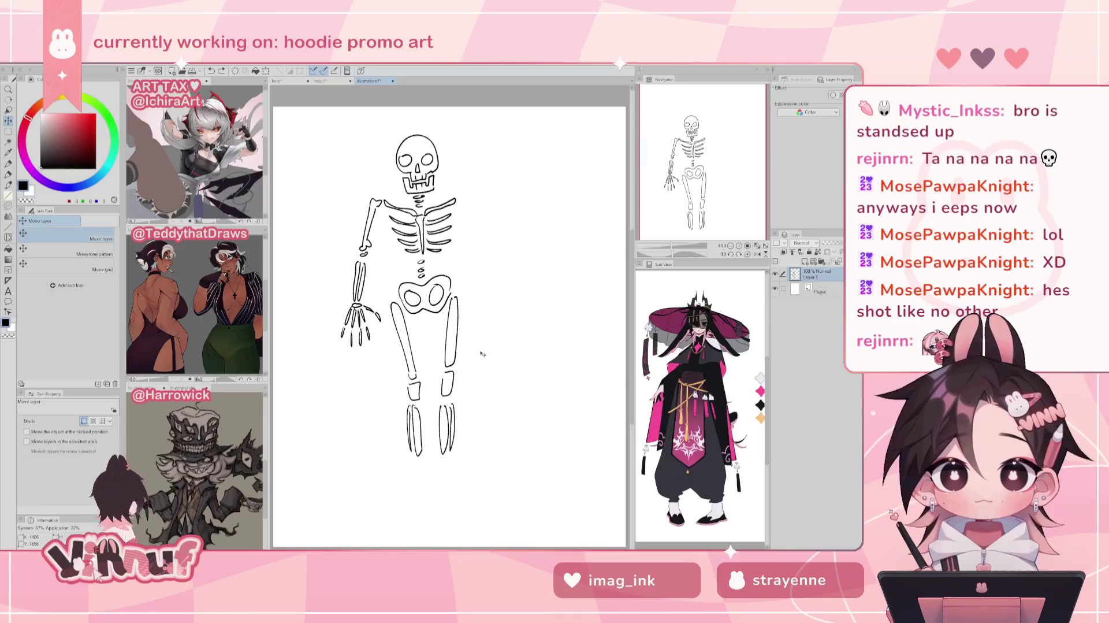
# - Give both shins bony feet: a diamond foot bone on the left, toes and an oval toe on the right
pyautogui.press('p')
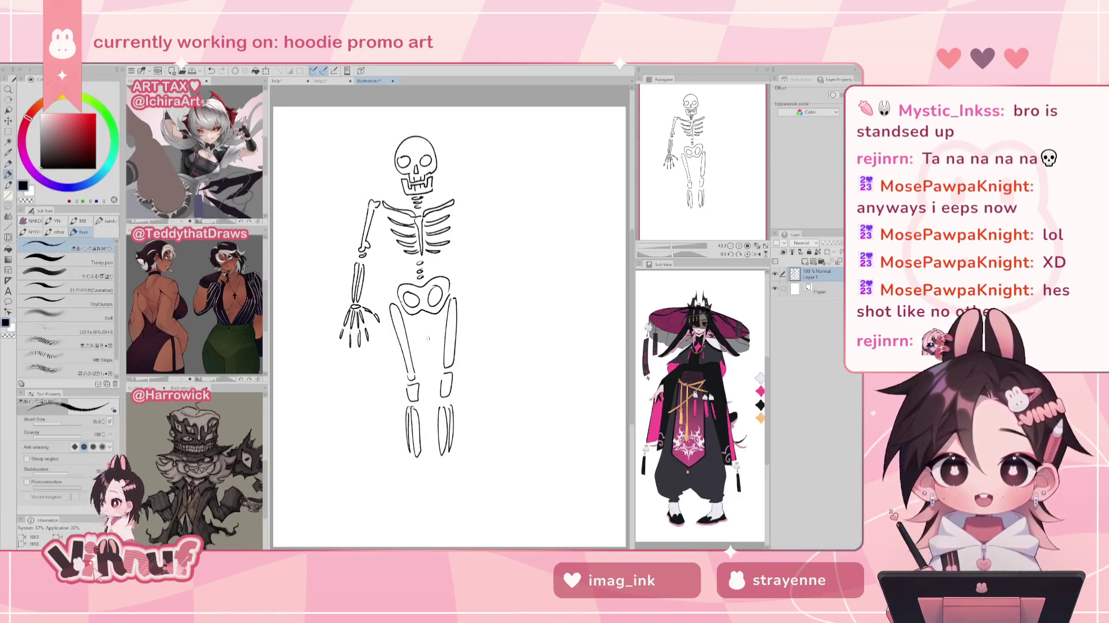
pyautogui.moveTo(407, 468)
pyautogui.mouseDown()
pyautogui.moveTo(422, 464)
pyautogui.moveTo(410, 476)
pyautogui.mouseUp()
pyautogui.hotkey('ctrl', 'z')
pyautogui.hotkey('ctrl', 'z')
pyautogui.hotkey('ctrl', 'z')
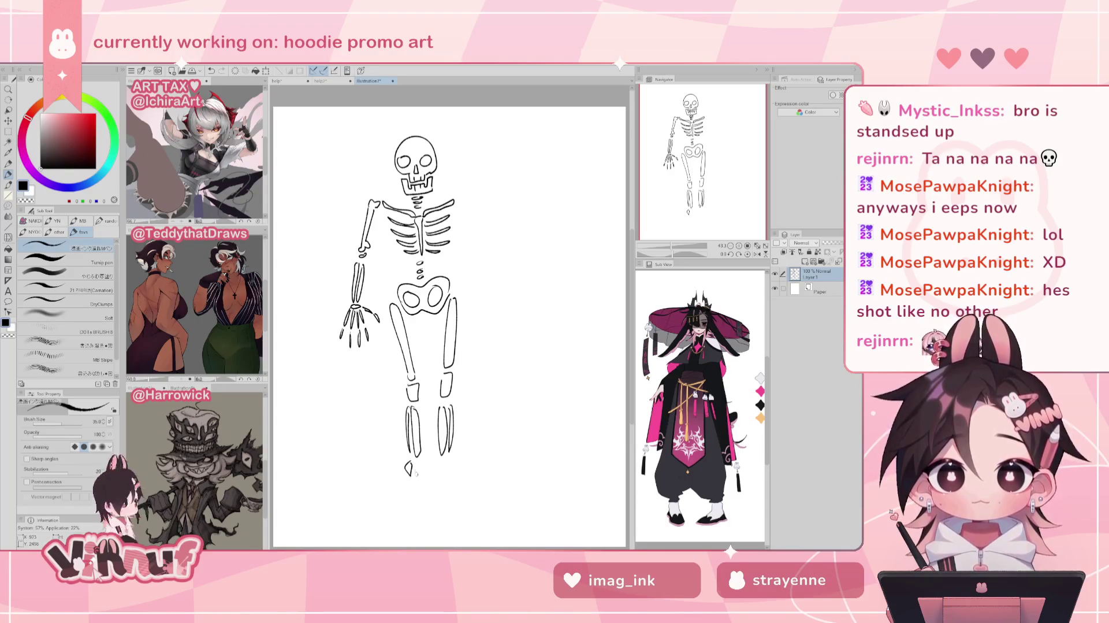
pyautogui.hotkey('ctrl', 'z')
pyautogui.hotkey('ctrl', 'z')
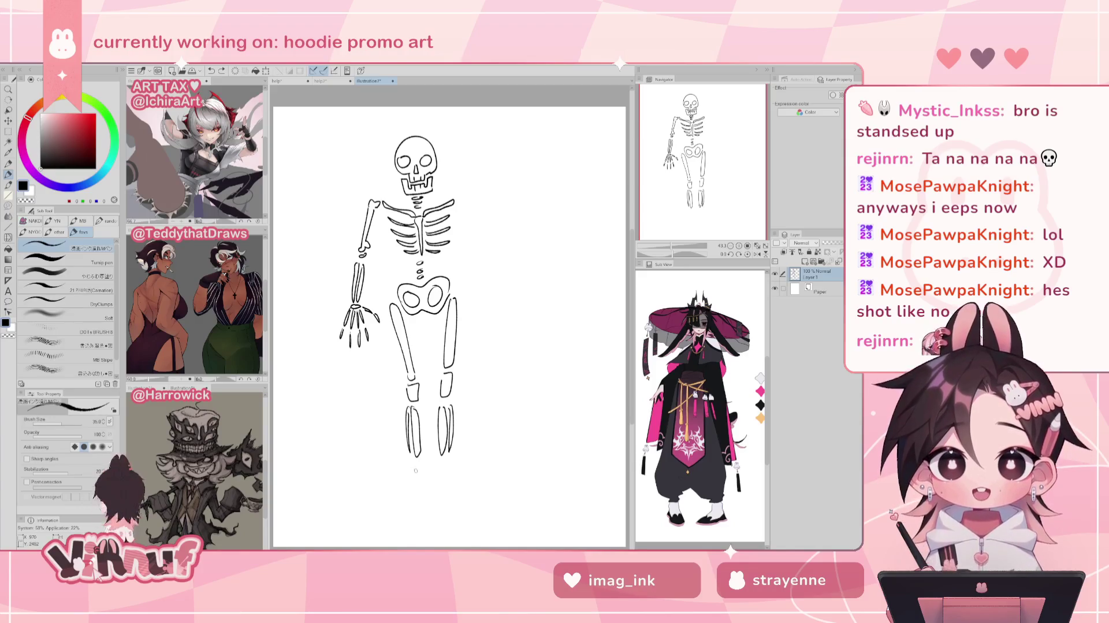
pyautogui.moveTo(410, 461); pyautogui.dragTo(412, 474)
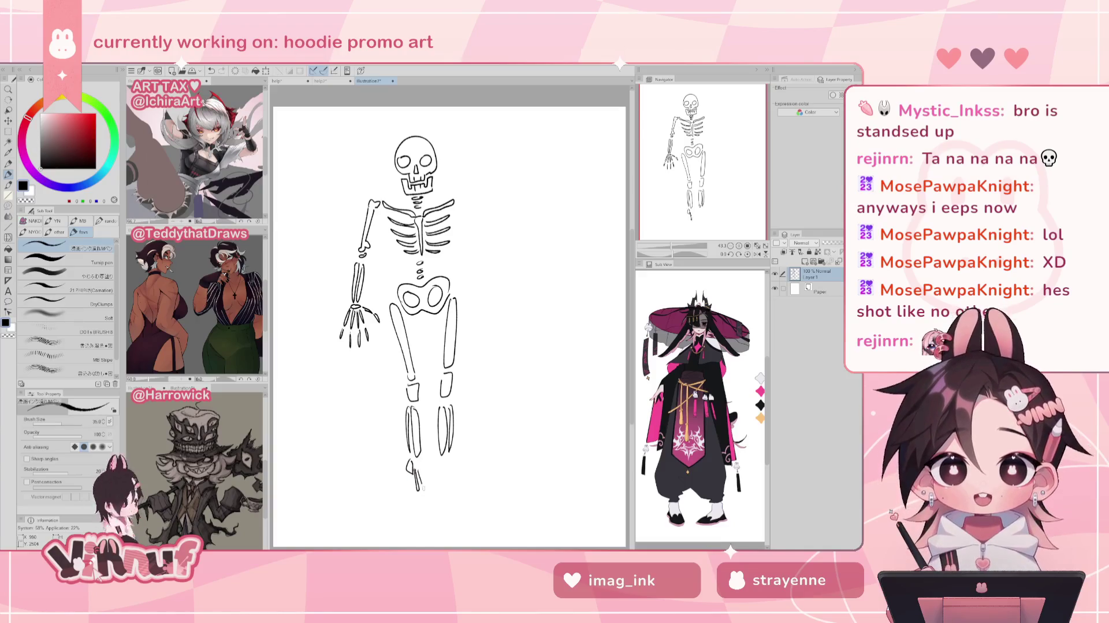
pyautogui.moveTo(423, 468); pyautogui.dragTo(430, 488)
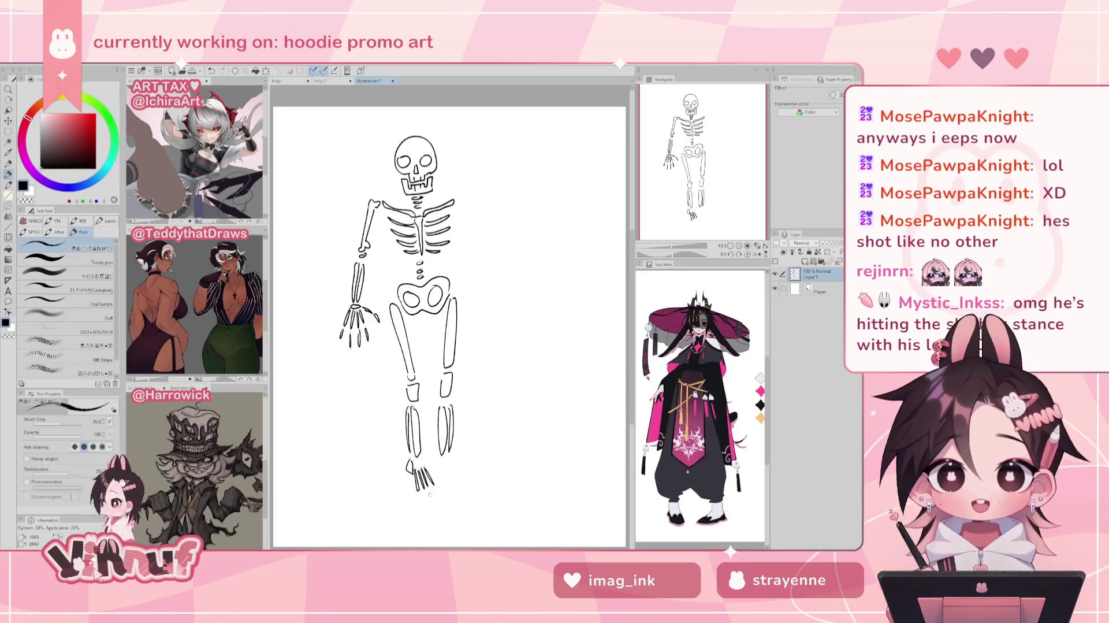
pyautogui.moveTo(418, 492)
pyautogui.mouseDown()
pyautogui.moveTo(417, 502)
pyautogui.moveTo(435, 496)
pyautogui.mouseUp()
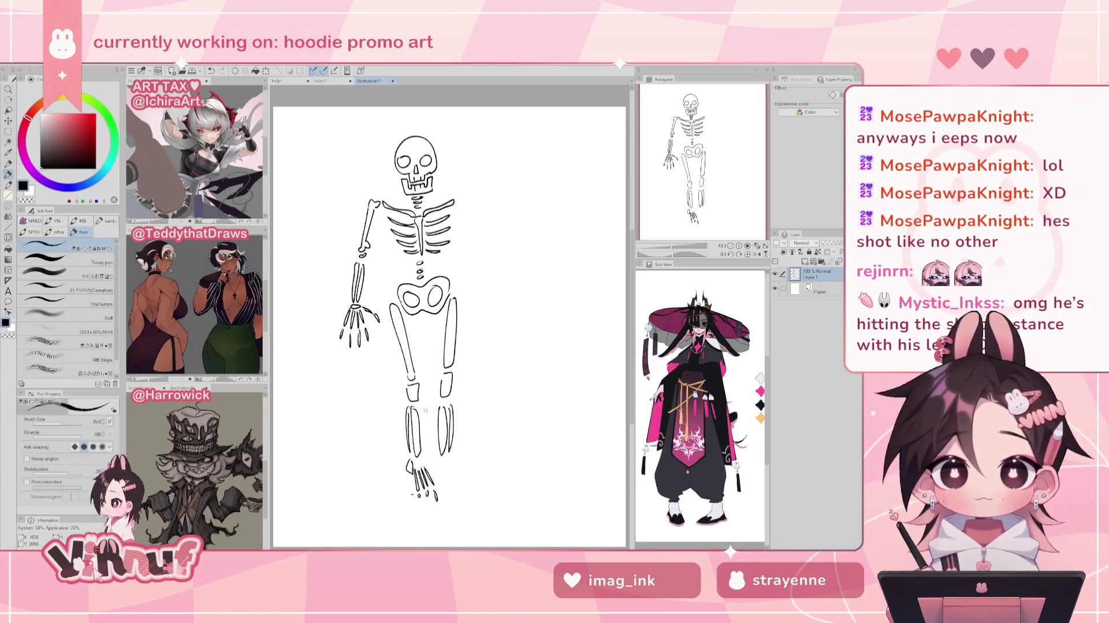
pyautogui.scroll(-1, 450, 326)
pyautogui.scroll(-2, 450, 326)
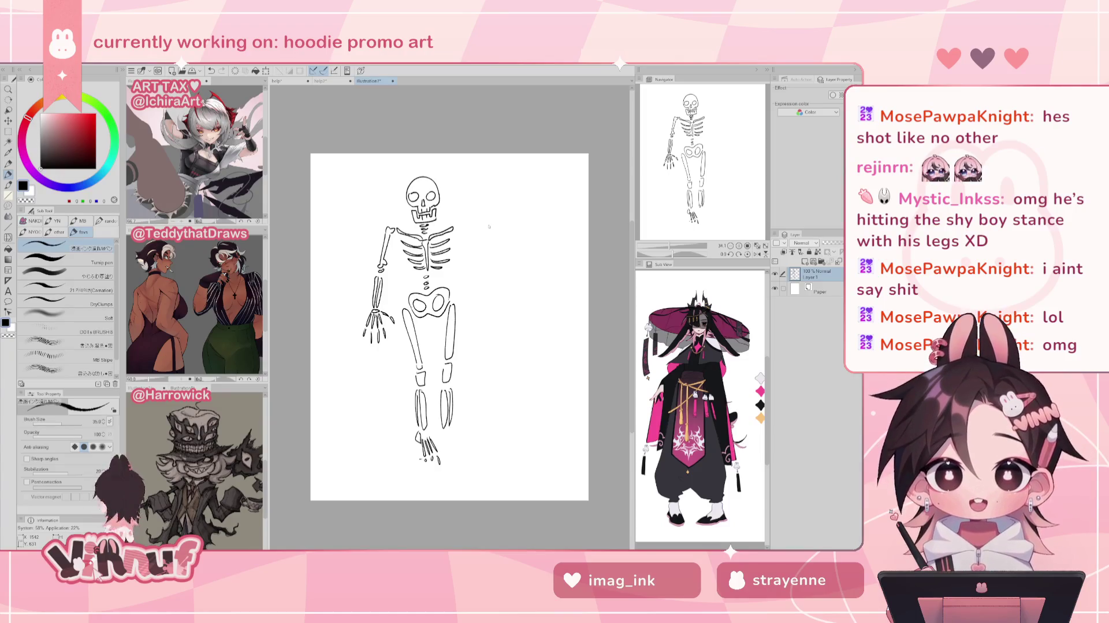
# - Erase the whole skeleton sketch from the practice canvas
pyautogui.press('e')
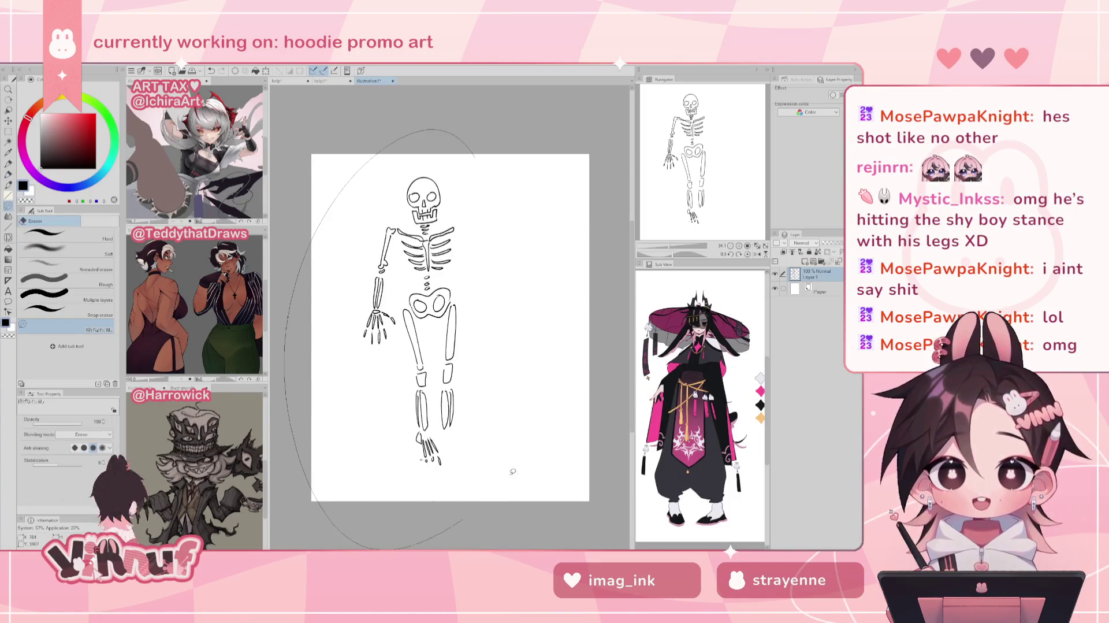
pyautogui.moveTo(508, 466); pyautogui.dragTo(515, 169)
pyautogui.press('p')
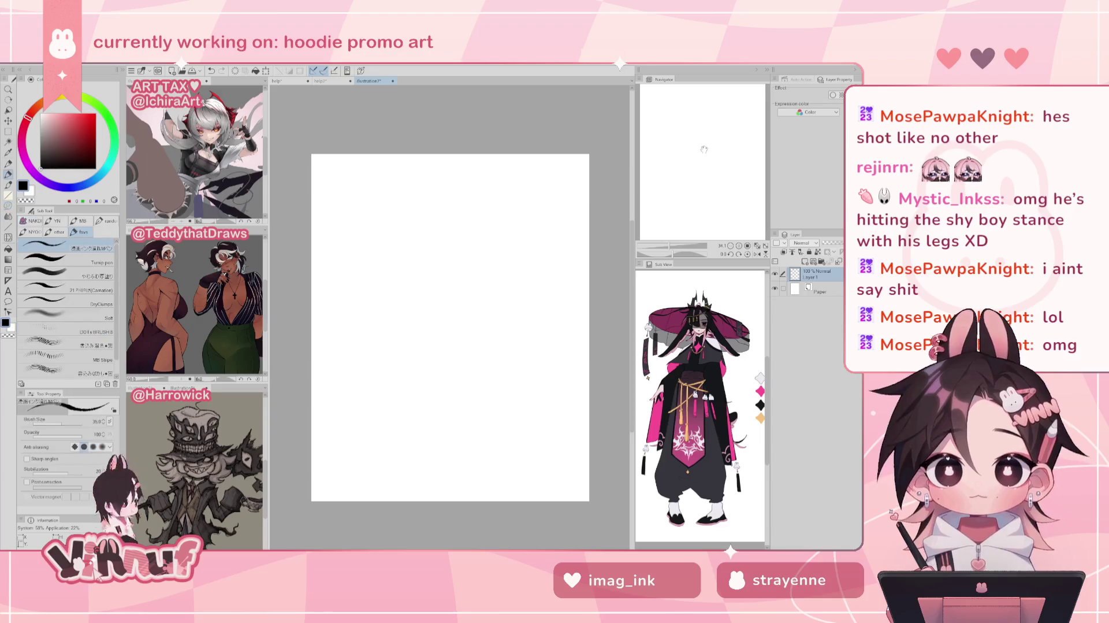
pyautogui.hotkey('ctrl', '+')
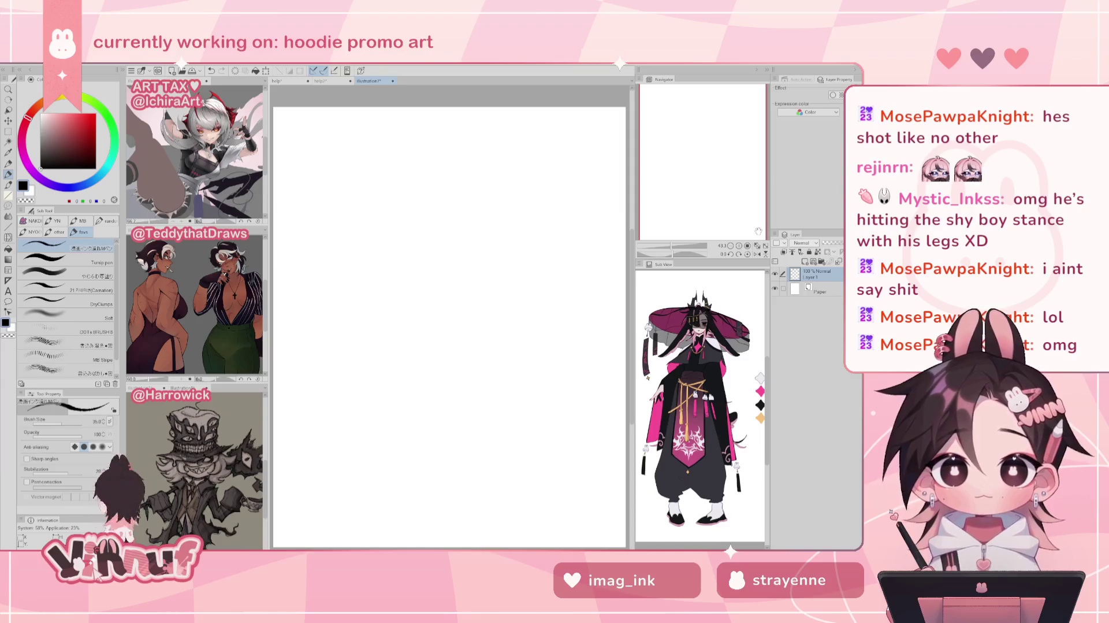
# - Close the practice illustration and select the やわらか厚塗り brush on the hoodie artwork
pyautogui.click(394, 81)
pyautogui.click(445, 243)
pyautogui.click(283, 81)
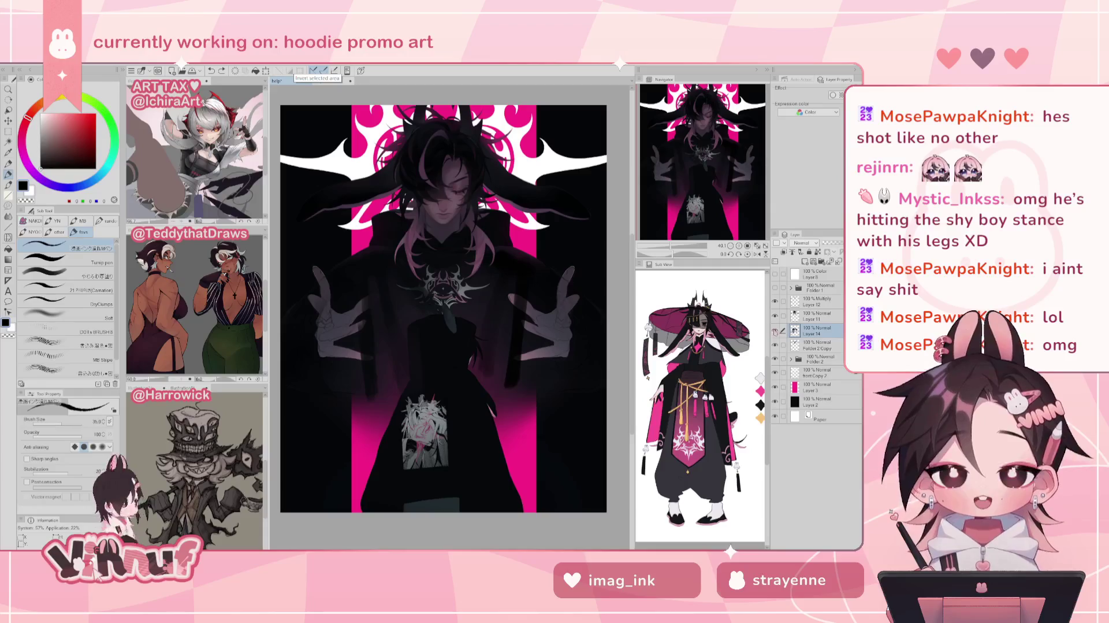
pyautogui.click(58, 272)
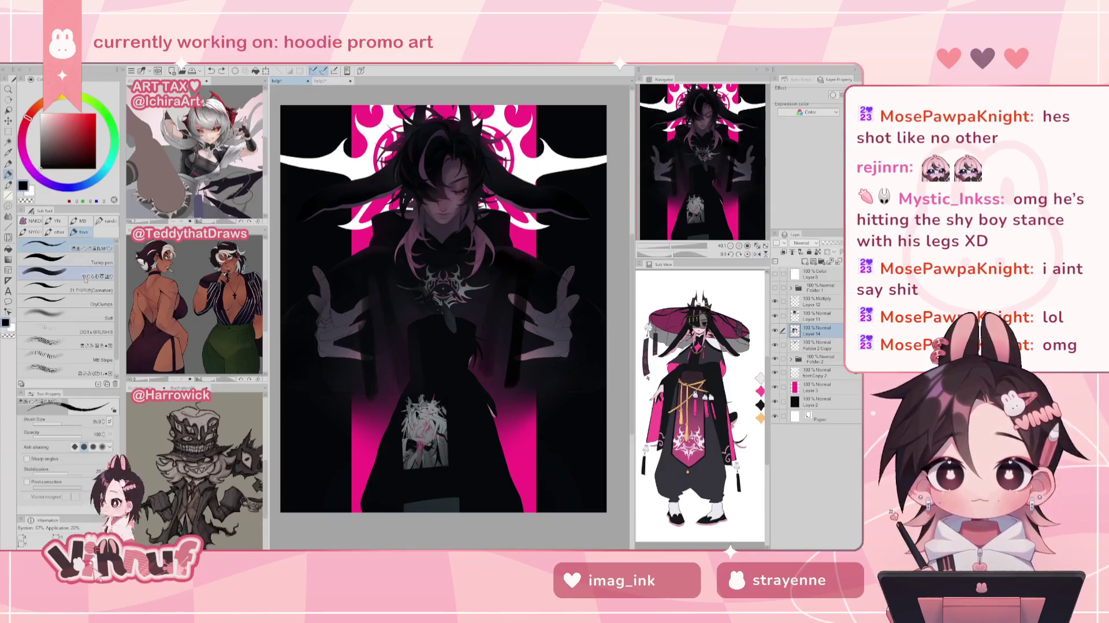
# - Undo the dark chest-and-neck stroke, then liquify-push the left hair strands into shape
pyautogui.moveTo(70, 423); pyautogui.dragTo(73, 420)
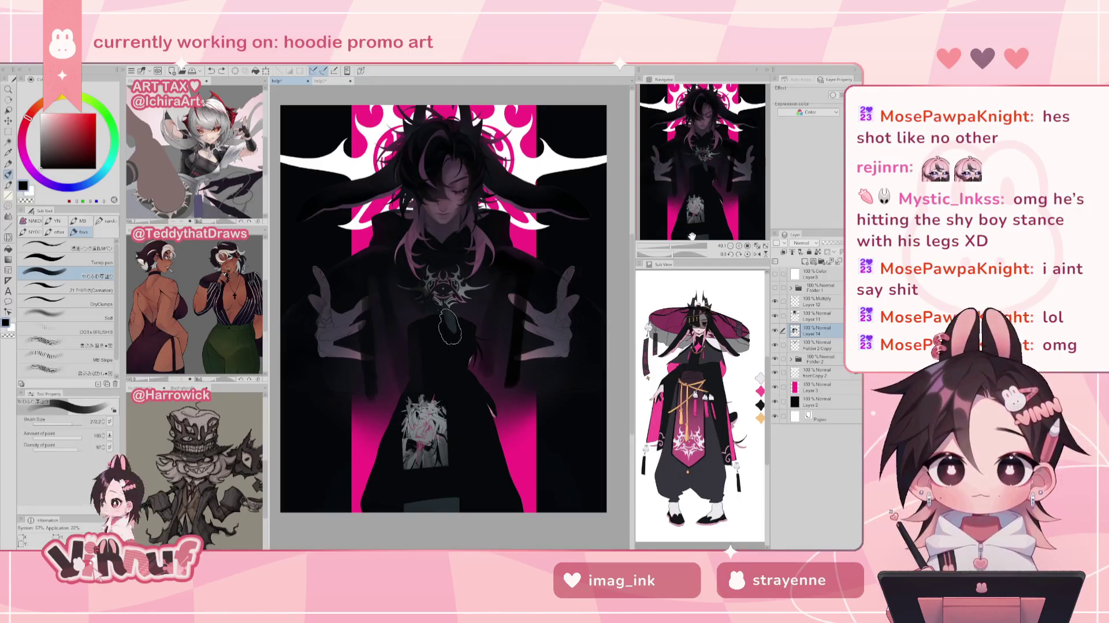
pyautogui.hotkey('ctrl', 'z')
pyautogui.hotkey('ctrl', 'z')
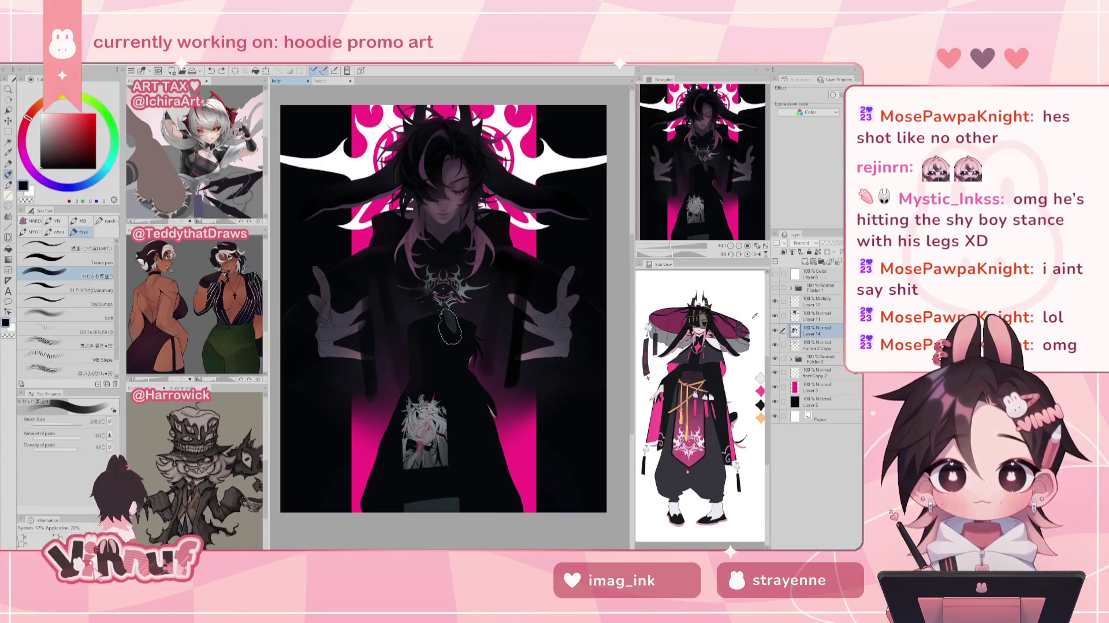
pyautogui.moveTo(71, 424); pyautogui.dragTo(65, 425)
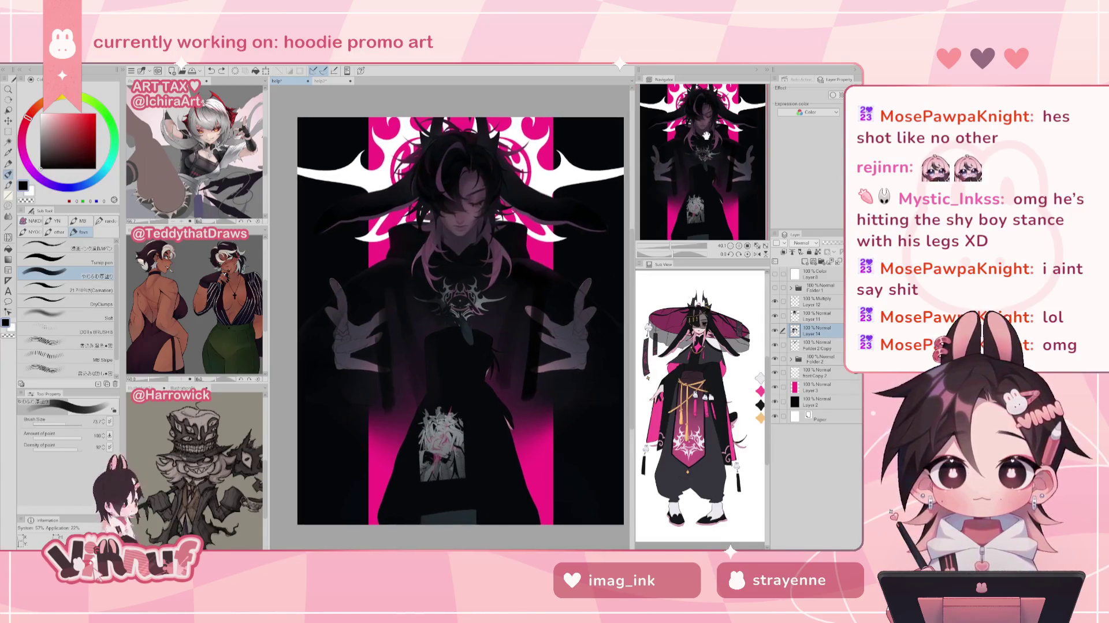
pyautogui.press('j')
pyautogui.moveTo(322, 267); pyautogui.dragTo(311, 234)
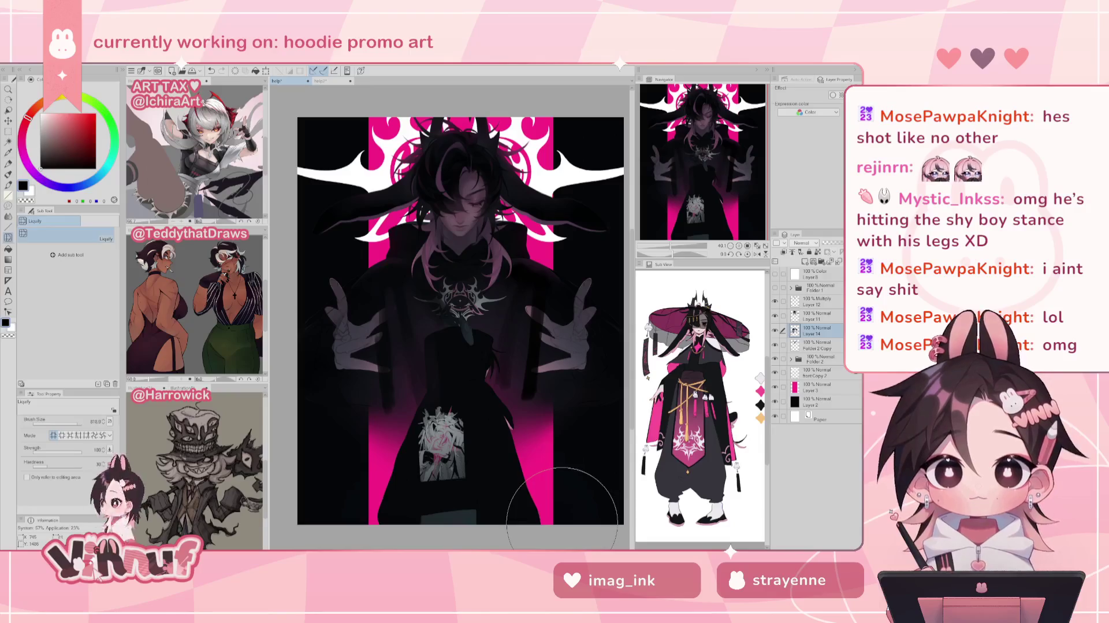
pyautogui.press('b')
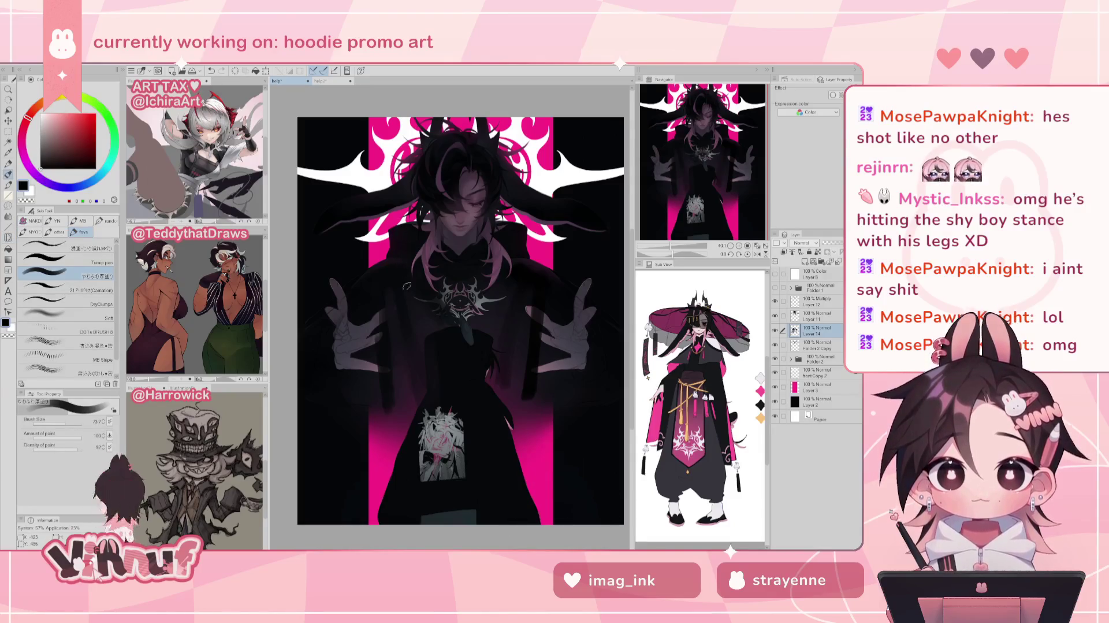
pyautogui.keyDown('alt'); pyautogui.click(412, 306); pyautogui.keyUp('alt')
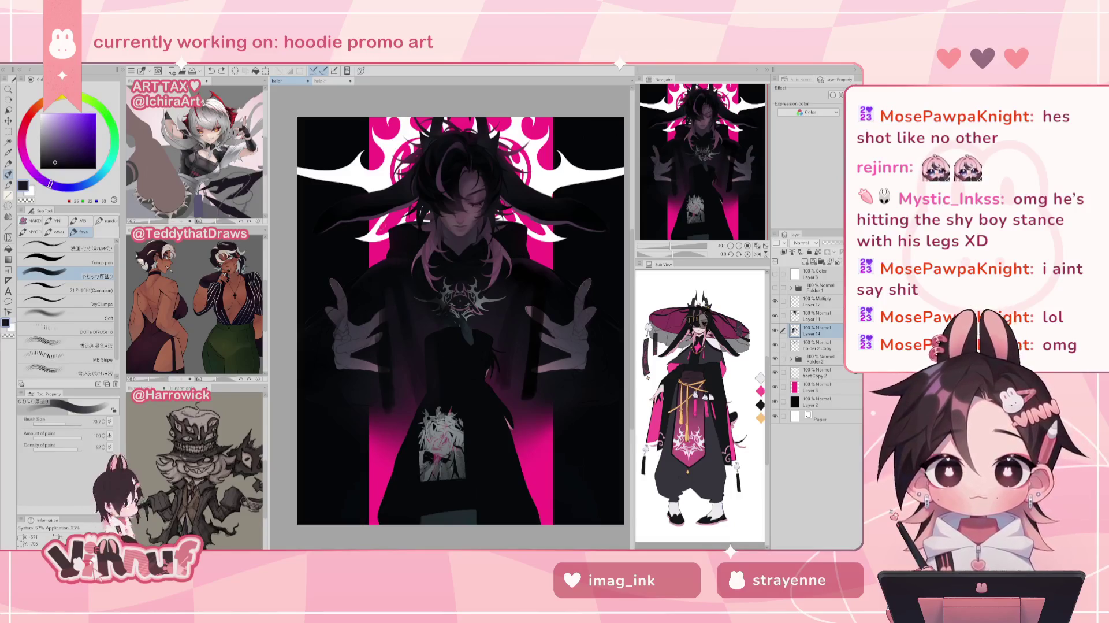
pyautogui.click(64, 423)
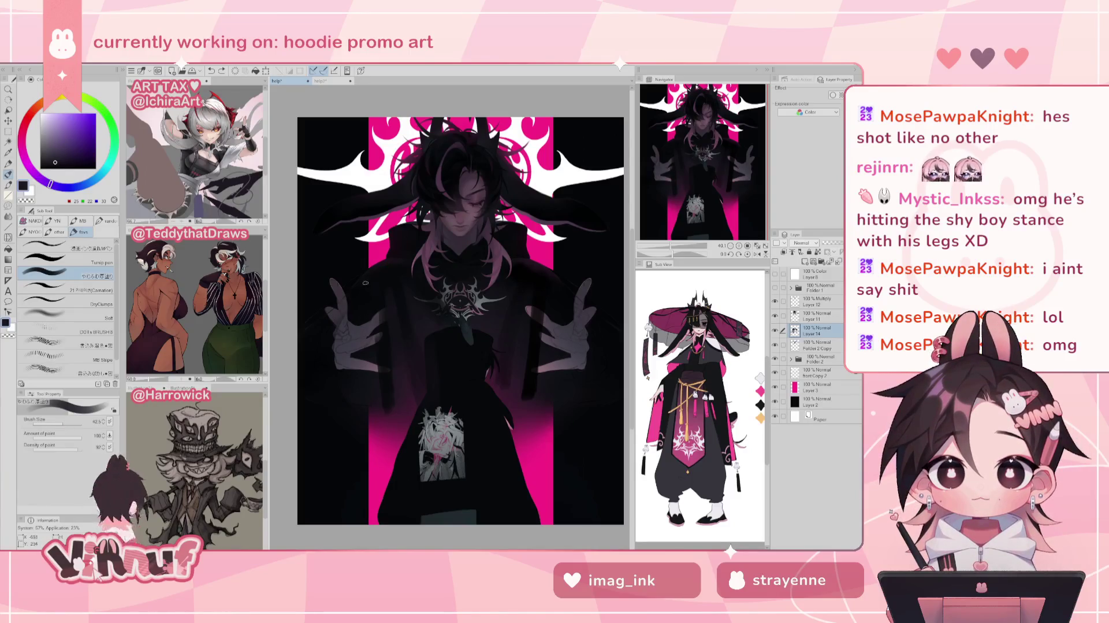
pyautogui.moveTo(366, 295)
pyautogui.mouseDown()
pyautogui.moveTo(362, 283)
pyautogui.moveTo(359, 347)
pyautogui.mouseUp()
pyautogui.hotkey('ctrl', 'z')
pyautogui.hotkey('ctrl', 'z')
pyautogui.hotkey('ctrl', 'z')
pyautogui.hotkey('ctrl', 'z')
pyautogui.hotkey('ctrl', 'z')
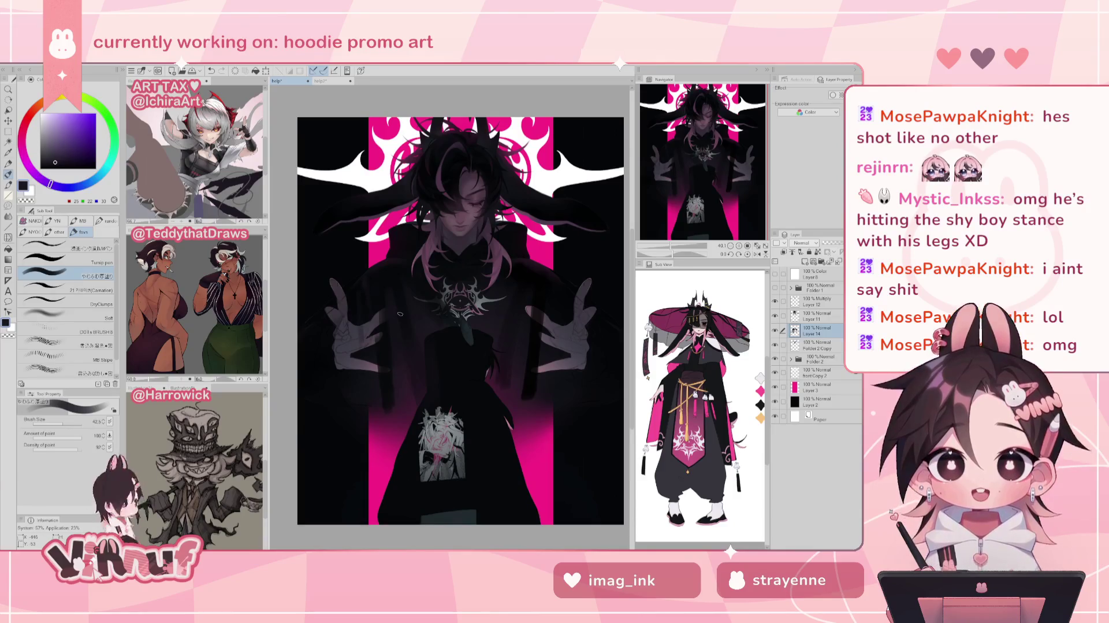
pyautogui.keyDown('alt'); pyautogui.click(360, 286); pyautogui.keyUp('alt')
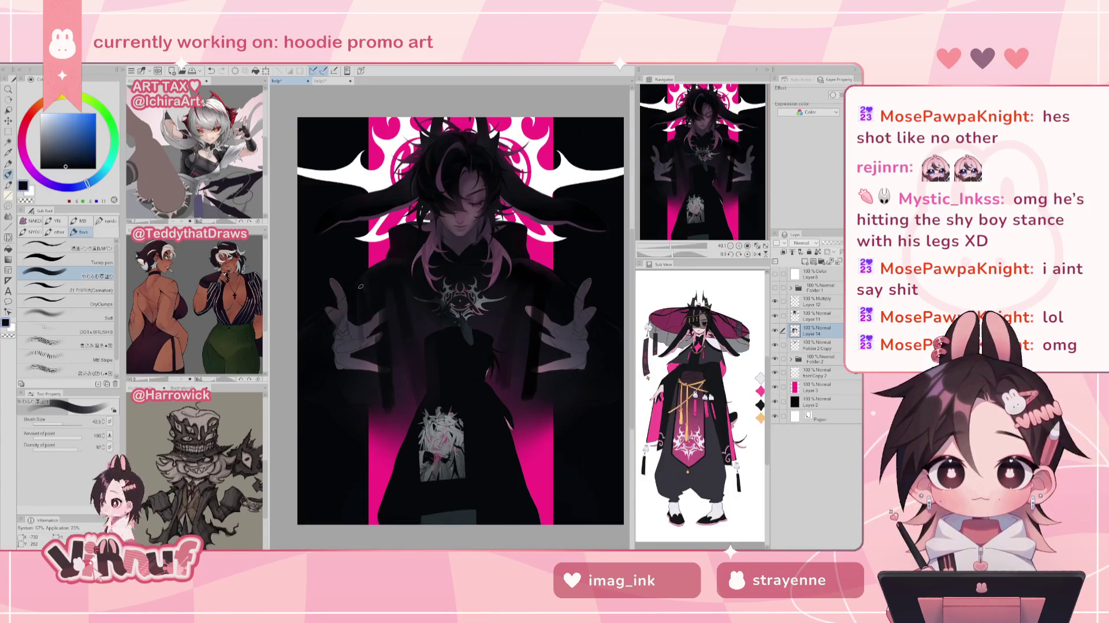
pyautogui.keyDown('alt'); pyautogui.click(359, 332); pyautogui.keyUp('alt')
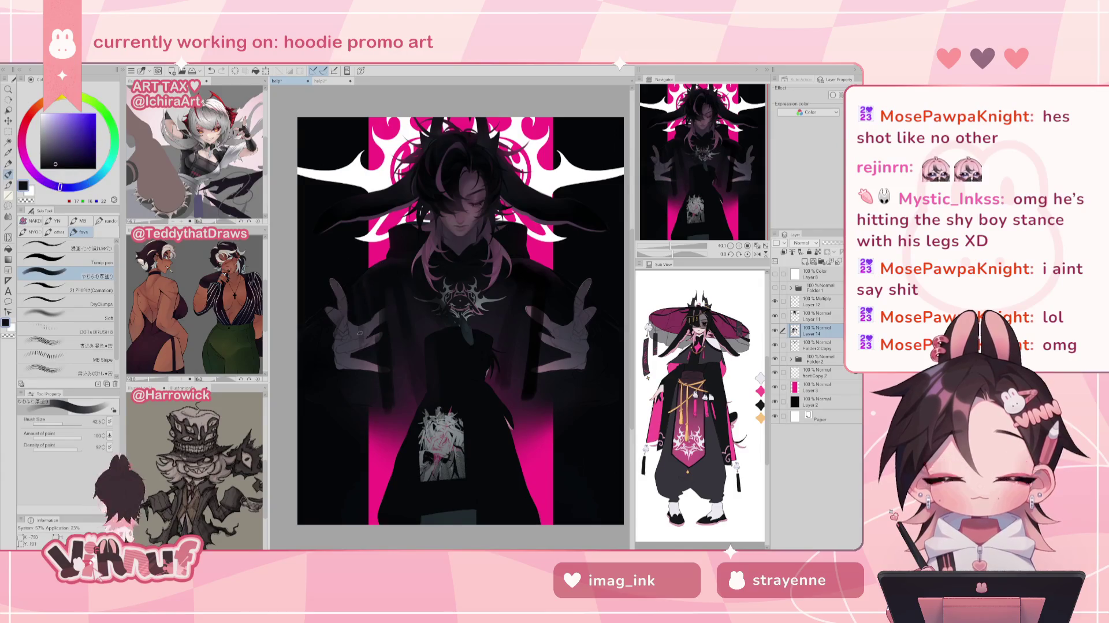
pyautogui.keyDown('alt'); pyautogui.click(363, 281); pyautogui.keyUp('alt')
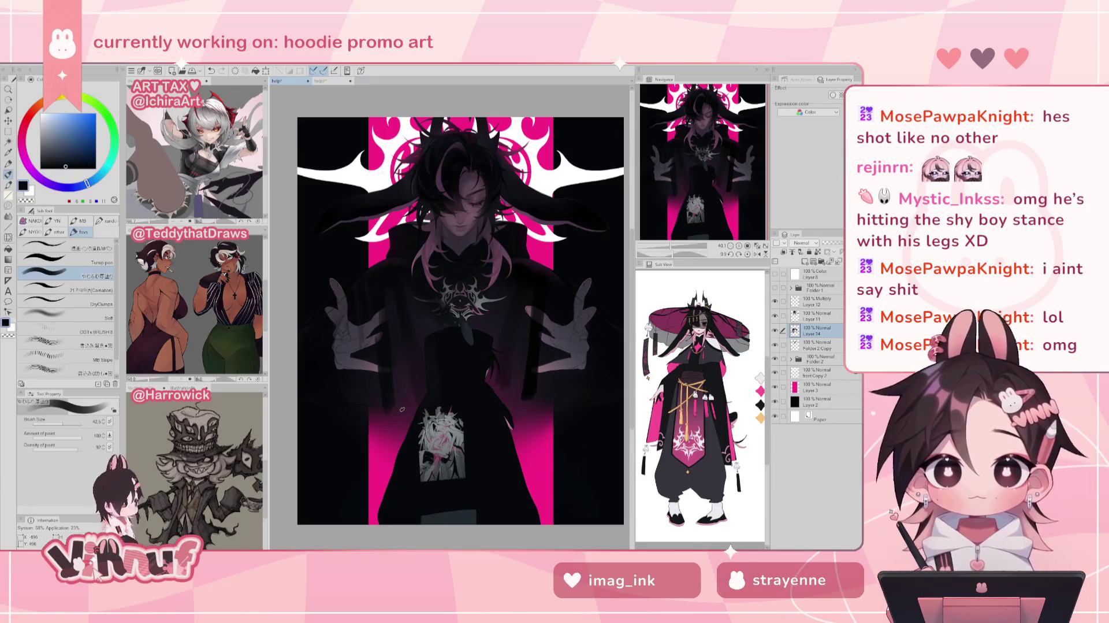
pyautogui.hscroll(2, 402, 409)
pyautogui.hscroll(-2, 402, 409)
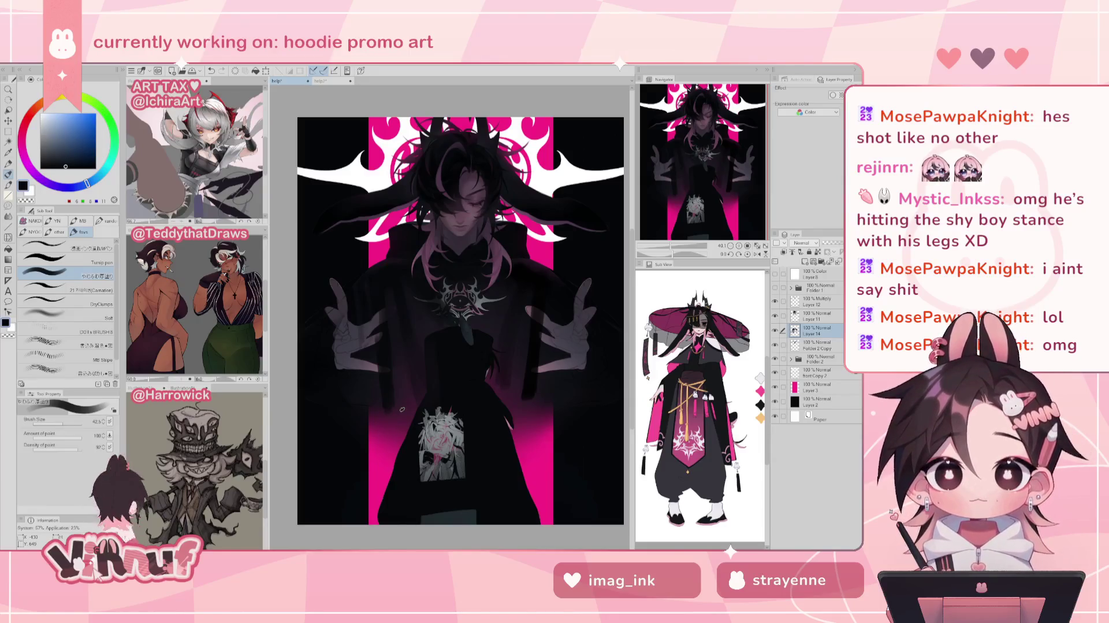
pyautogui.keyDown('alt'); pyautogui.click(398, 266); pyautogui.keyUp('alt')
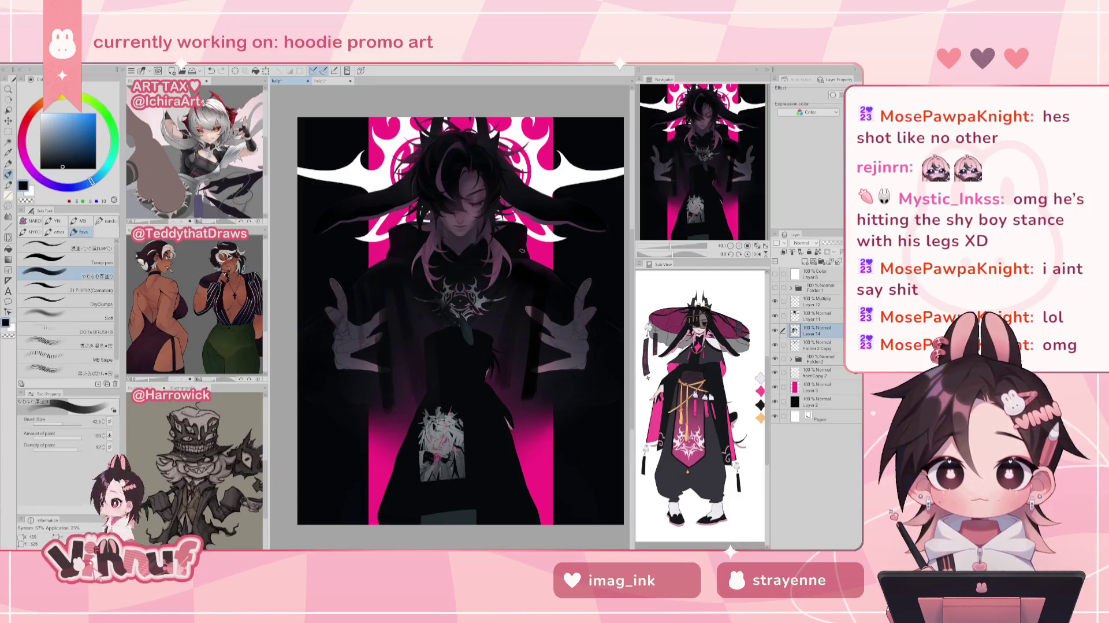
pyautogui.hotkey('ctrl', 'z')
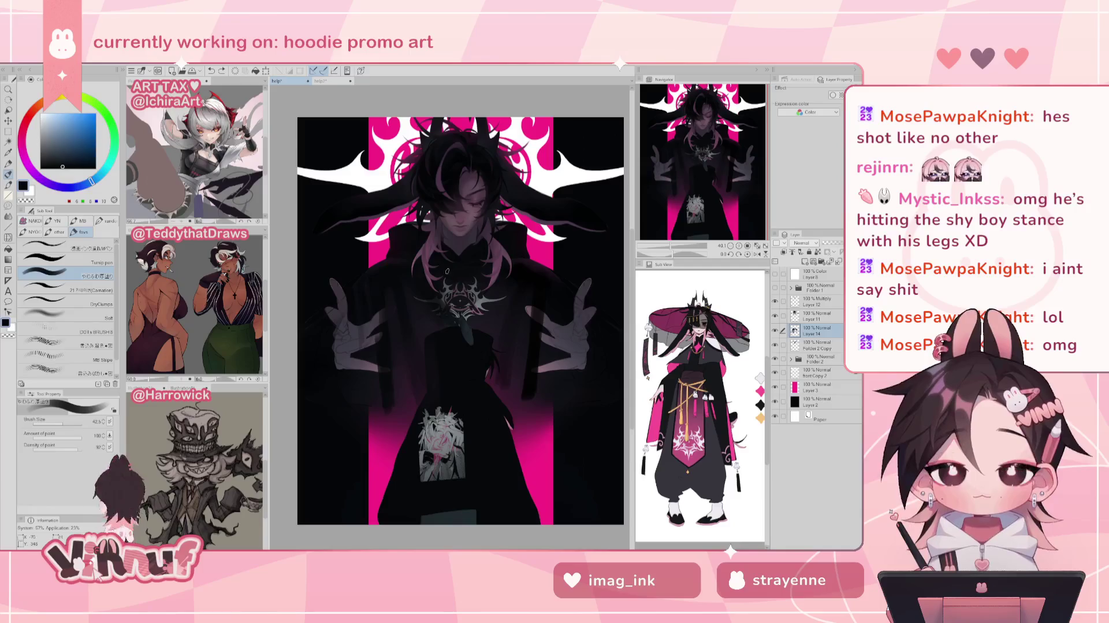
pyautogui.keyDown('alt'); pyautogui.click(486, 278); pyautogui.keyUp('alt')
pyautogui.hotkey('ctrl', 'z')
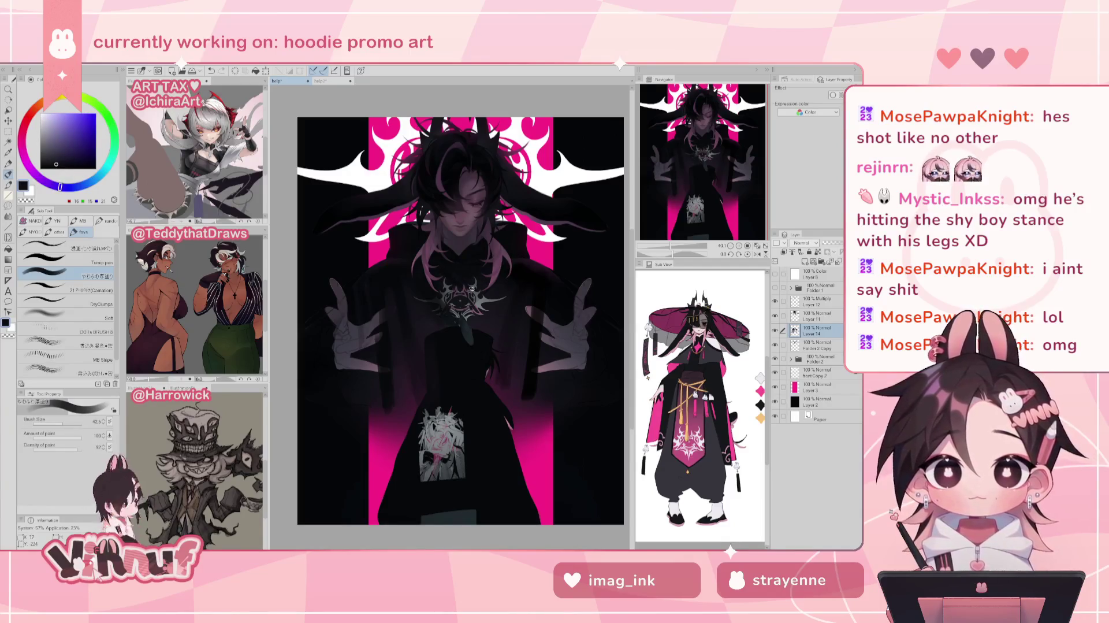
pyautogui.keyDown('alt'); pyautogui.click(460, 273); pyautogui.keyUp('alt')
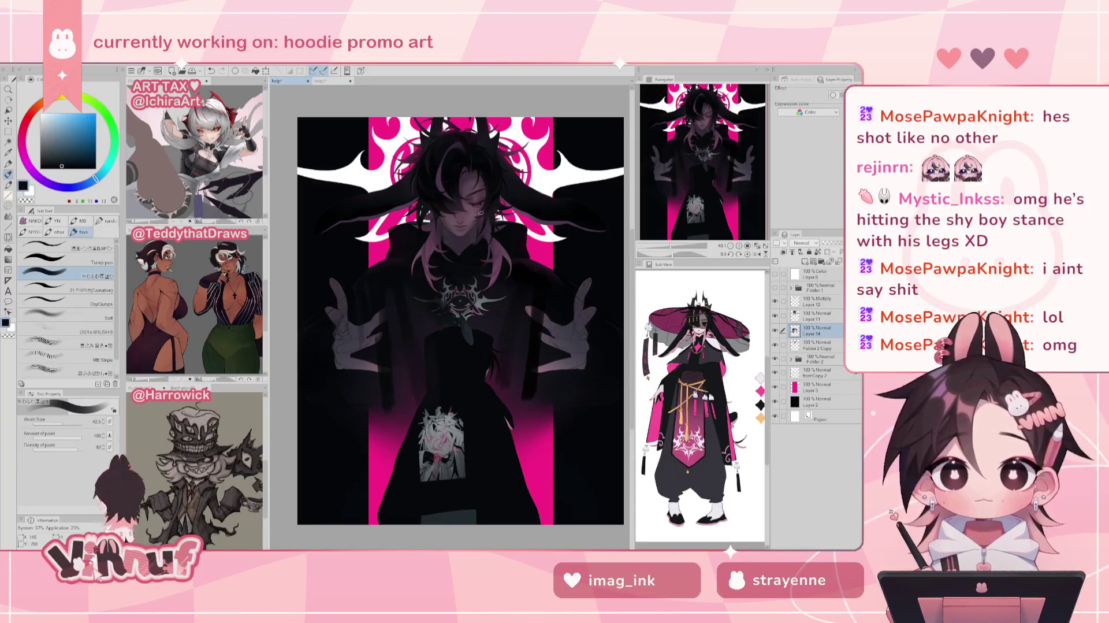
pyautogui.hotkey('ctrl', 'z')
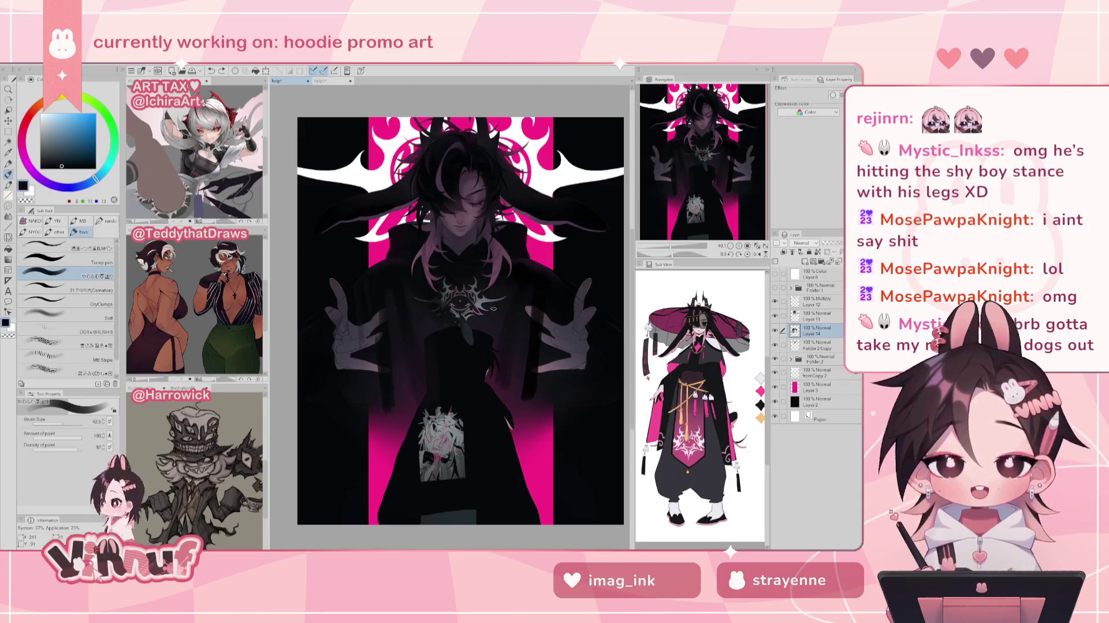
# - Resize the brush and sample several dark purple and magenta tones from the artwork
pyautogui.moveTo(672, 254); pyautogui.dragTo(670, 246)
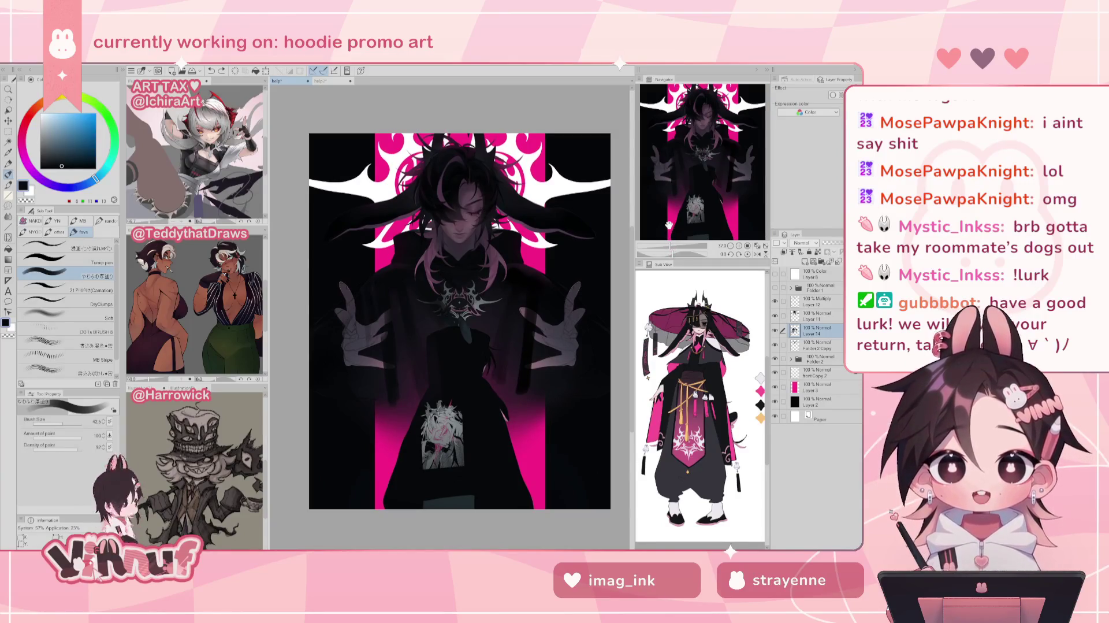
pyautogui.moveTo(449, 326); pyautogui.dragTo(517, 347)
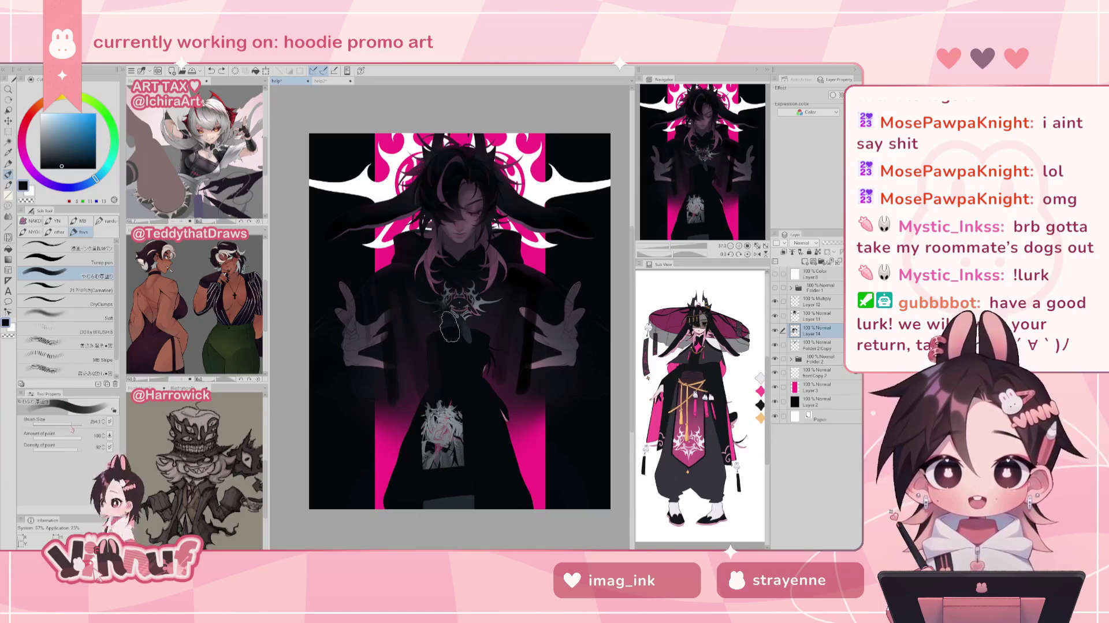
pyautogui.keyDown('alt'); pyautogui.click(517, 319); pyautogui.keyUp('alt')
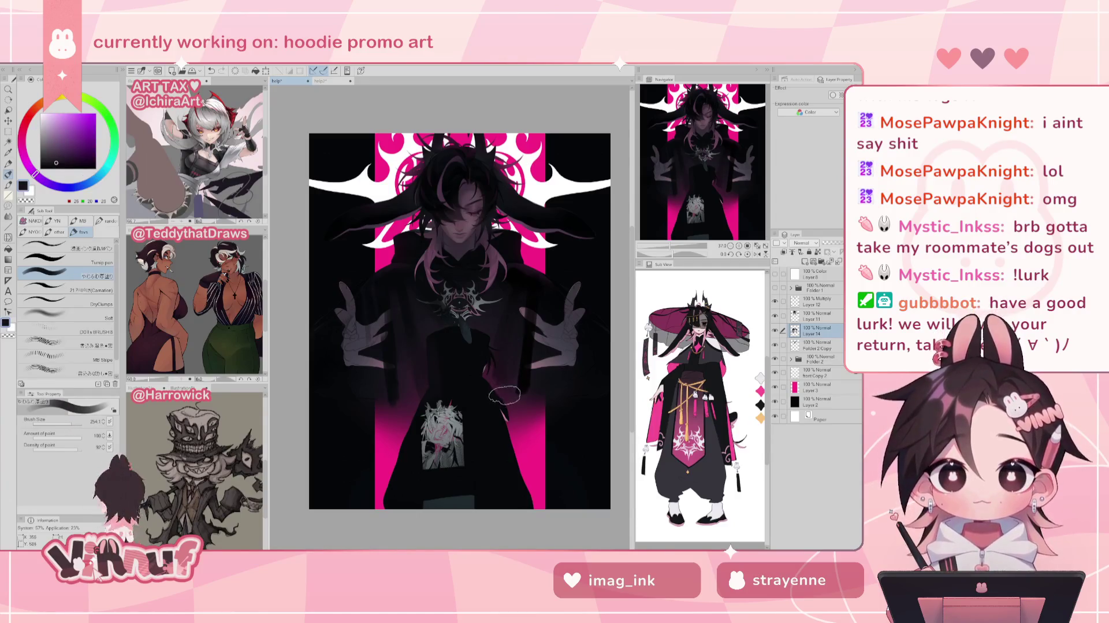
pyautogui.moveTo(518, 347); pyautogui.dragTo(509, 349)
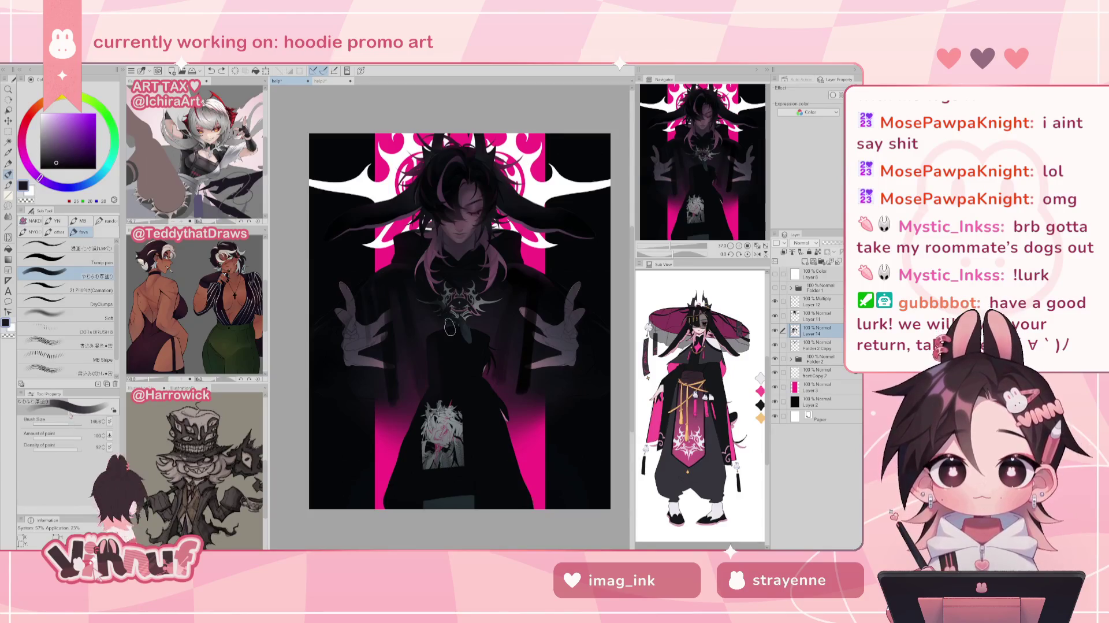
pyautogui.keyDown('alt'); pyautogui.click(504, 382); pyautogui.keyUp('alt')
pyautogui.moveTo(520, 323); pyautogui.dragTo(500, 323)
pyautogui.keyDown('alt'); pyautogui.click(381, 326); pyautogui.keyUp('alt')
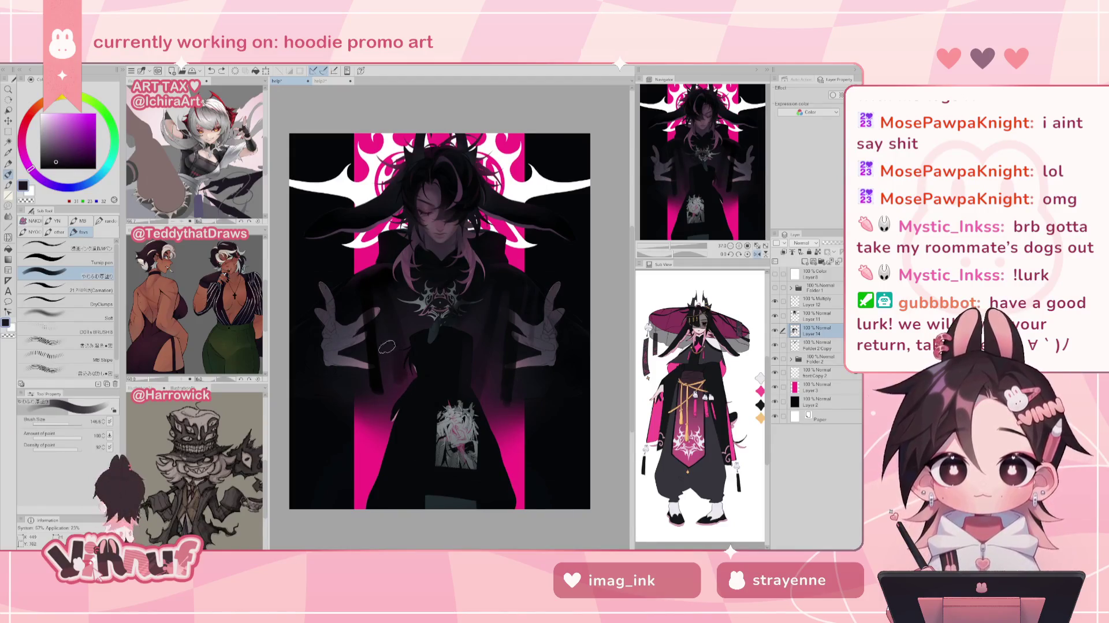
pyautogui.keyDown('alt'); pyautogui.click(400, 391); pyautogui.keyUp('alt')
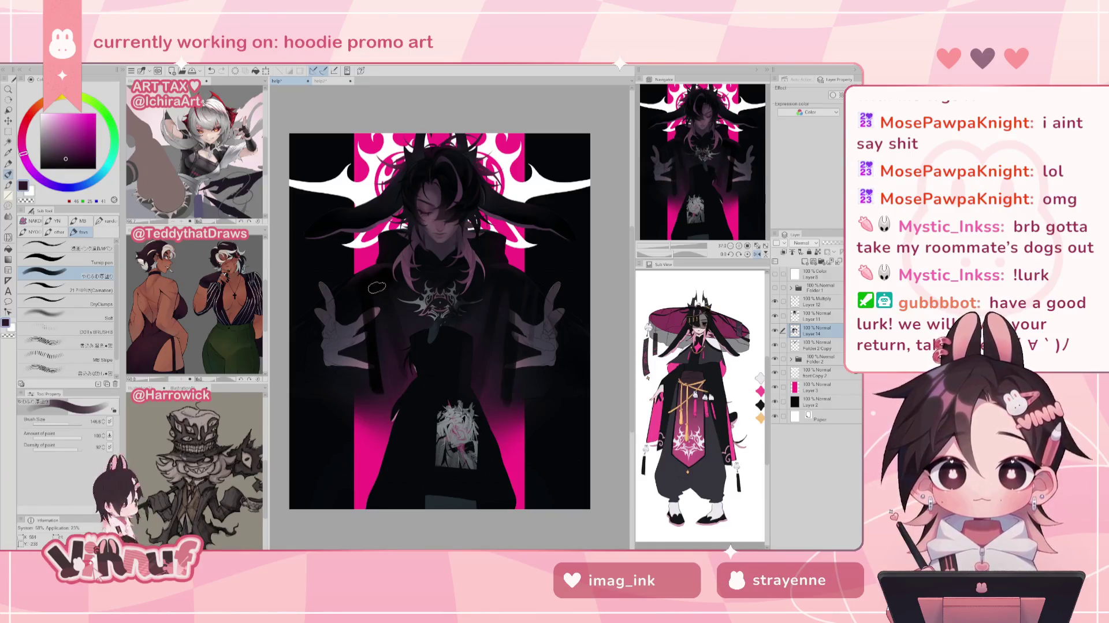
pyautogui.hscroll(-1, 393, 261)
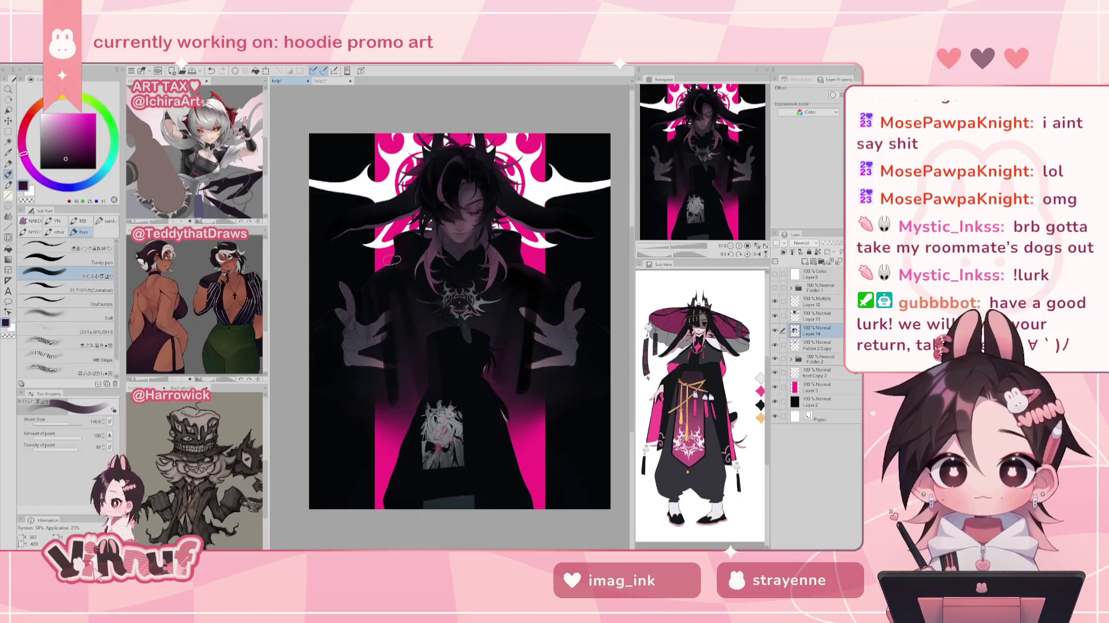
# - Toggle Layer 14 and Folder 2 visibility to compare the emblem and lower artwork
pyautogui.moveTo(676, 247); pyautogui.dragTo(672, 249)
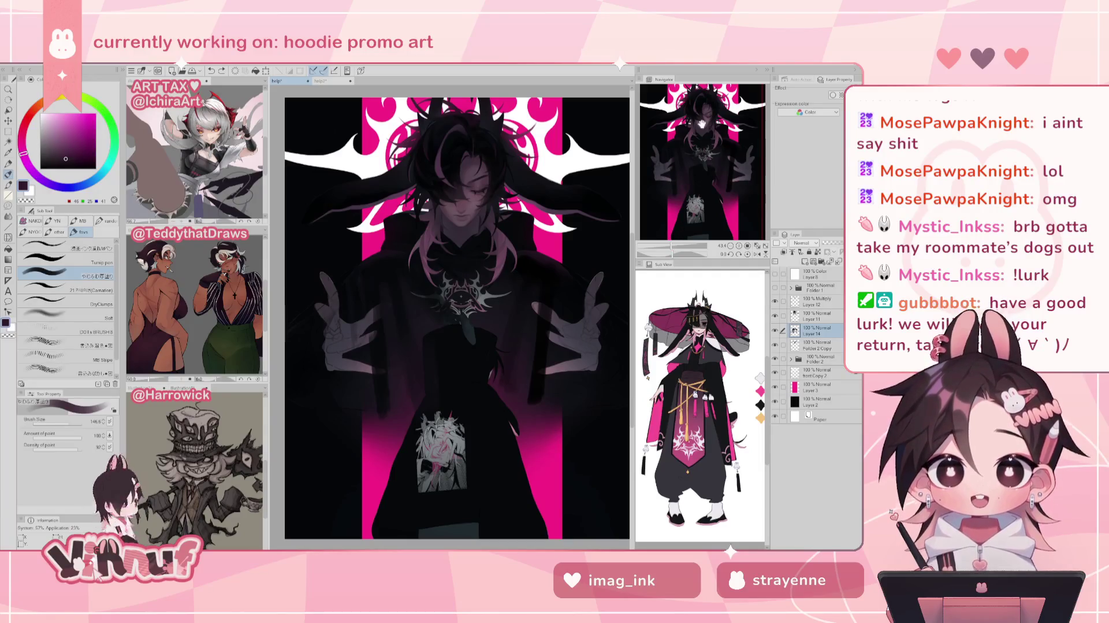
pyautogui.click(775, 330)
pyautogui.click(775, 330)
pyautogui.click(775, 359)
pyautogui.click(775, 359)
pyautogui.click(820, 359)
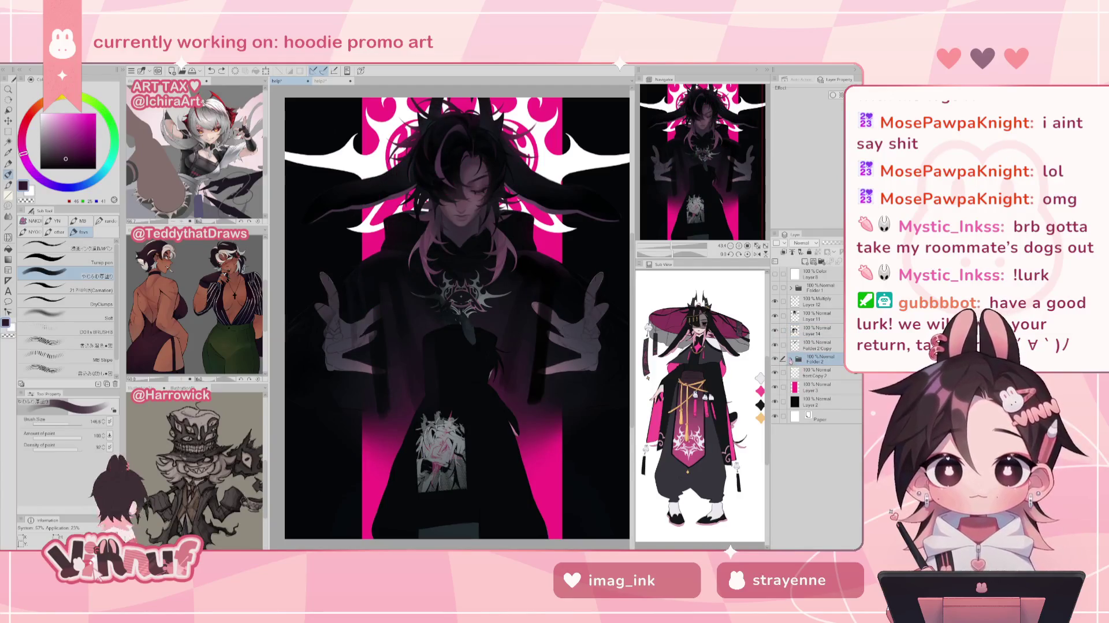
# - Expand Folder 2, select the Multiply Layer 9, and switch to the Eraser
pyautogui.click(791, 359)
pyautogui.click(775, 372)
pyautogui.click(774, 373)
pyautogui.click(821, 373)
pyautogui.press('e')
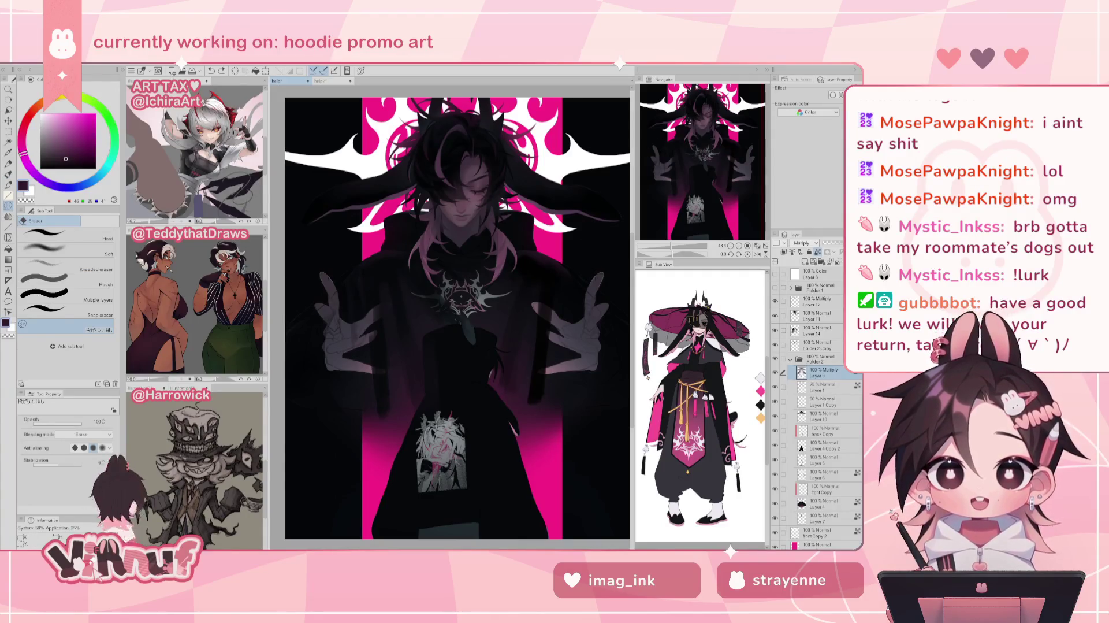
pyautogui.click(132, 70)
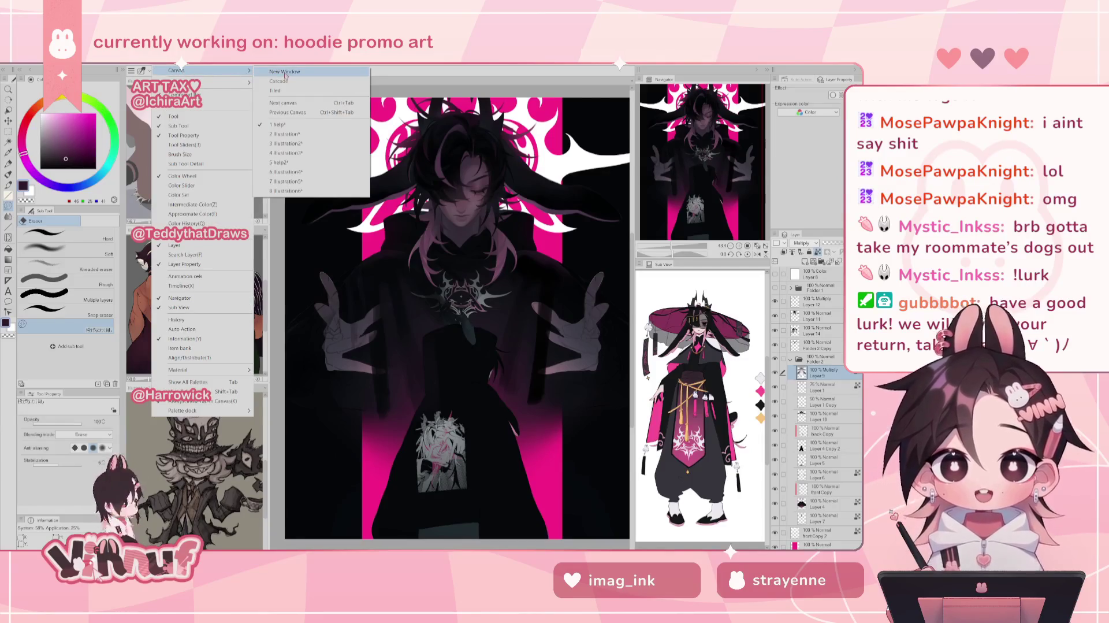
pyautogui.click(312, 75)
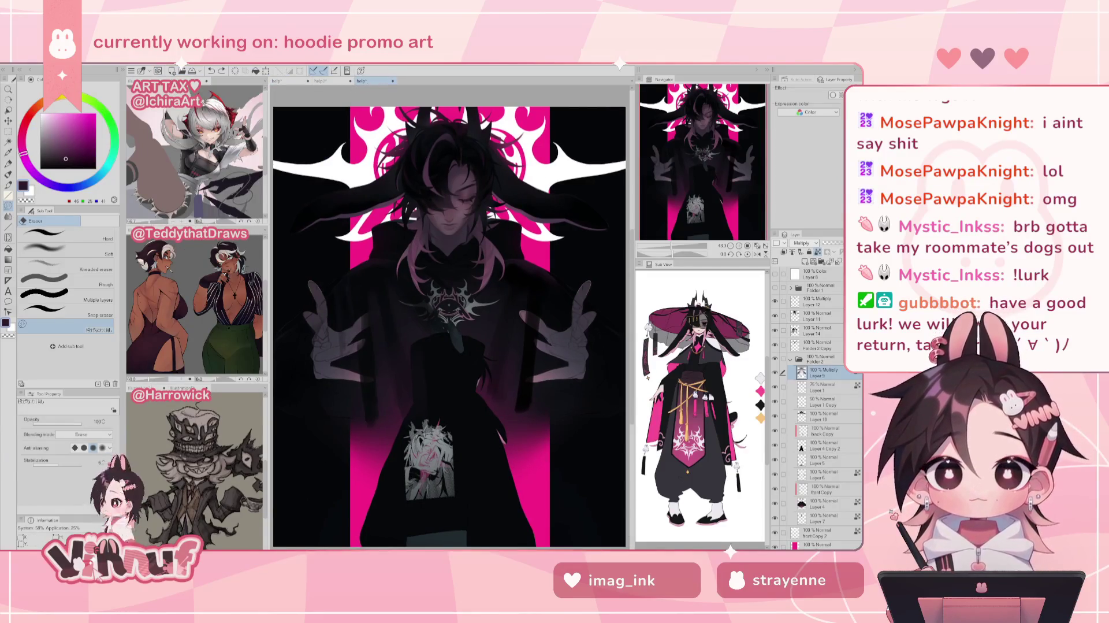
pyautogui.click(392, 81)
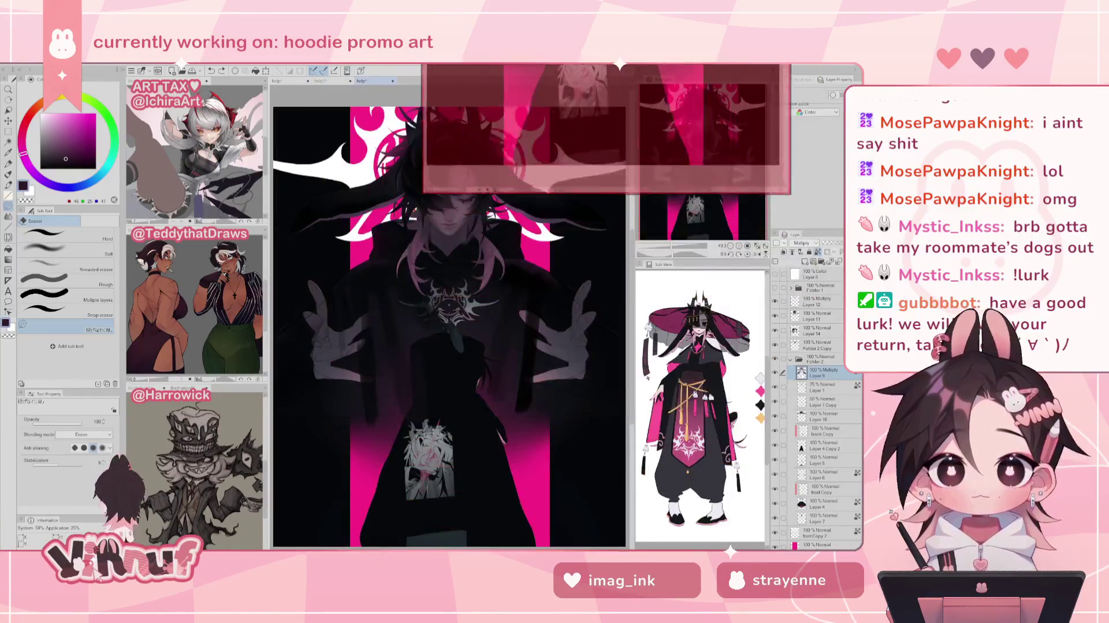
pyautogui.click(693, 173)
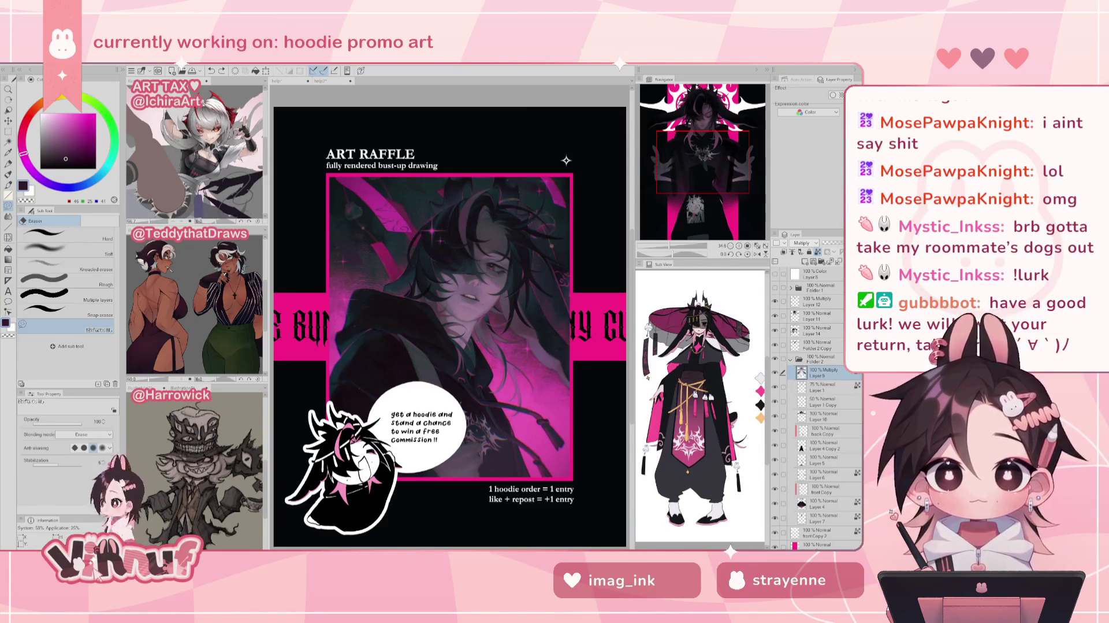
pyautogui.click(758, 246)
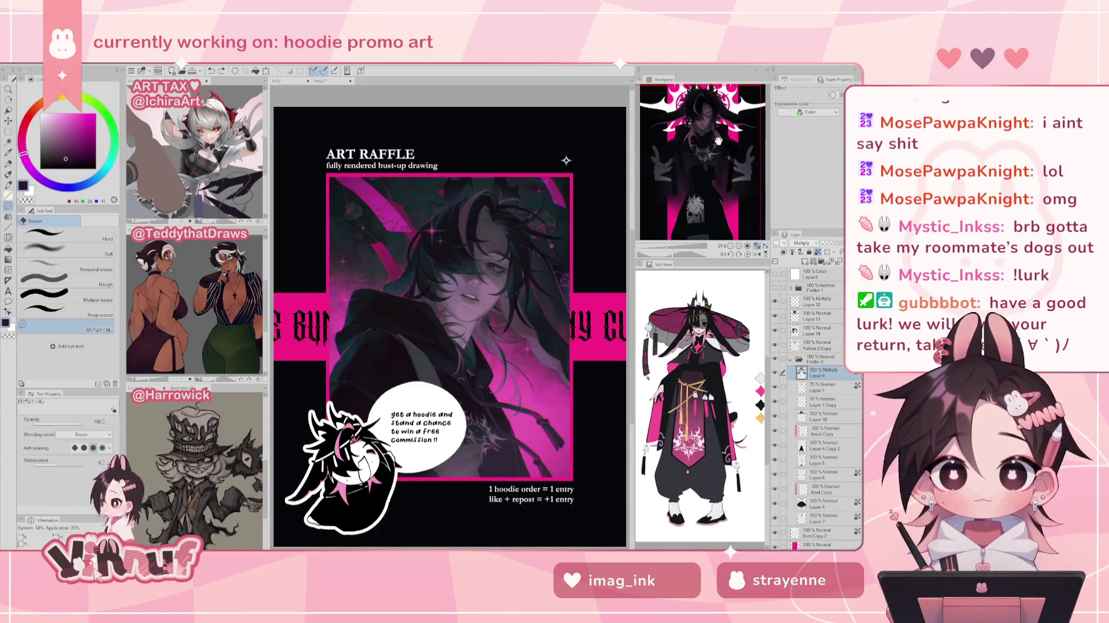
pyautogui.click(282, 82)
pyautogui.click(775, 372)
pyautogui.click(775, 372)
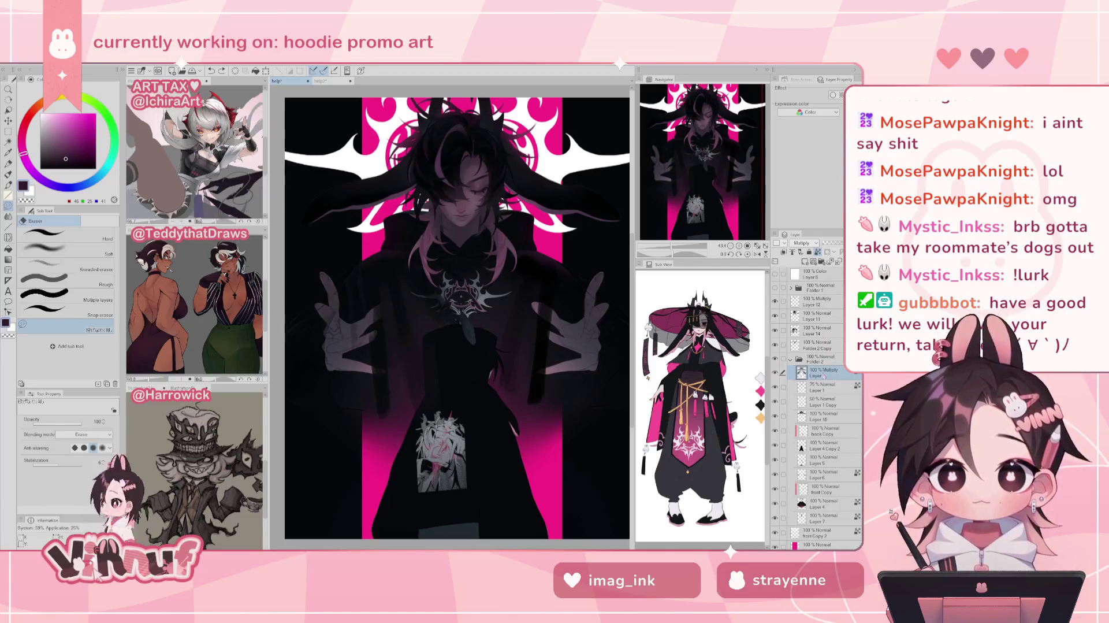
# - Zoom in on the raised left hand and erase shading beside it on Layer 9
pyautogui.click(775, 374)
pyautogui.click(775, 374)
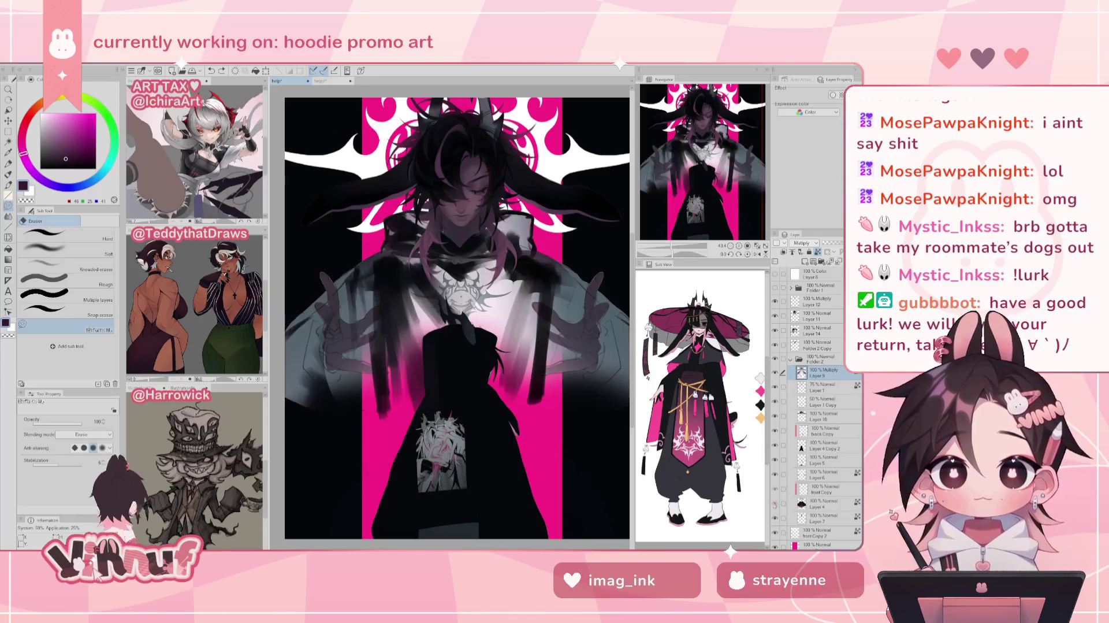
pyautogui.scroll(2, 688, 177)
pyautogui.moveTo(688, 176); pyautogui.dragTo(677, 180)
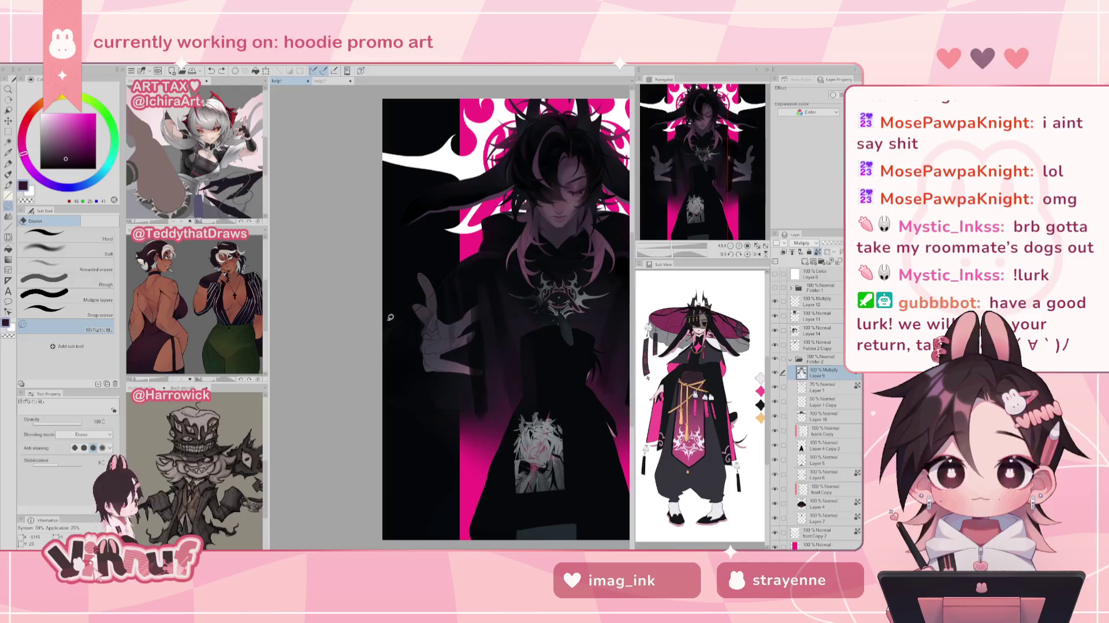
pyautogui.moveTo(413, 286)
pyautogui.mouseDown()
pyautogui.moveTo(384, 328)
pyautogui.moveTo(433, 284)
pyautogui.moveTo(390, 325)
pyautogui.mouseUp()
# - Collapse Folder 2 and make Layer 14 the active layer after comparing hair layer visibility
pyautogui.click(791, 359)
pyautogui.click(816, 316)
pyautogui.click(775, 316)
pyautogui.click(775, 316)
pyautogui.click(816, 331)
pyautogui.click(817, 345)
pyautogui.click(816, 330)
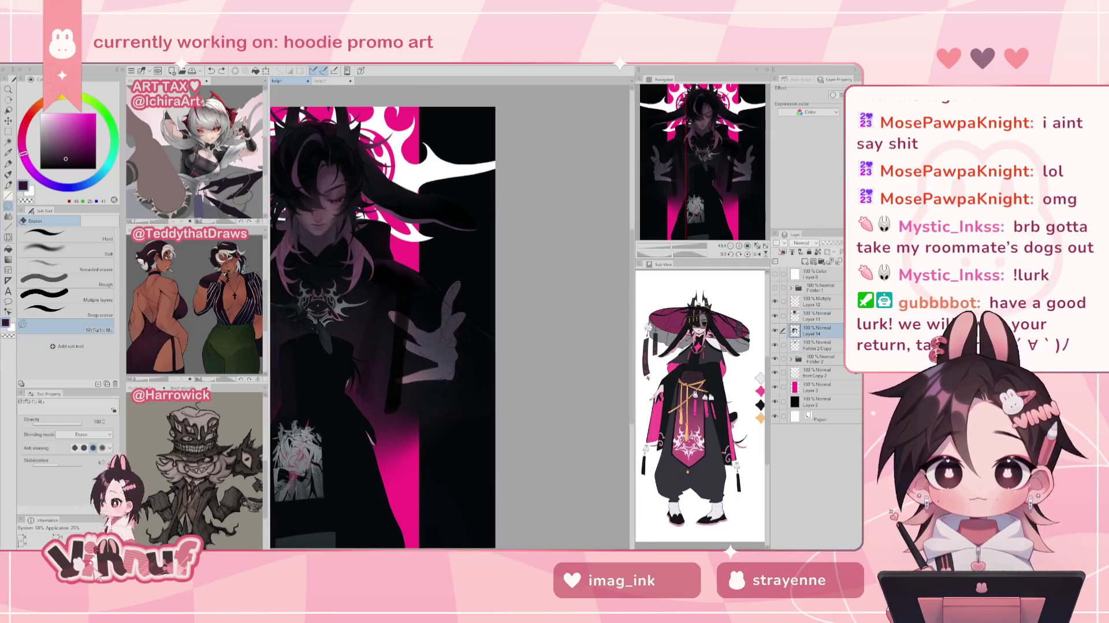
# - Fit the whole artwork in view and switch to the Brush with a darker colour
pyautogui.moveTo(734, 173); pyautogui.dragTo(697, 172)
pyautogui.scroll(1, 695, 168)
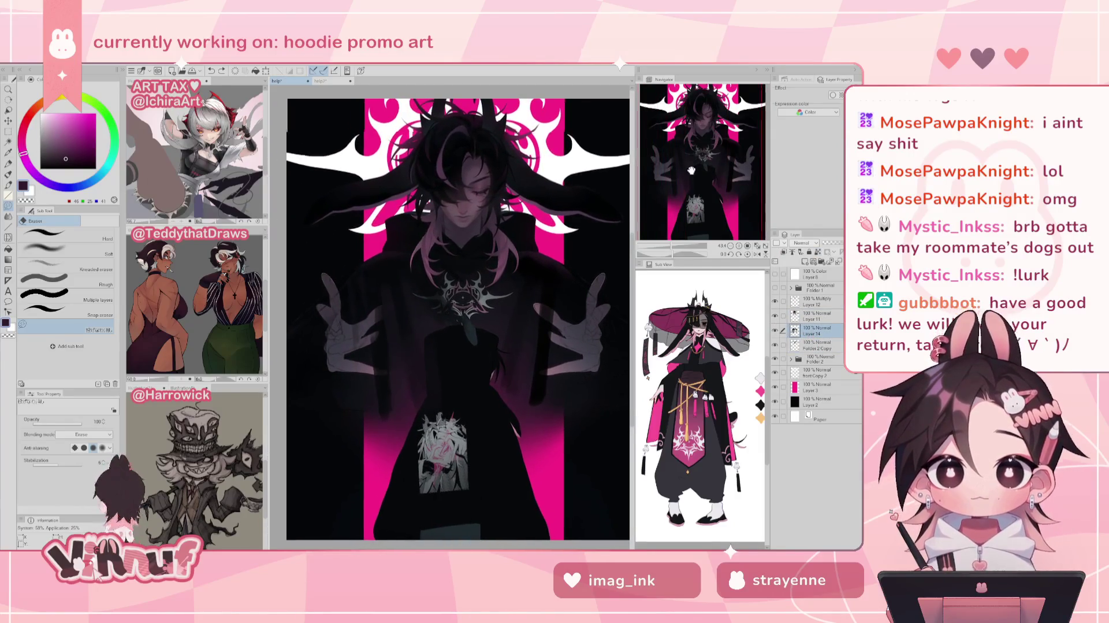
pyautogui.scroll(1, 695, 167)
pyautogui.press('b')
pyautogui.keyDown('alt'); pyautogui.click(555, 254); pyautogui.keyUp('alt')
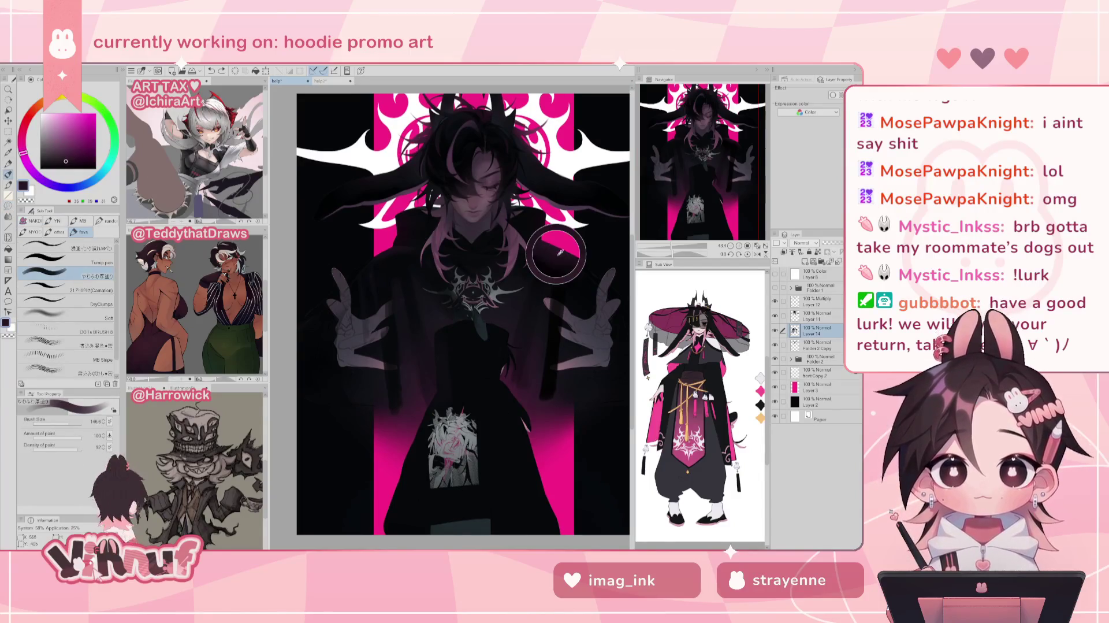
# - Shrink the brush to 45.5, sample a near-black teal, and undo two stray strokes
pyautogui.moveTo(65, 422); pyautogui.dragTo(61, 422)
pyautogui.keyDown('alt'); pyautogui.click(580, 277); pyautogui.keyUp('alt')
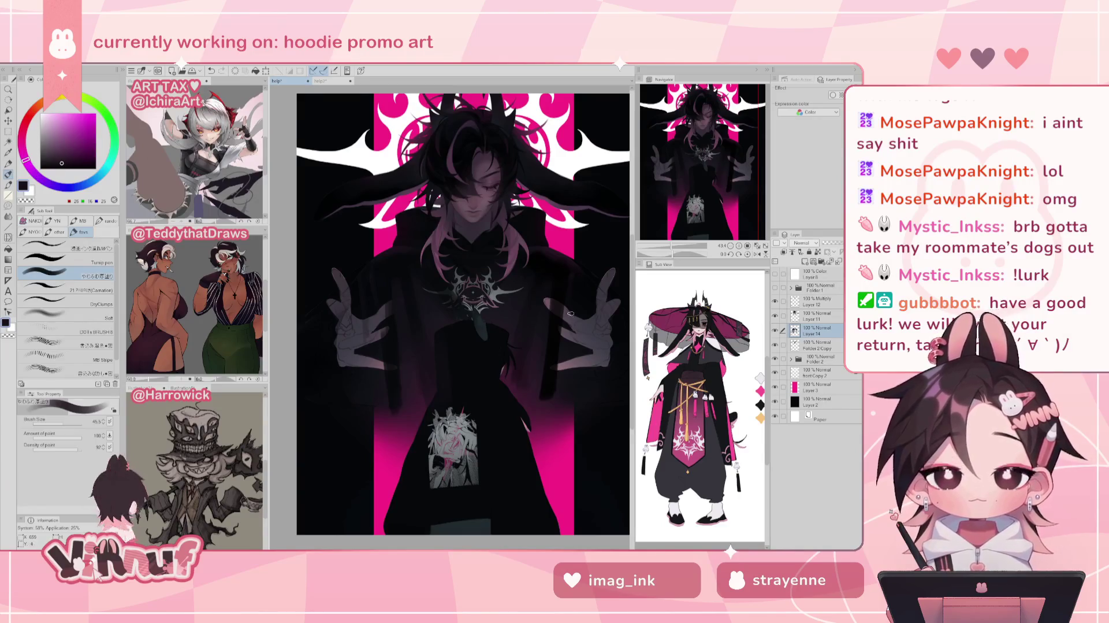
pyautogui.keyDown('alt'); pyautogui.click(576, 271); pyautogui.keyUp('alt')
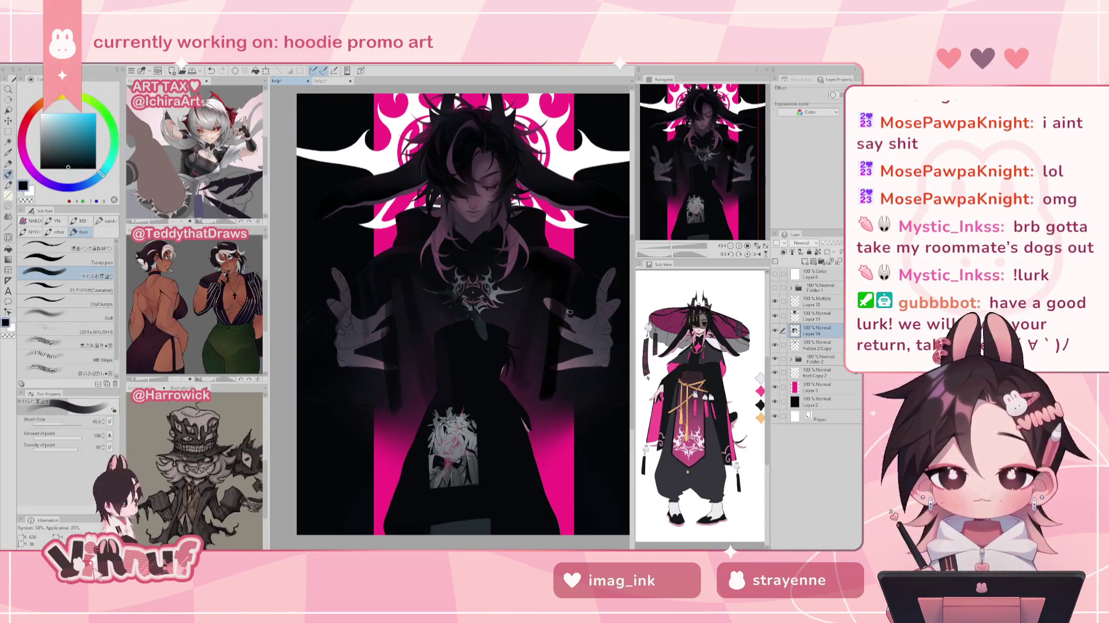
pyautogui.hotkey('ctrl', 'z')
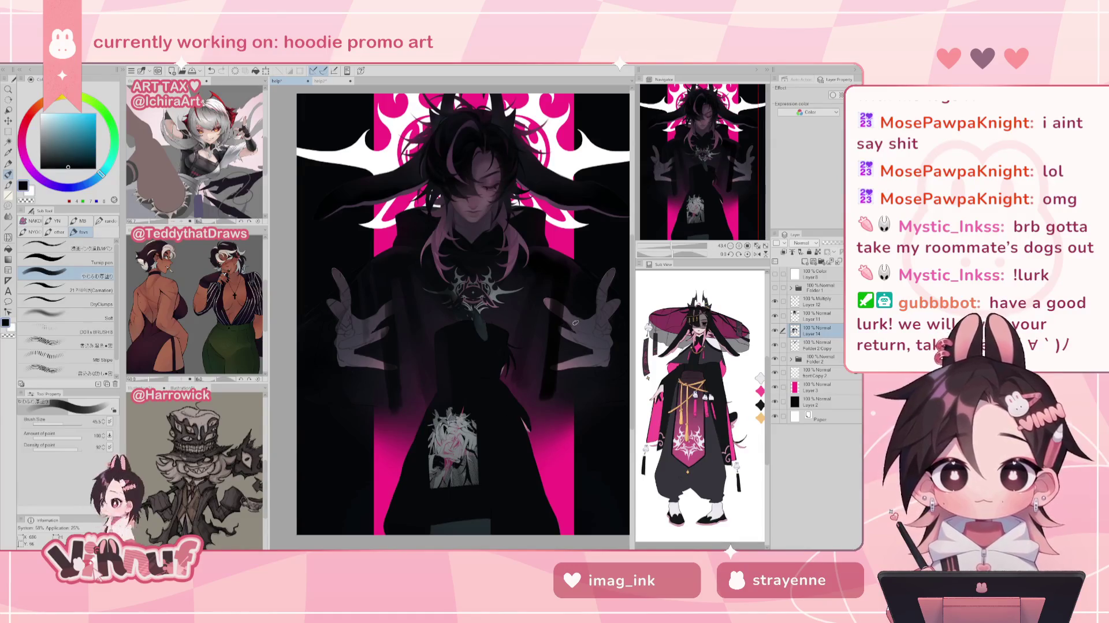
pyautogui.hotkey('ctrl', 'z')
# - Sample dark purple, bluish and near-black tones, settle on blue-grey, and flip the view horizontally
pyautogui.keyDown('alt'); pyautogui.click(575, 312); pyautogui.keyUp('alt')
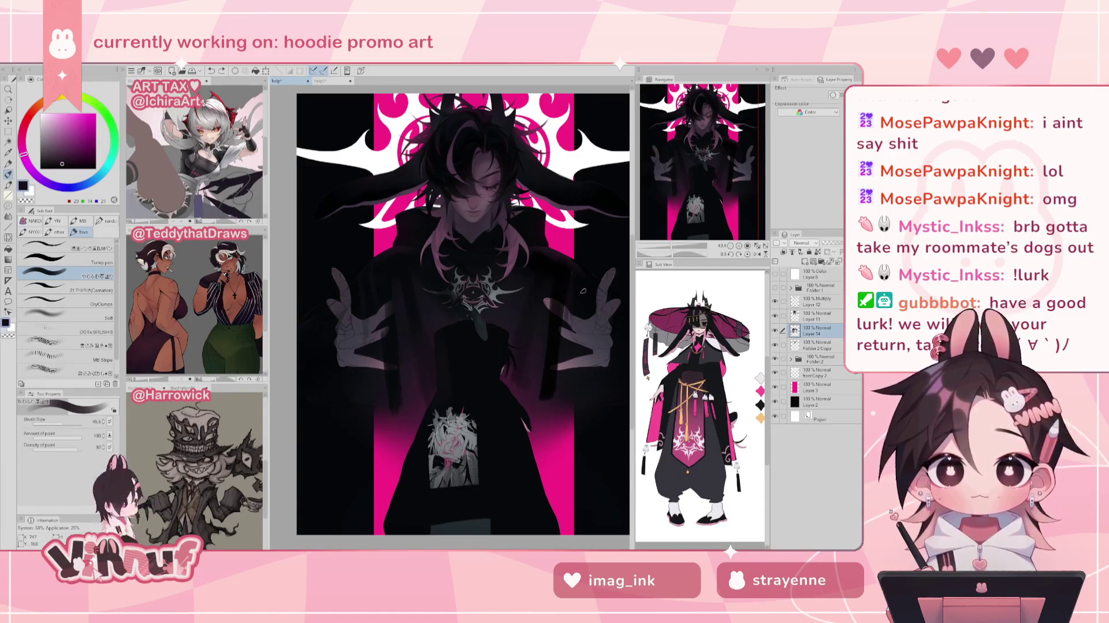
pyautogui.keyDown('alt'); pyautogui.click(378, 257); pyautogui.keyUp('alt')
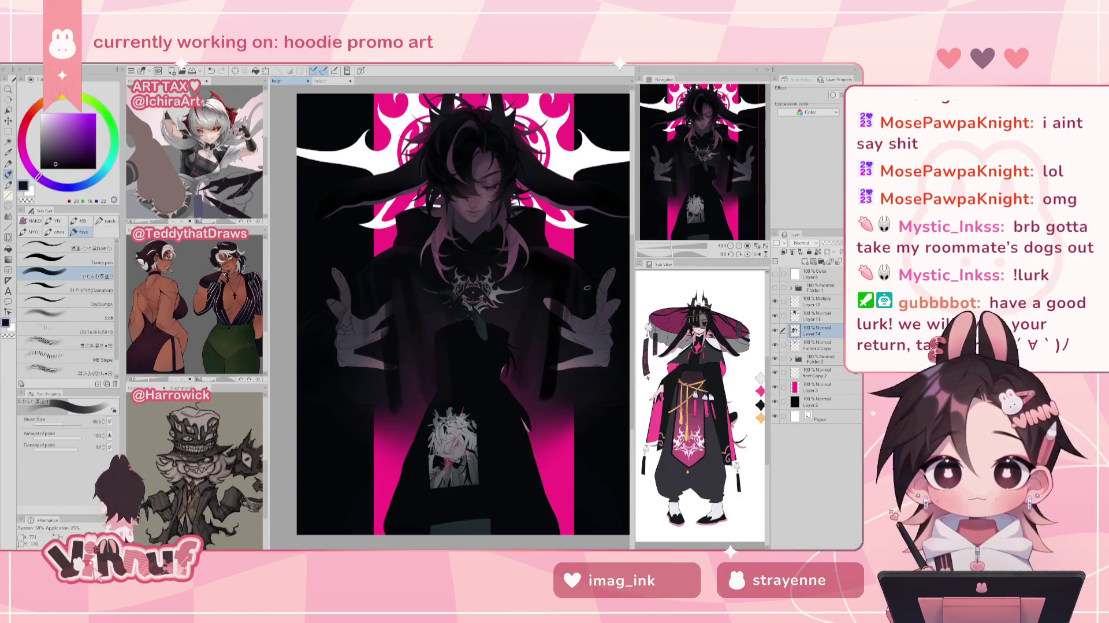
pyautogui.keyDown('alt'); pyautogui.click(547, 324); pyautogui.keyUp('alt')
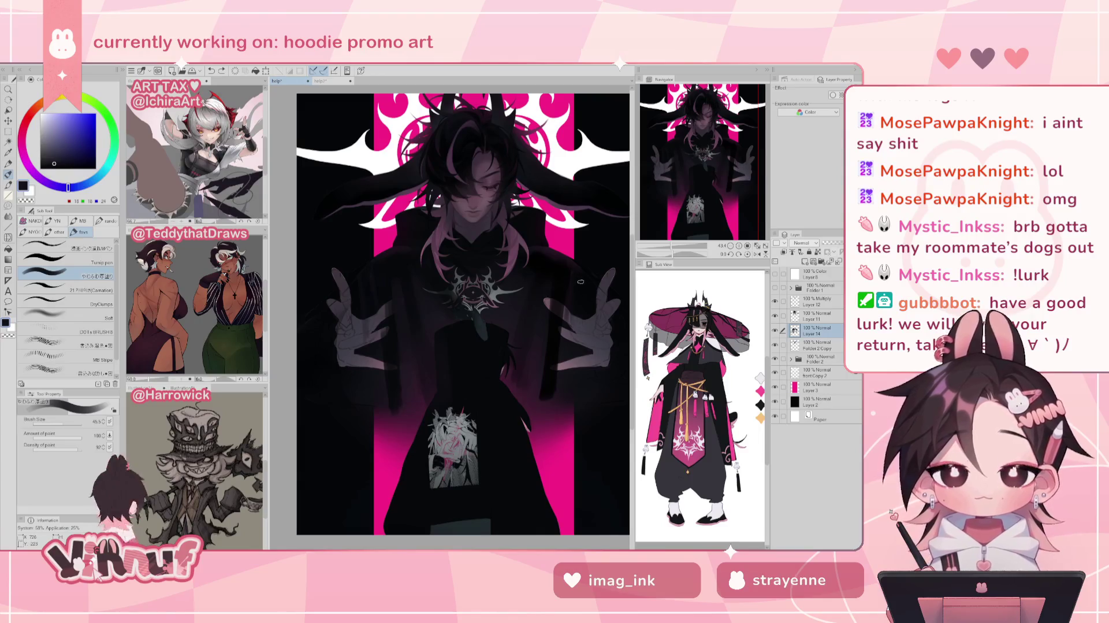
pyautogui.keyDown('alt'); pyautogui.click(572, 311); pyautogui.keyUp('alt')
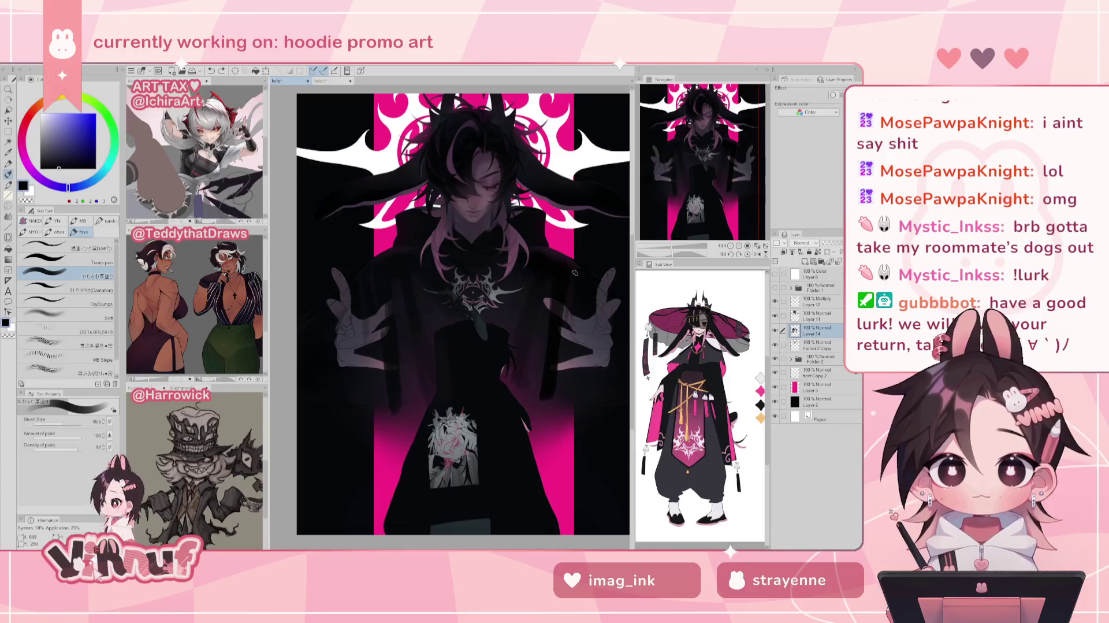
pyautogui.keyDown('alt'); pyautogui.click(585, 302); pyautogui.keyUp('alt')
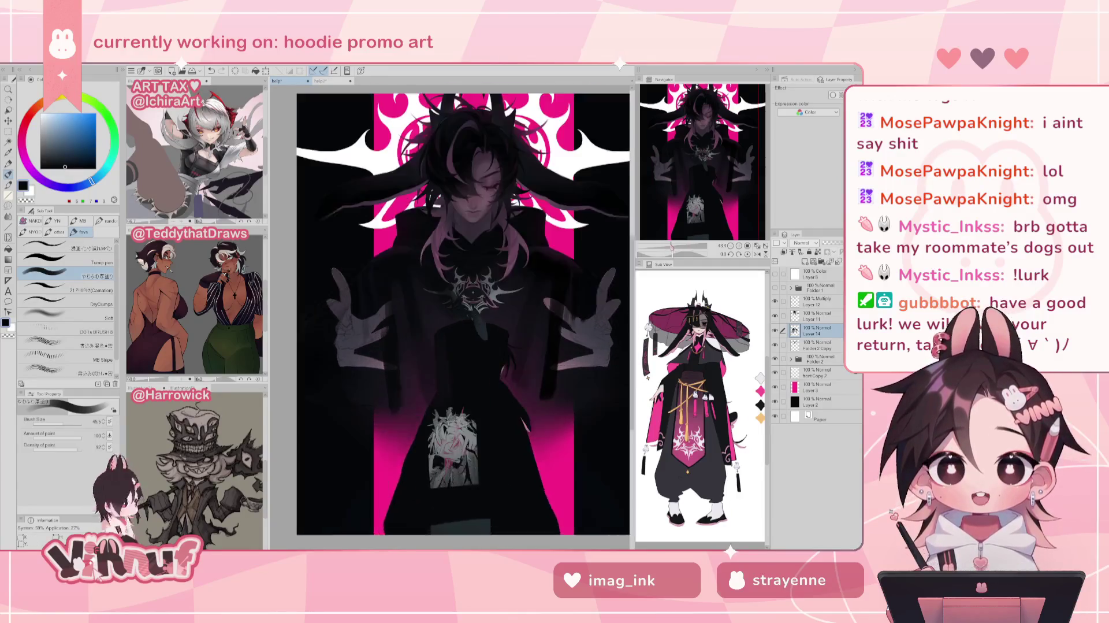
pyautogui.scroll(-3, 465, 315)
pyautogui.press('h')
pyautogui.press('h')
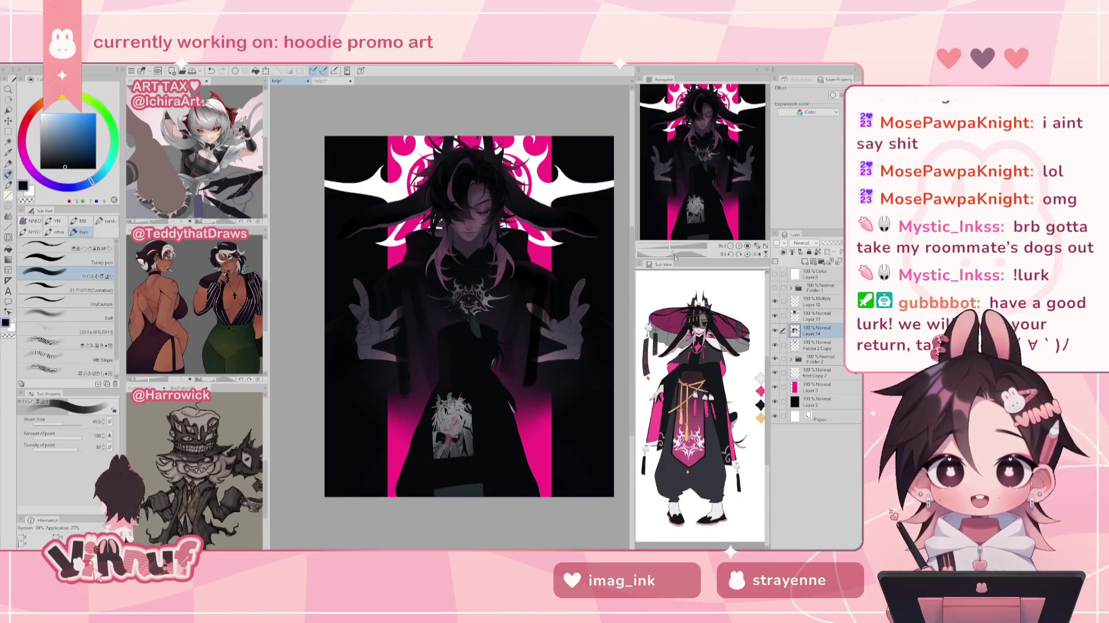
# - Zoom into the artwork, pick a dark purple and set the brush size to about 76.9
pyautogui.moveTo(673, 254); pyautogui.dragTo(677, 253)
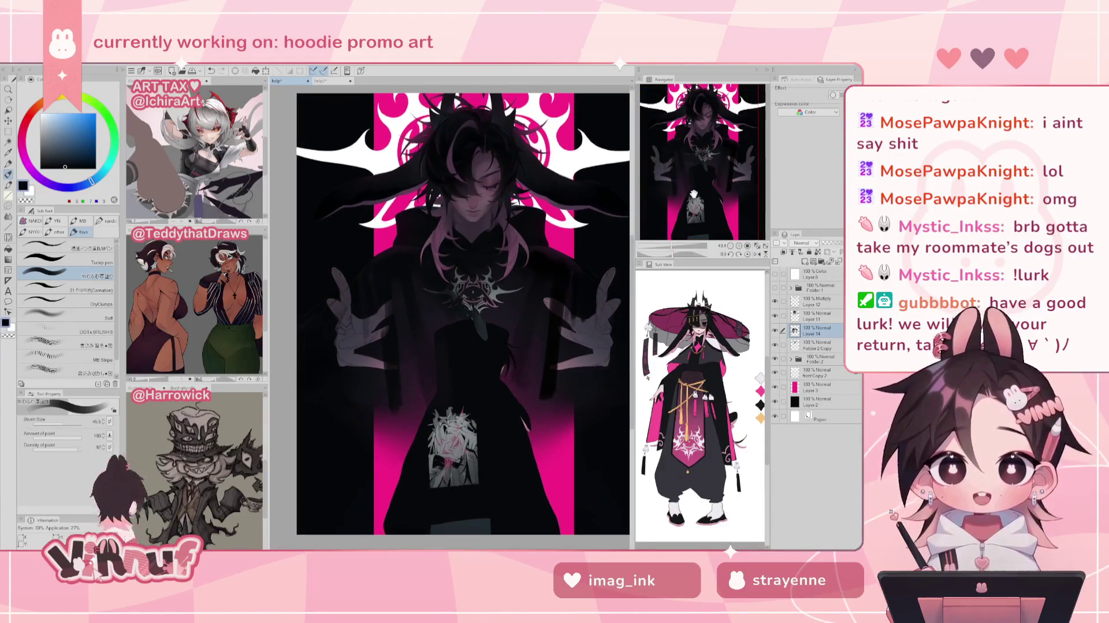
pyautogui.moveTo(709, 179); pyautogui.dragTo(706, 180)
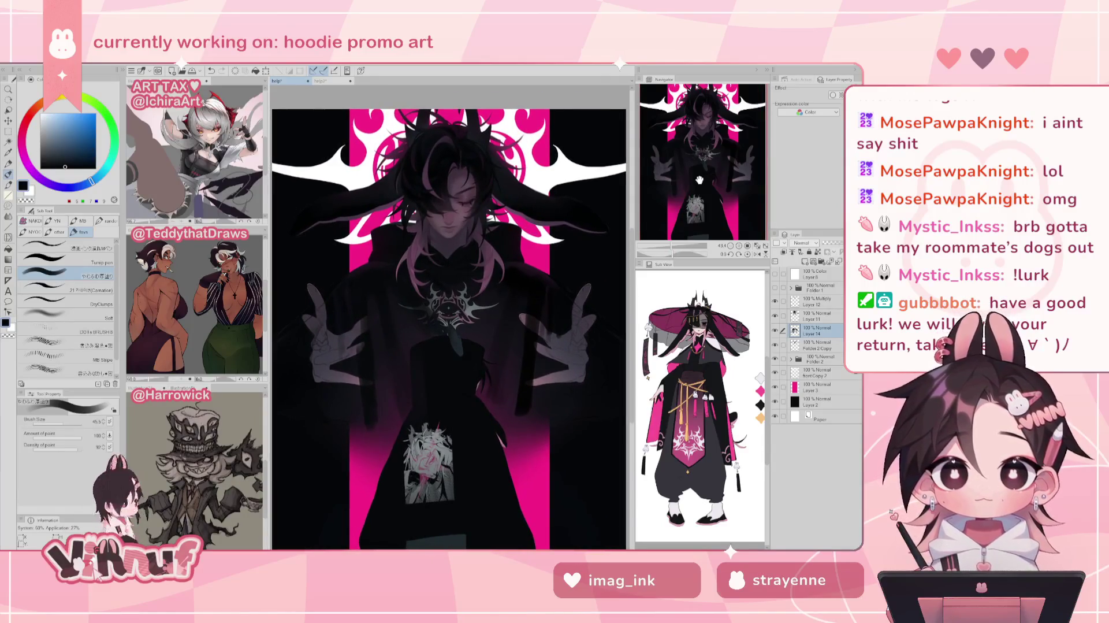
pyautogui.moveTo(534, 331); pyautogui.dragTo(449, 326)
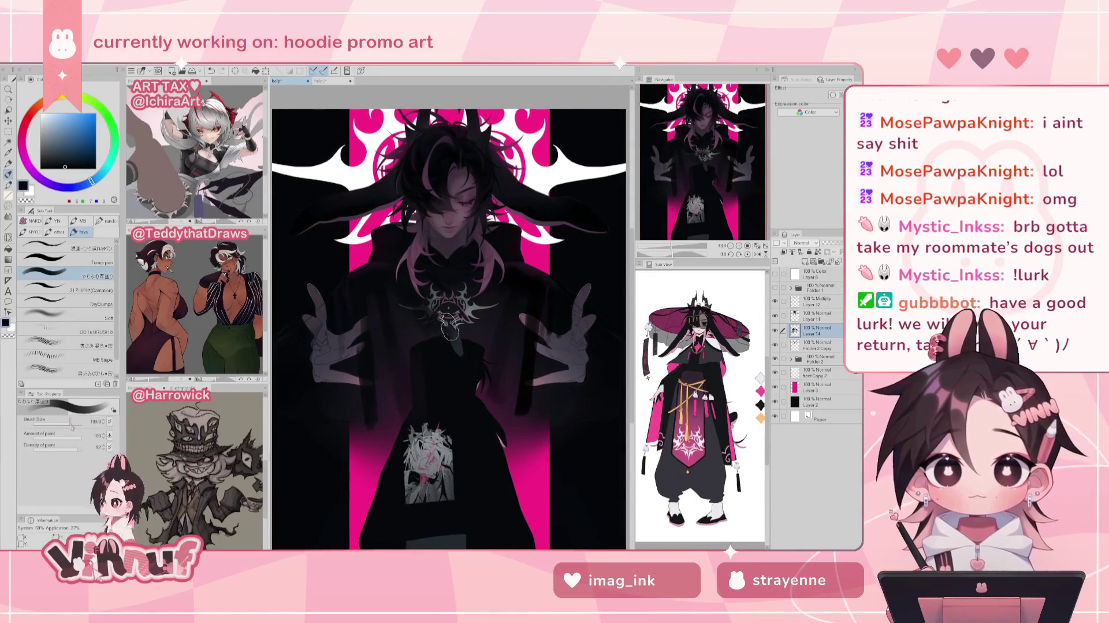
pyautogui.keyDown('alt'); pyautogui.click(549, 305); pyautogui.keyUp('alt')
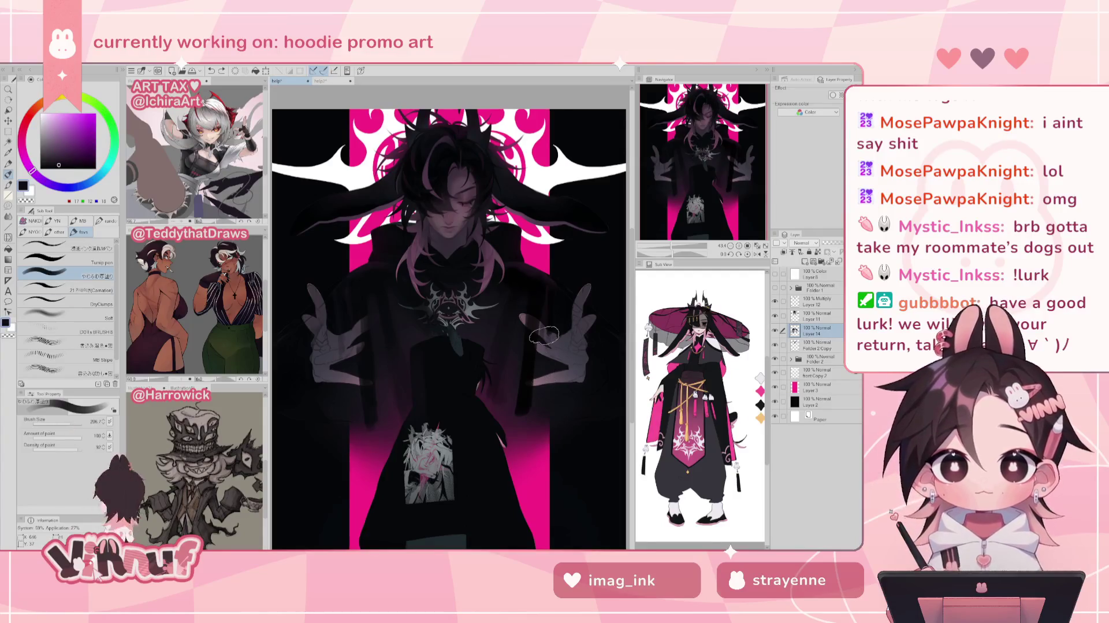
pyautogui.moveTo(71, 424); pyautogui.dragTo(69, 425)
pyautogui.keyDown('alt'); pyautogui.click(541, 296); pyautogui.keyUp('alt')
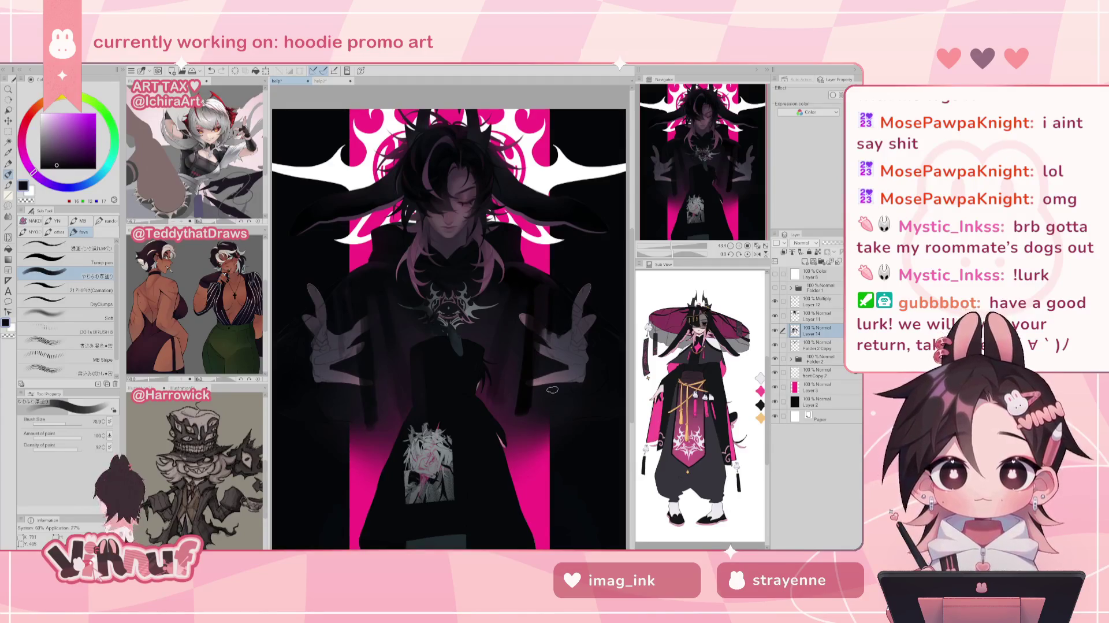
# - Try bluer, dark magenta and near-black shades, settling on a near-black painting colour
pyautogui.keyDown('alt'); pyautogui.click(352, 301); pyautogui.keyUp('alt')
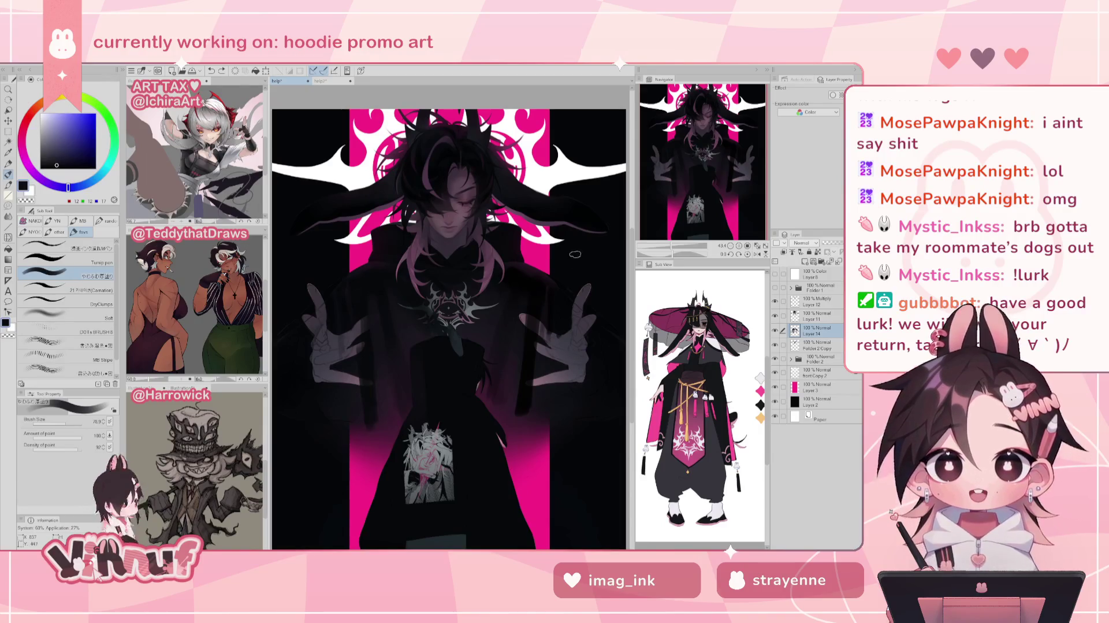
pyautogui.keyDown('alt'); pyautogui.click(536, 291); pyautogui.keyUp('alt')
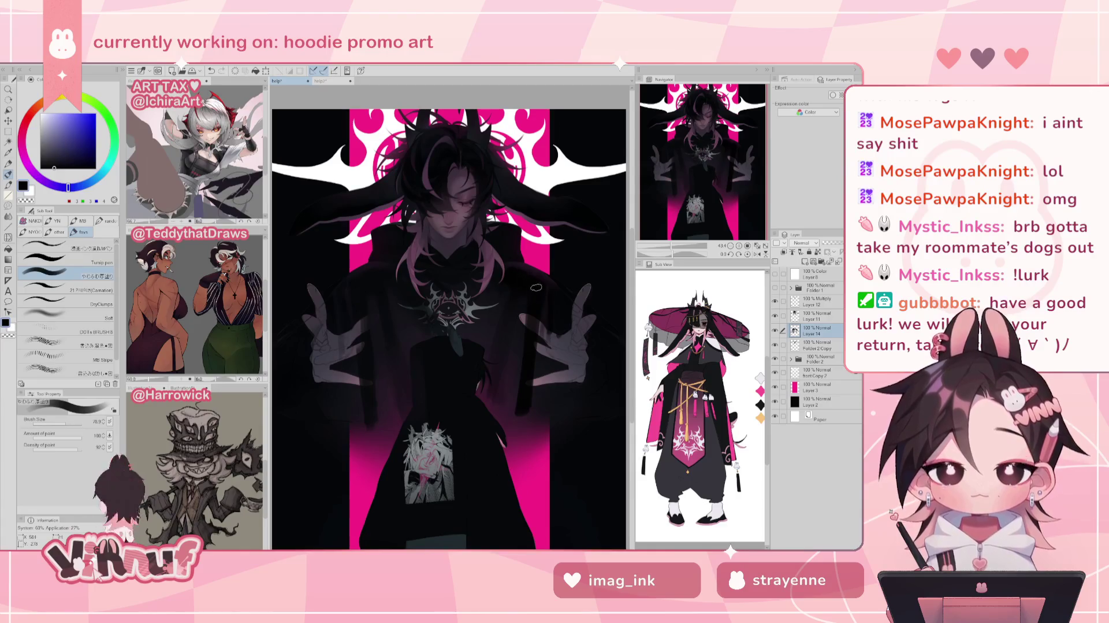
pyautogui.keyDown('alt'); pyautogui.click(534, 267); pyautogui.keyUp('alt')
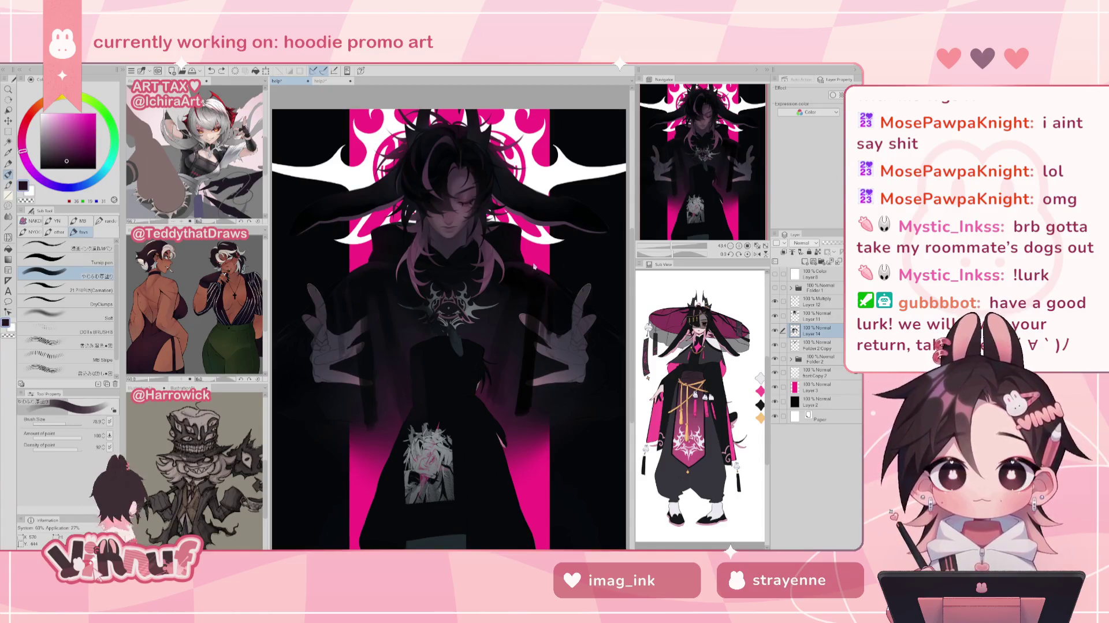
pyautogui.keyDown('alt'); pyautogui.click(528, 329); pyautogui.keyUp('alt')
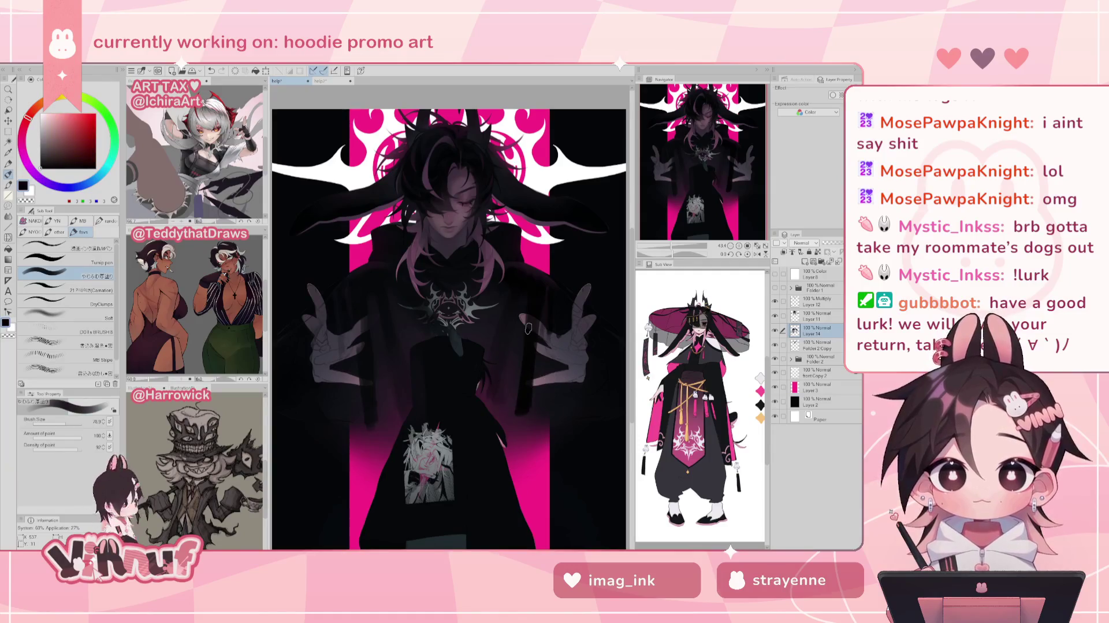
pyautogui.keyDown('alt'); pyautogui.click(379, 257); pyautogui.keyUp('alt')
# - Reduce the brush size to 52.2 and try magenta, near-black and richer dark purple shades
pyautogui.moveTo(378, 257); pyautogui.dragTo(366, 267)
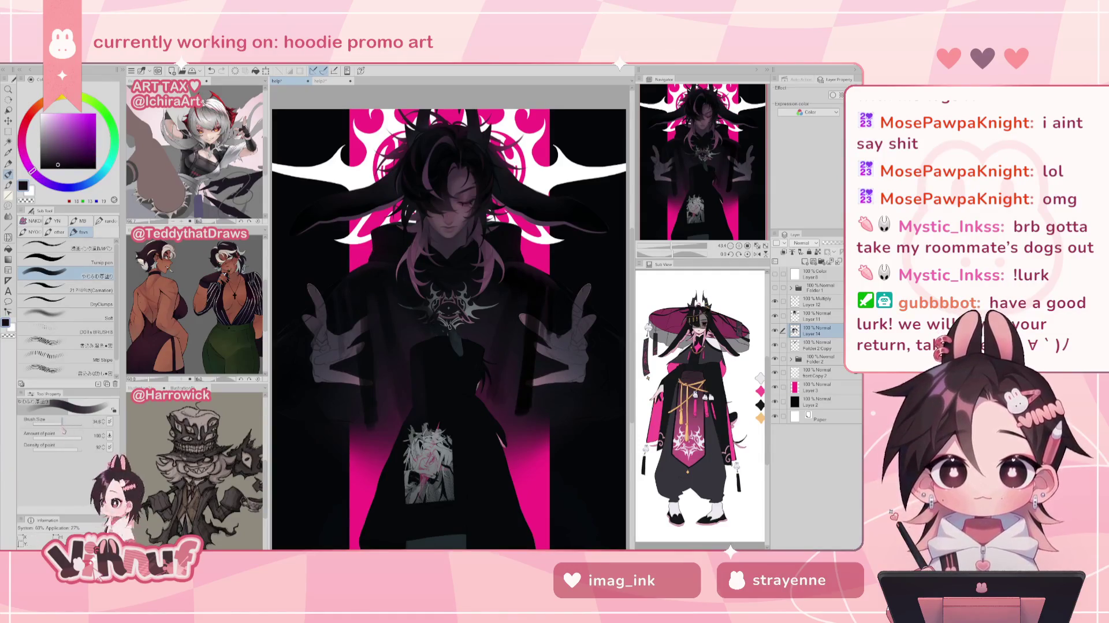
pyautogui.keyDown('alt'); pyautogui.click(381, 247); pyautogui.keyUp('alt')
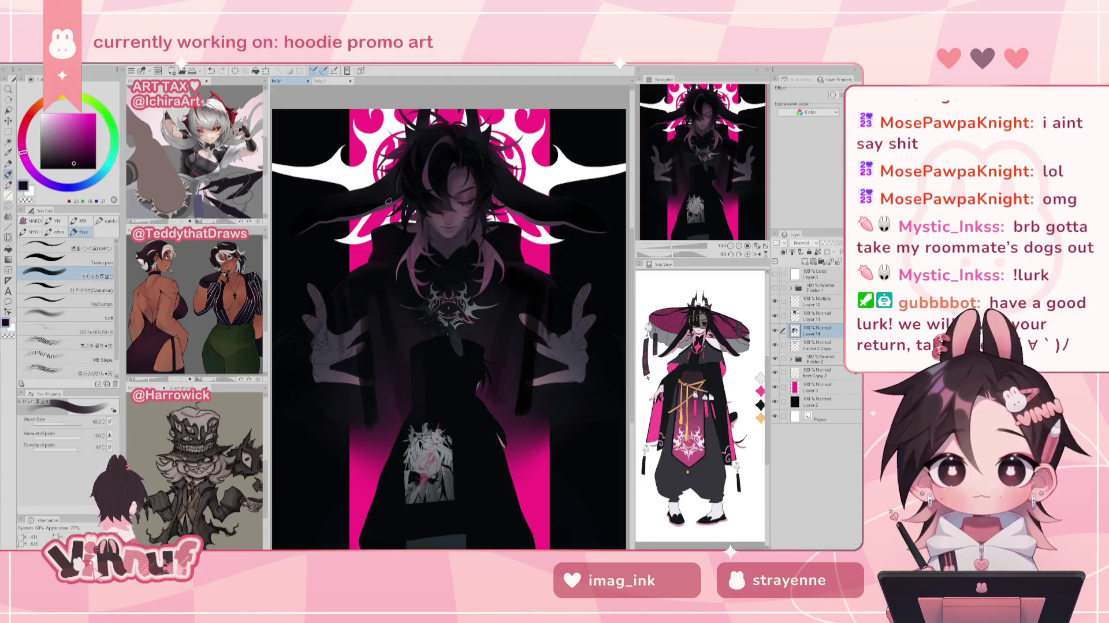
pyautogui.keyDown('alt'); pyautogui.click(395, 247); pyautogui.keyUp('alt')
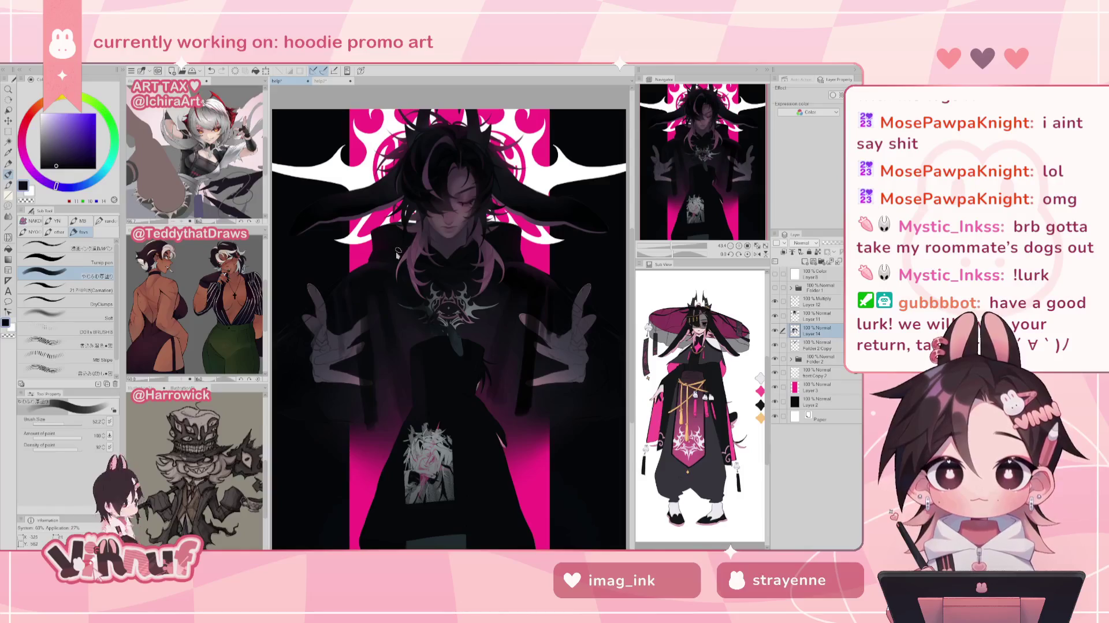
pyautogui.keyDown('alt'); pyautogui.click(385, 234); pyautogui.keyUp('alt')
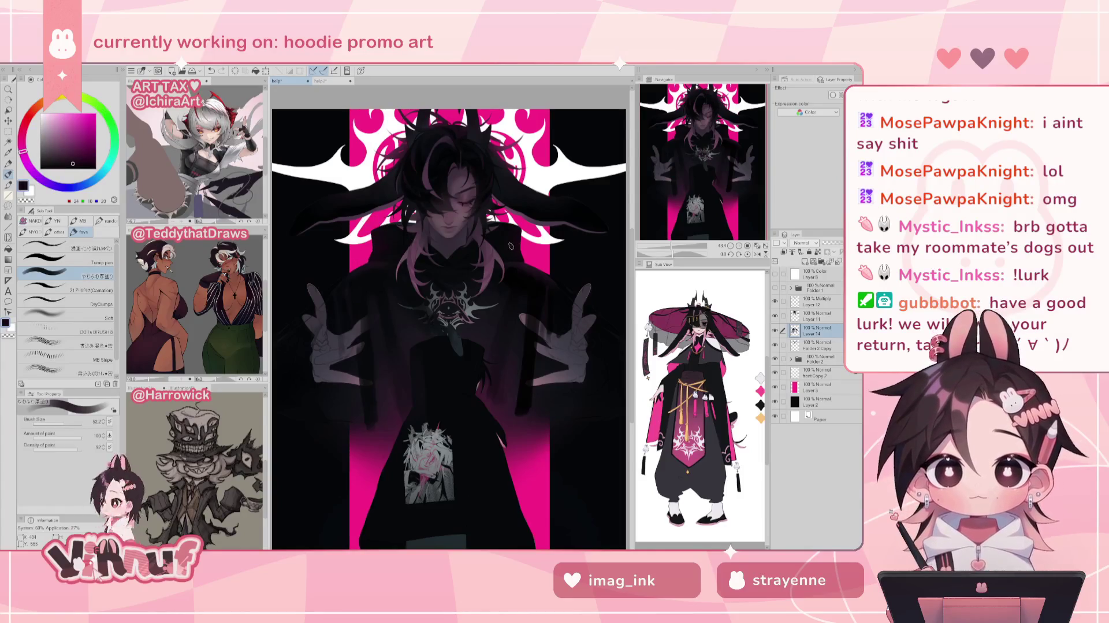
# - Try bluer shadow, dark magenta and purple tones, ending on a dark blue-violet
pyautogui.keyDown('alt'); pyautogui.click(520, 258); pyautogui.keyUp('alt')
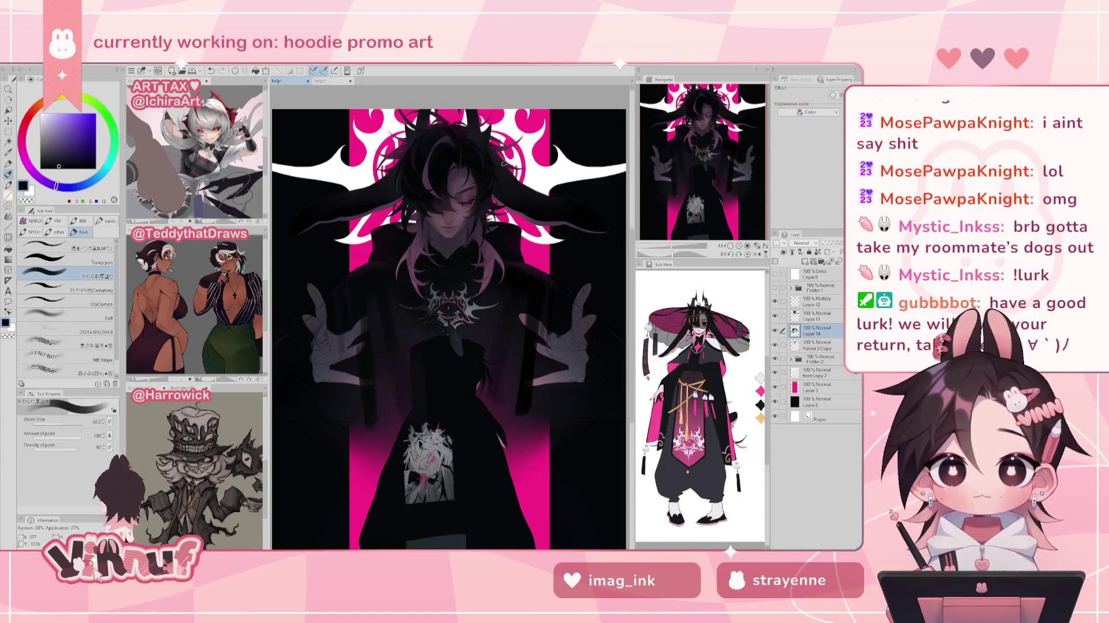
pyautogui.keyDown('alt'); pyautogui.click(390, 242); pyautogui.keyUp('alt')
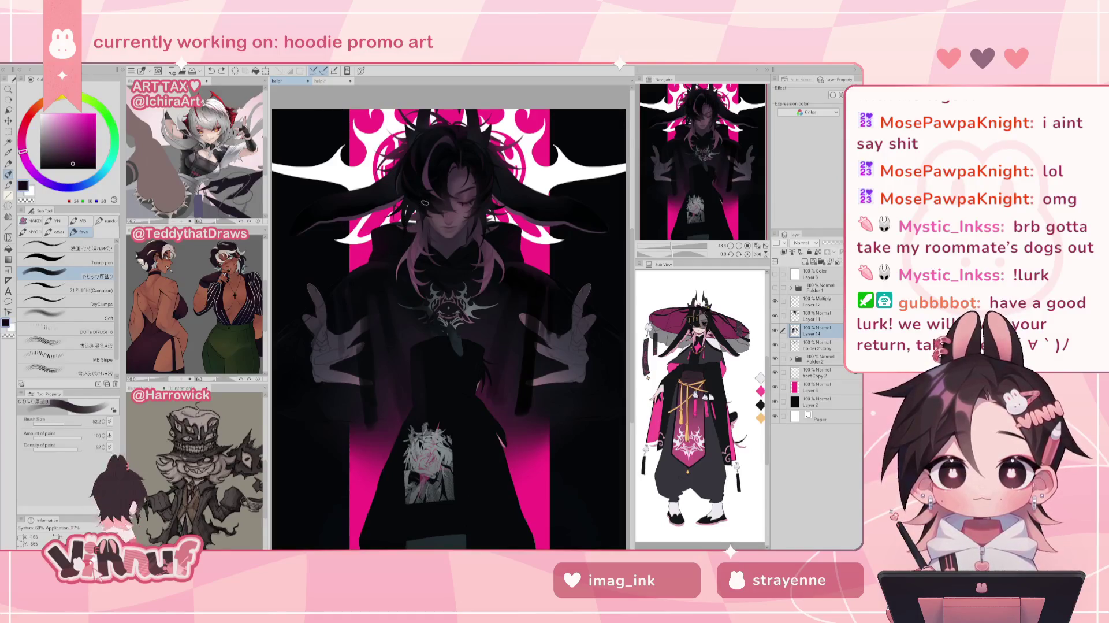
pyautogui.keyDown('alt'); pyautogui.click(488, 335); pyautogui.keyUp('alt')
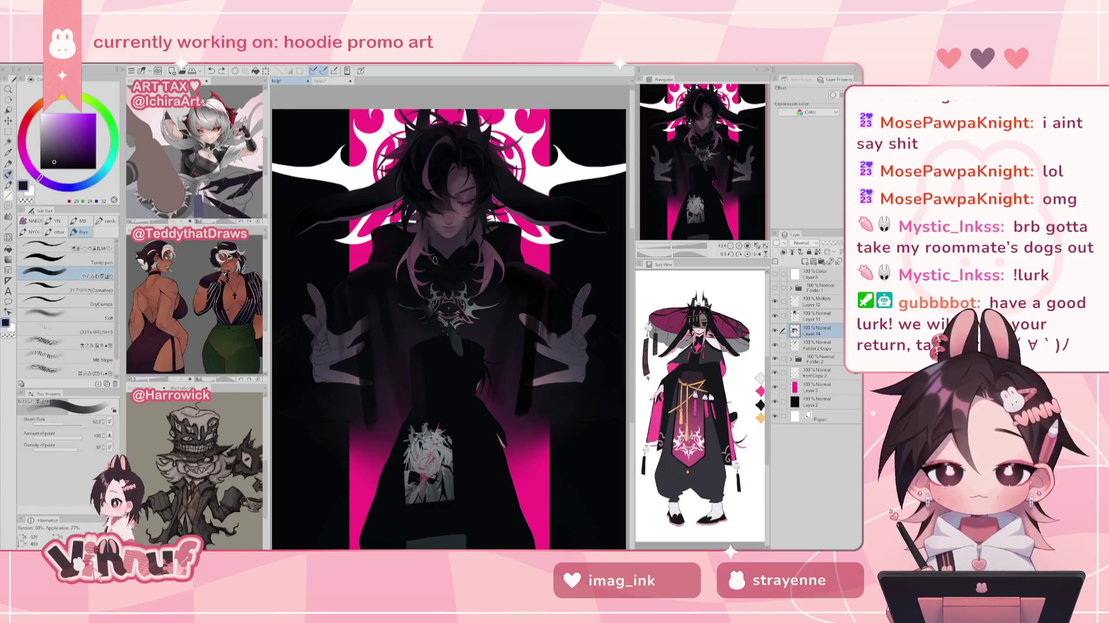
pyautogui.keyDown('alt'); pyautogui.click(409, 312); pyautogui.keyUp('alt')
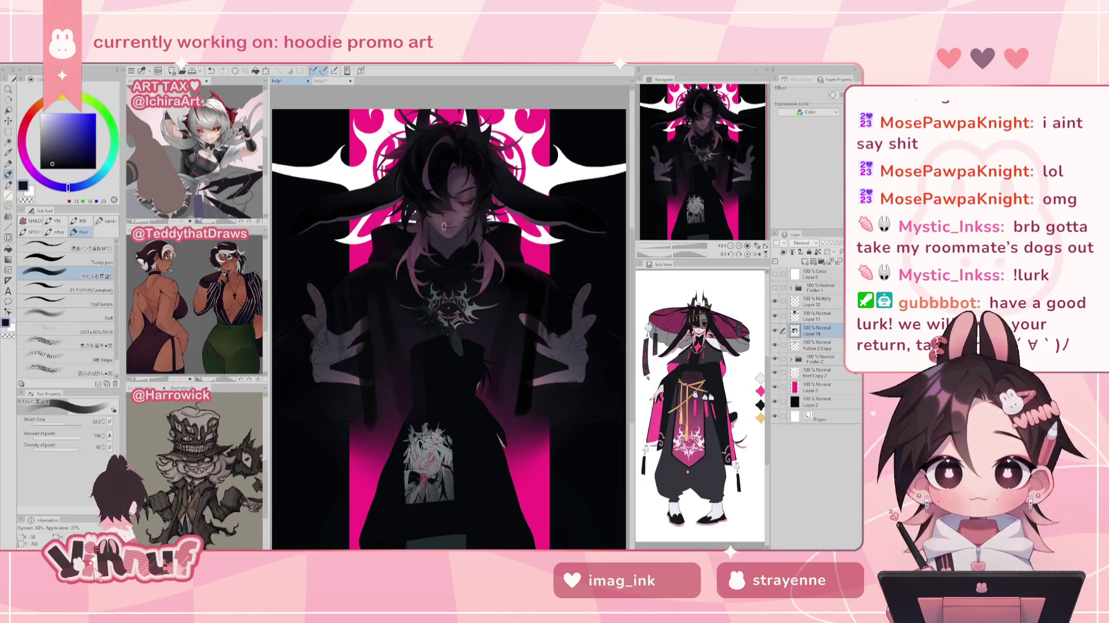
pyautogui.keyDown('alt'); pyautogui.click(405, 243); pyautogui.keyUp('alt')
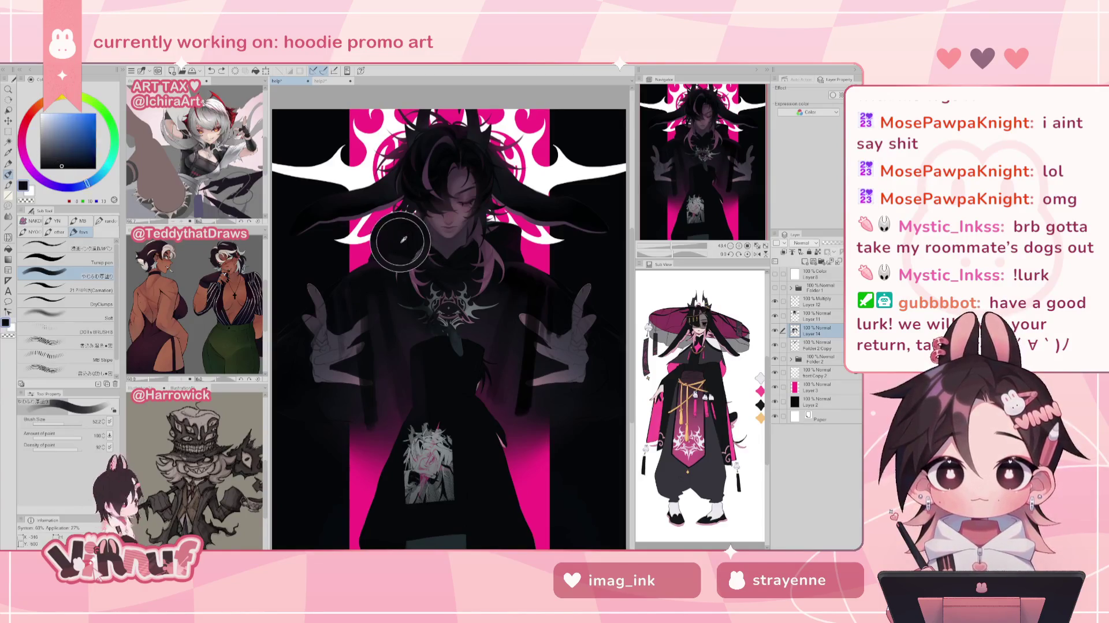
# - Undo the last stroke on the figure and sample a slightly warmer dark colour
pyautogui.keyDown('alt'); pyautogui.click(398, 251); pyautogui.keyUp('alt')
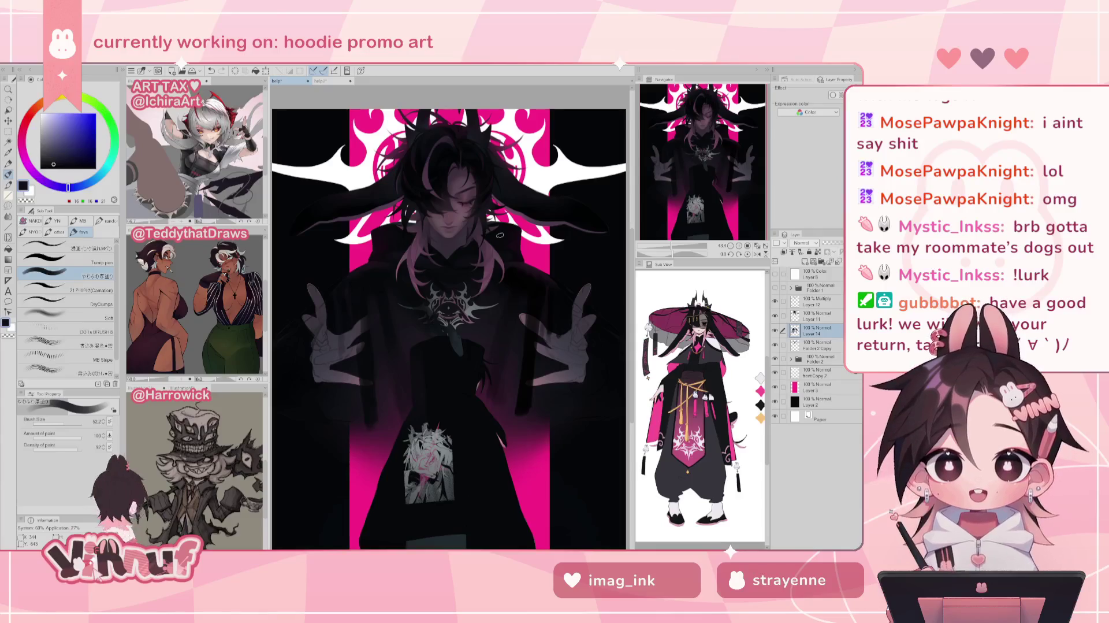
pyautogui.hotkey('ctrl', 'z')
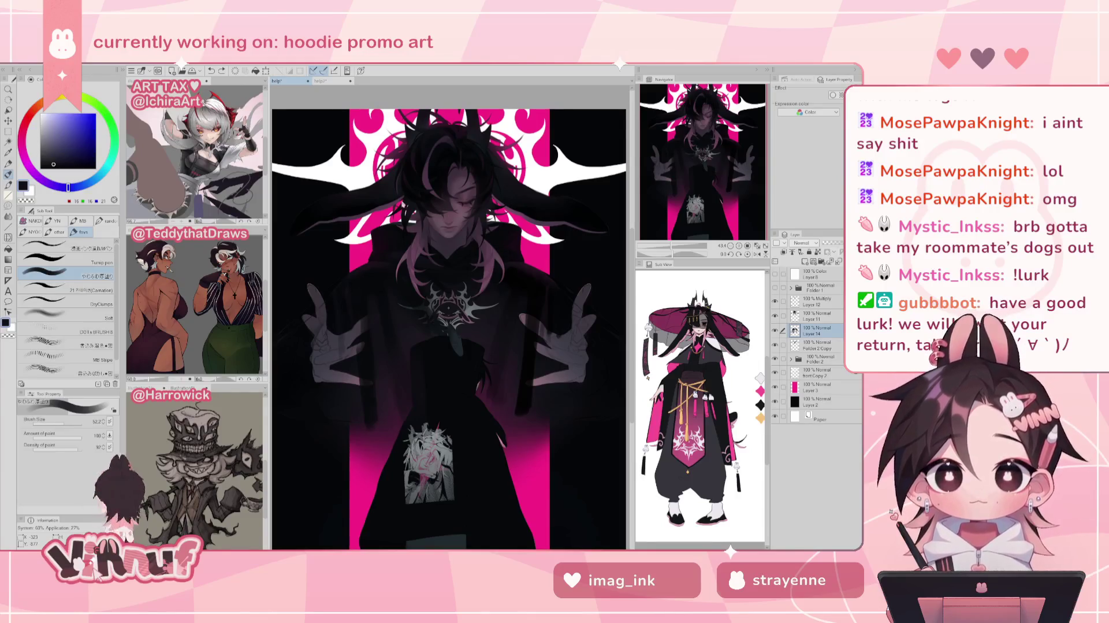
pyautogui.keyDown('alt'); pyautogui.click(405, 309); pyautogui.keyUp('alt')
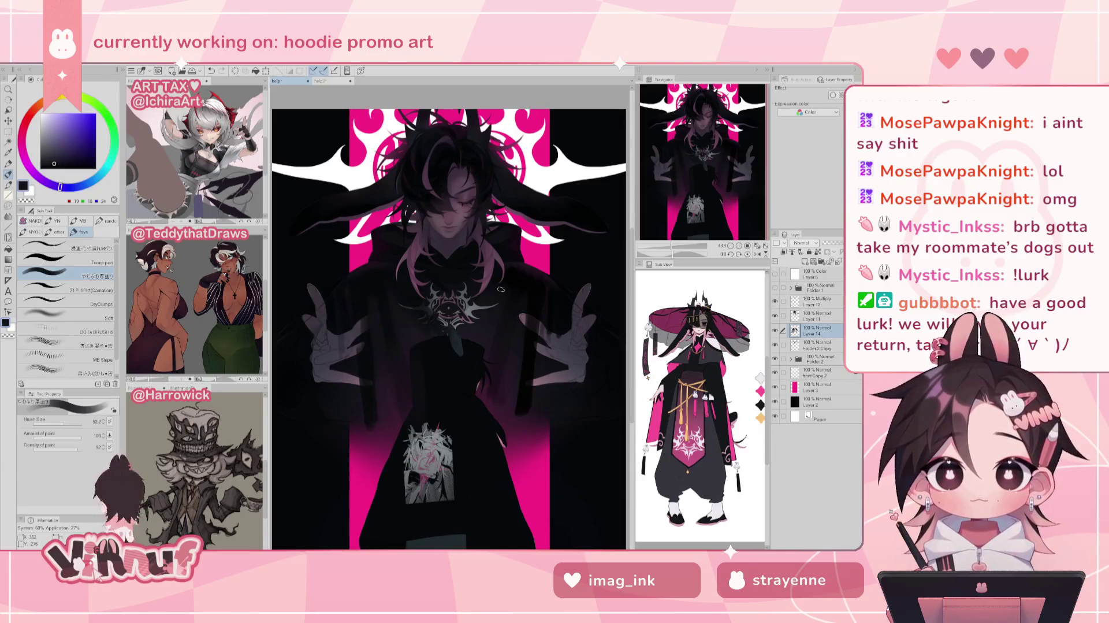
pyautogui.moveTo(305, 310); pyautogui.dragTo(368, 305)
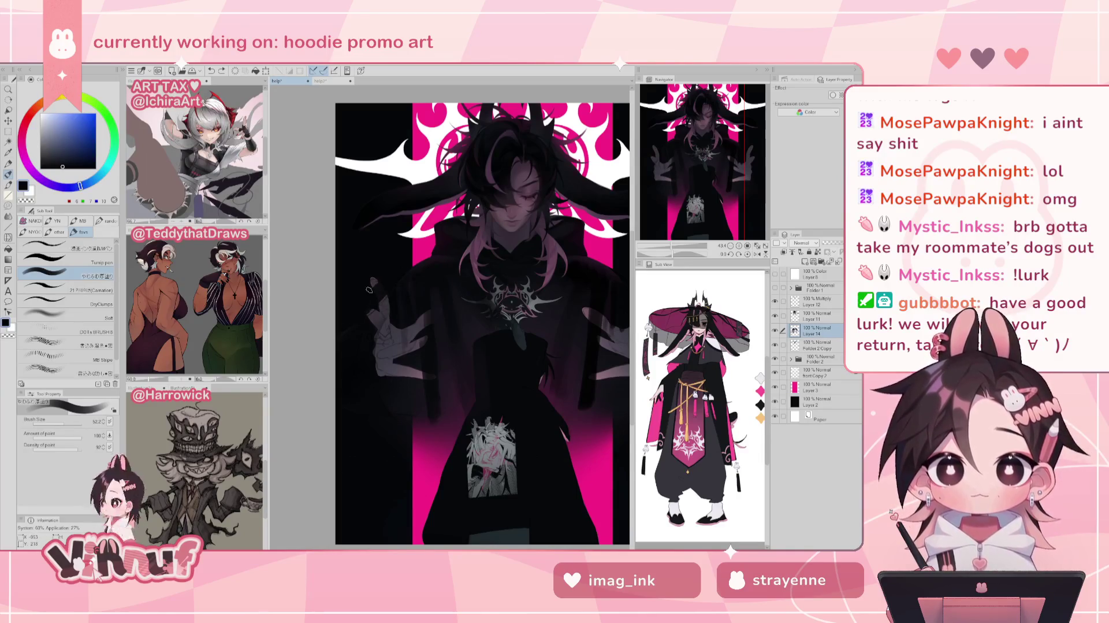
# - Sample dark purple and blue-grey tones from the figure and mirror the canvas horizontally
pyautogui.keyDown('alt'); pyautogui.click(393, 304); pyautogui.keyUp('alt')
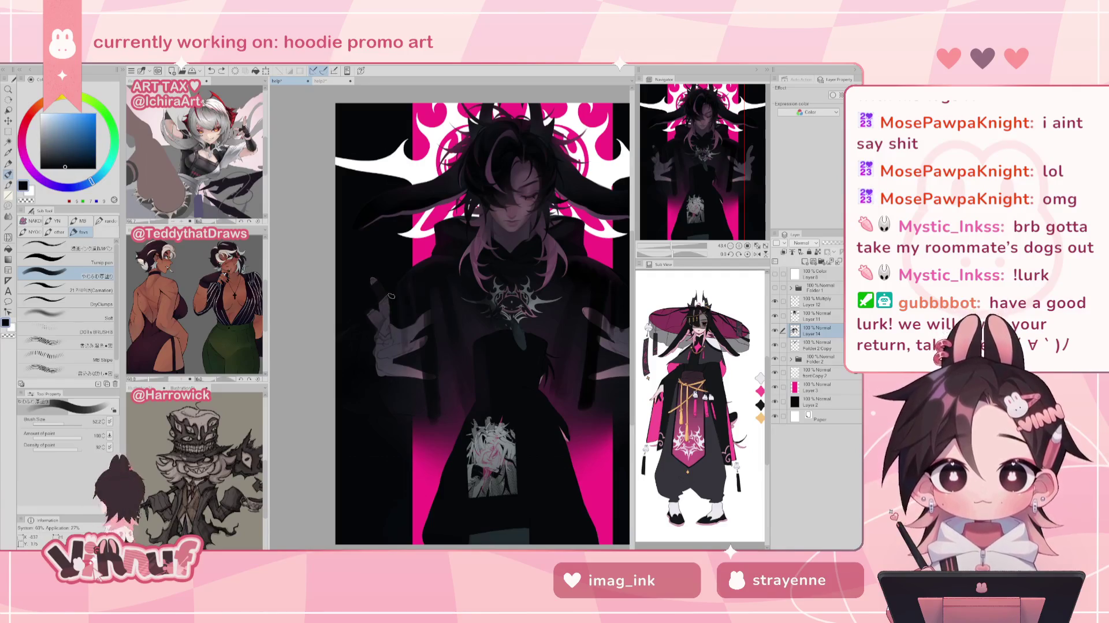
pyautogui.keyDown('alt'); pyautogui.click(344, 335); pyautogui.keyUp('alt')
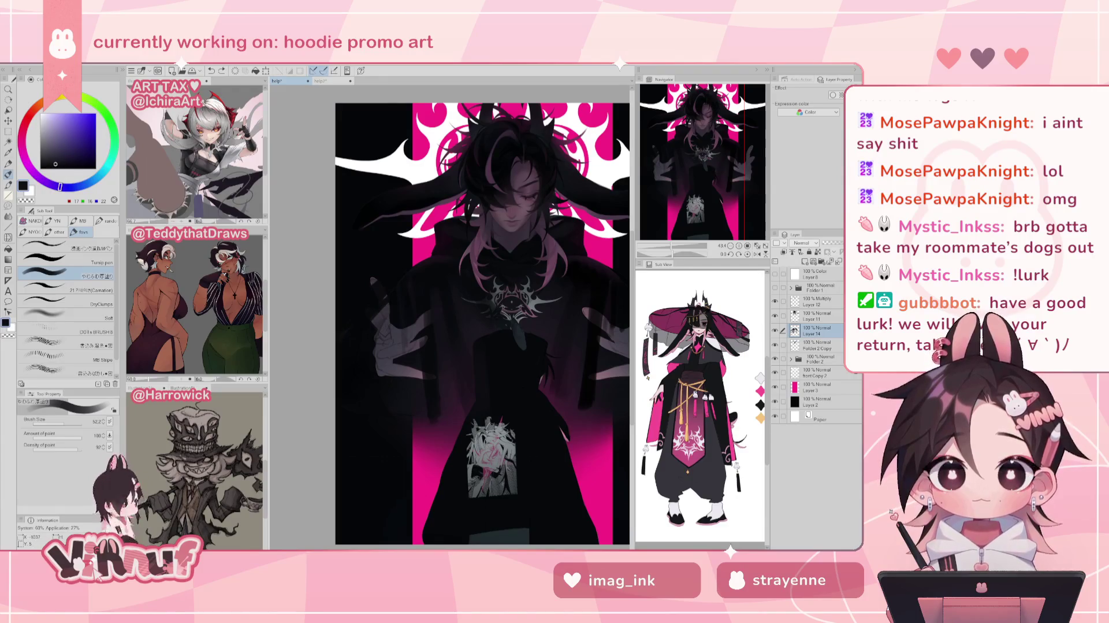
pyautogui.keyDown('alt'); pyautogui.click(349, 339); pyautogui.keyUp('alt')
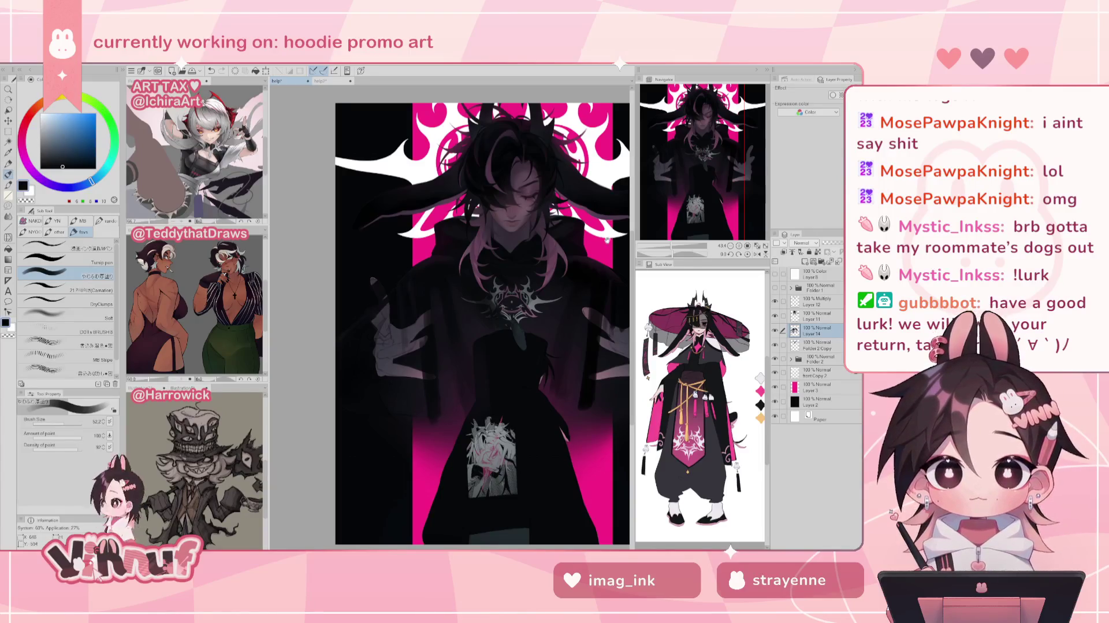
pyautogui.press('h')
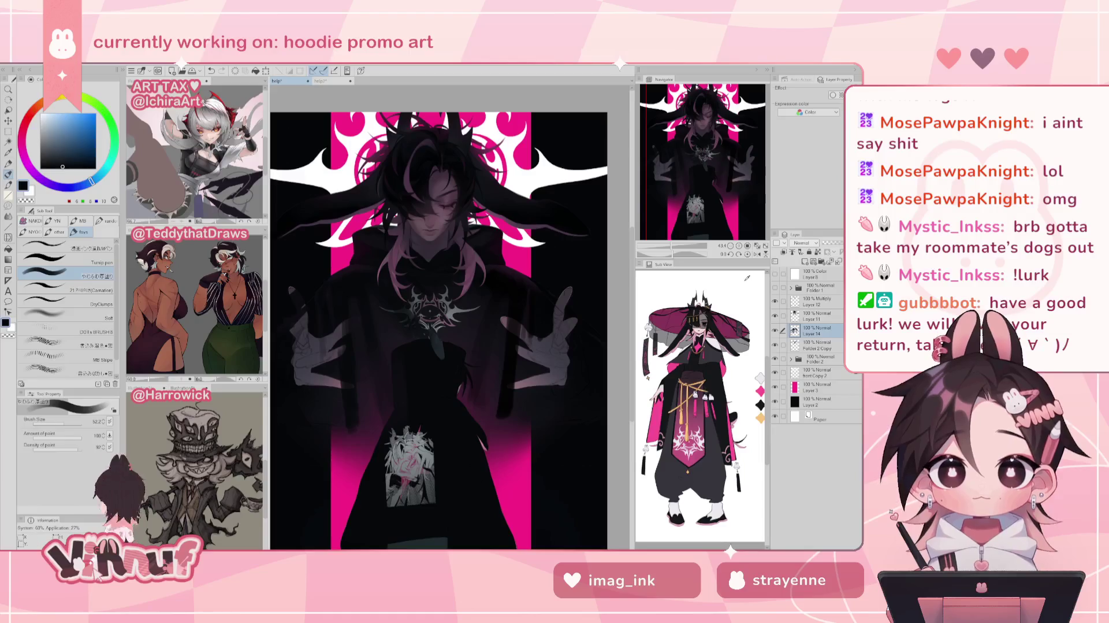
# - Toggle a layer's visibility to compare the hair, then select Folder 2 and switch to Liquify
pyautogui.click(775, 343)
pyautogui.click(775, 359)
pyautogui.click(775, 359)
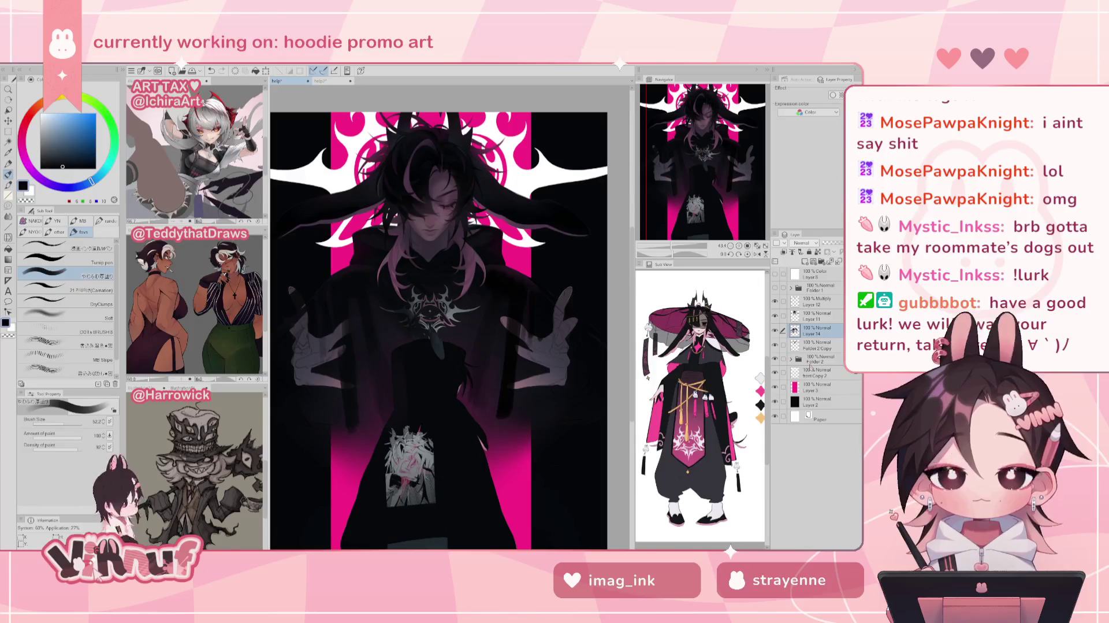
pyautogui.click(808, 359)
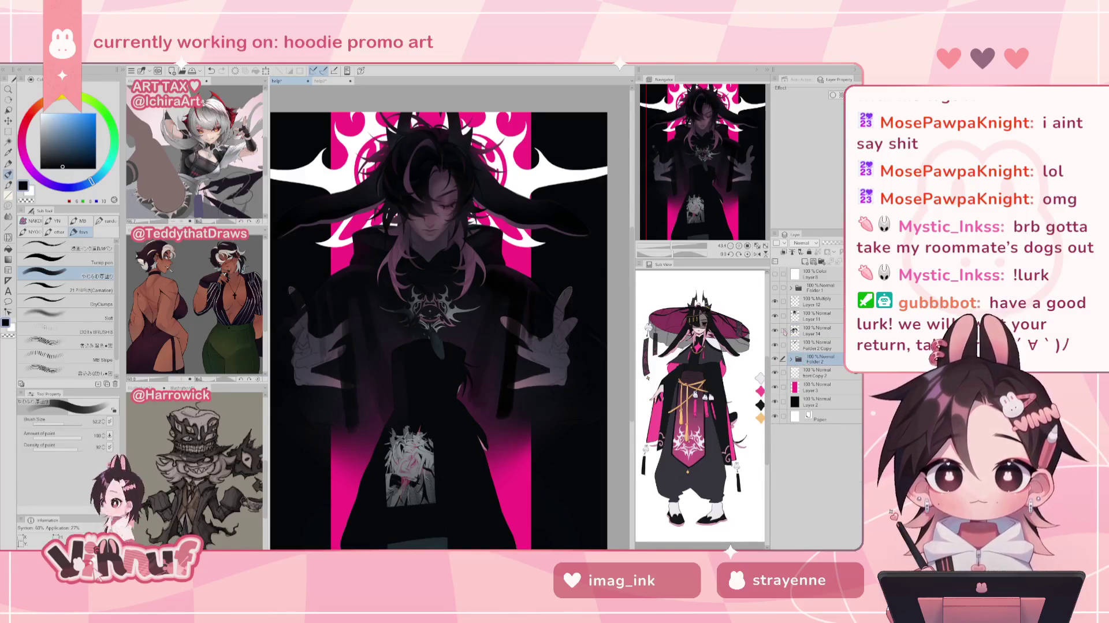
pyautogui.press('j')
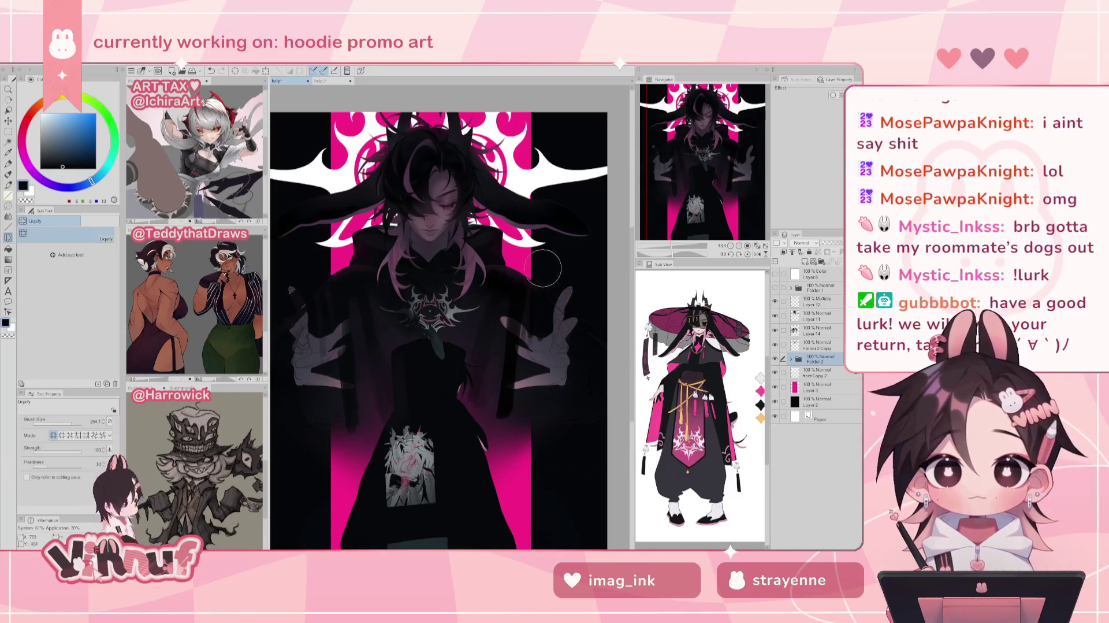
# - Select Layer 14, switch to the brush and sample a dark colour from the chest
pyautogui.click(821, 330)
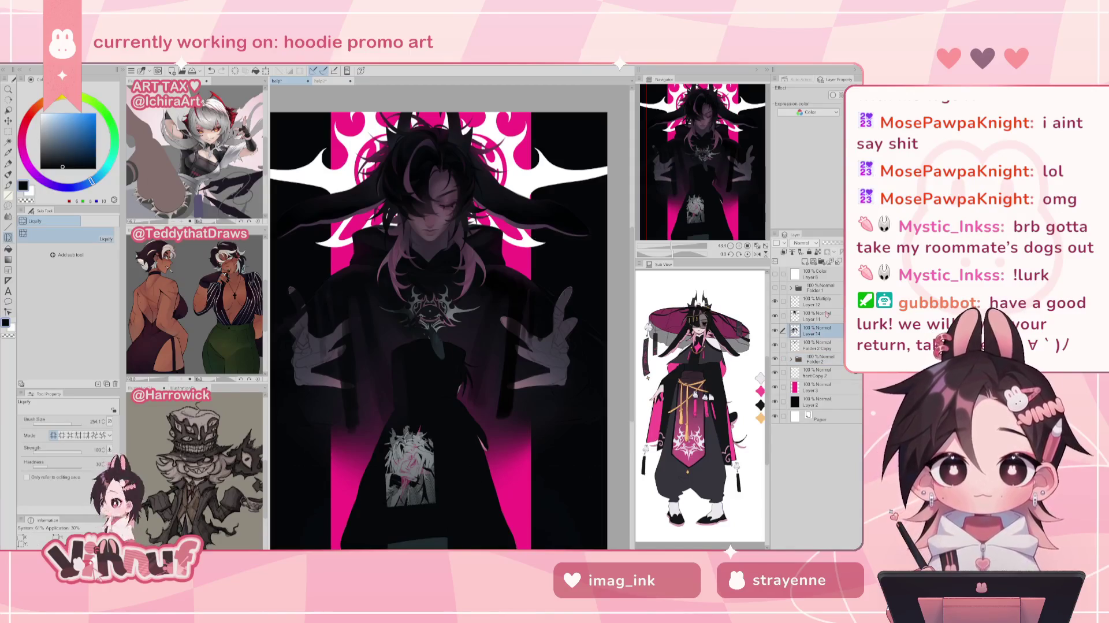
pyautogui.press('b')
pyautogui.moveTo(555, 270); pyautogui.dragTo(534, 268)
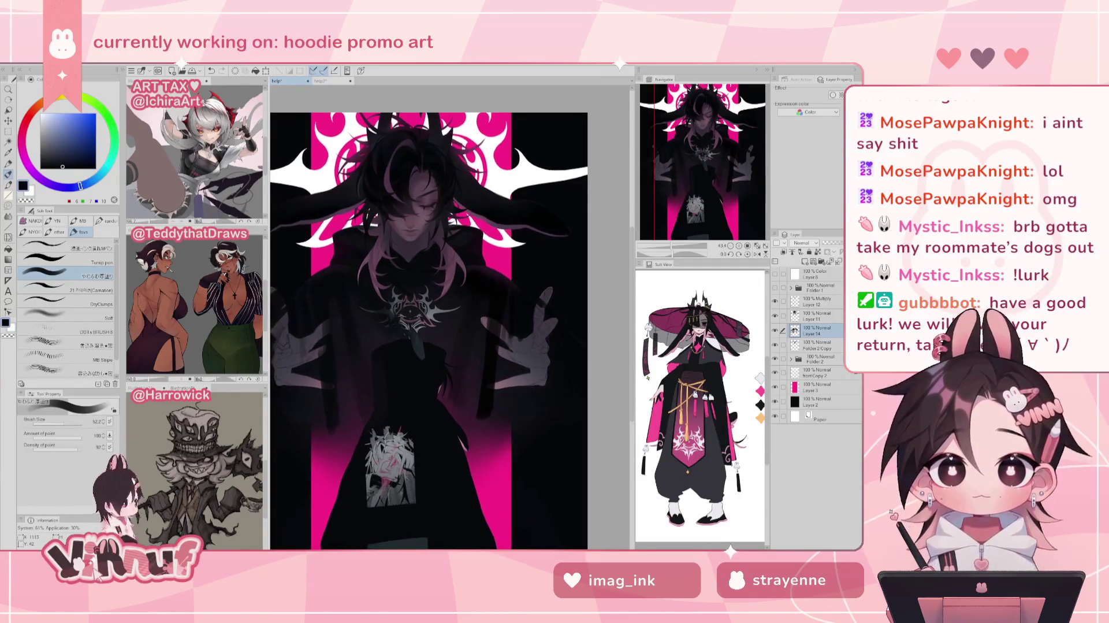
pyautogui.moveTo(540, 309); pyautogui.dragTo(518, 306)
pyautogui.keyDown('alt'); pyautogui.click(554, 336); pyautogui.keyUp('alt')
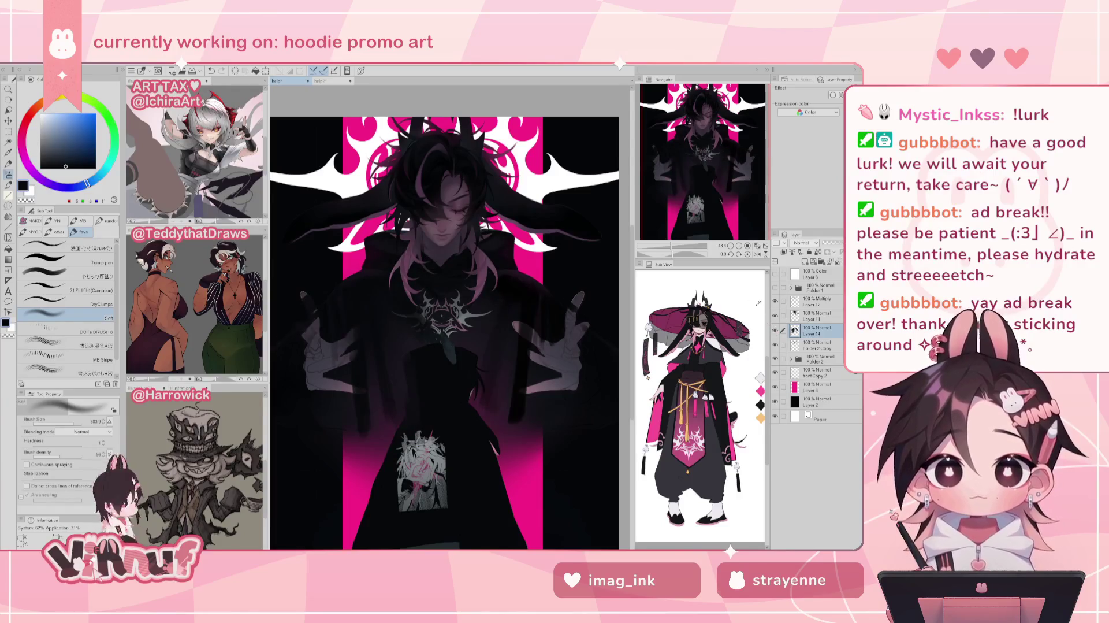
# - Sample dark purple and magenta hoodie tones, switch to a smaller brush sized about 48
pyautogui.keyDown('alt'); pyautogui.click(490, 317); pyautogui.keyUp('alt')
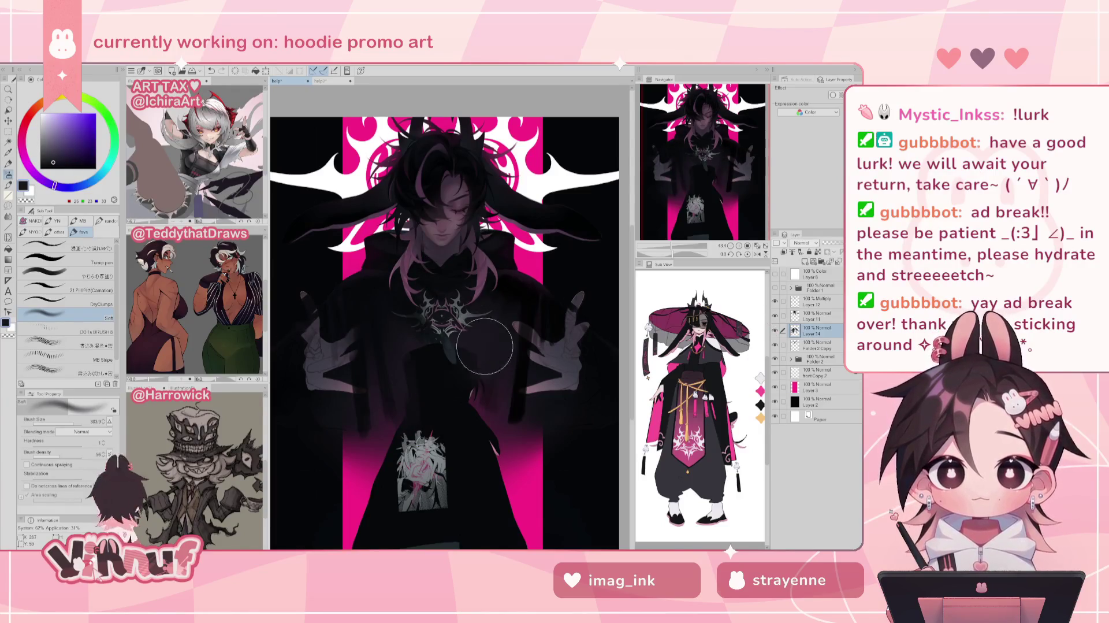
pyautogui.keyDown('alt'); pyautogui.click(511, 283); pyautogui.keyUp('alt')
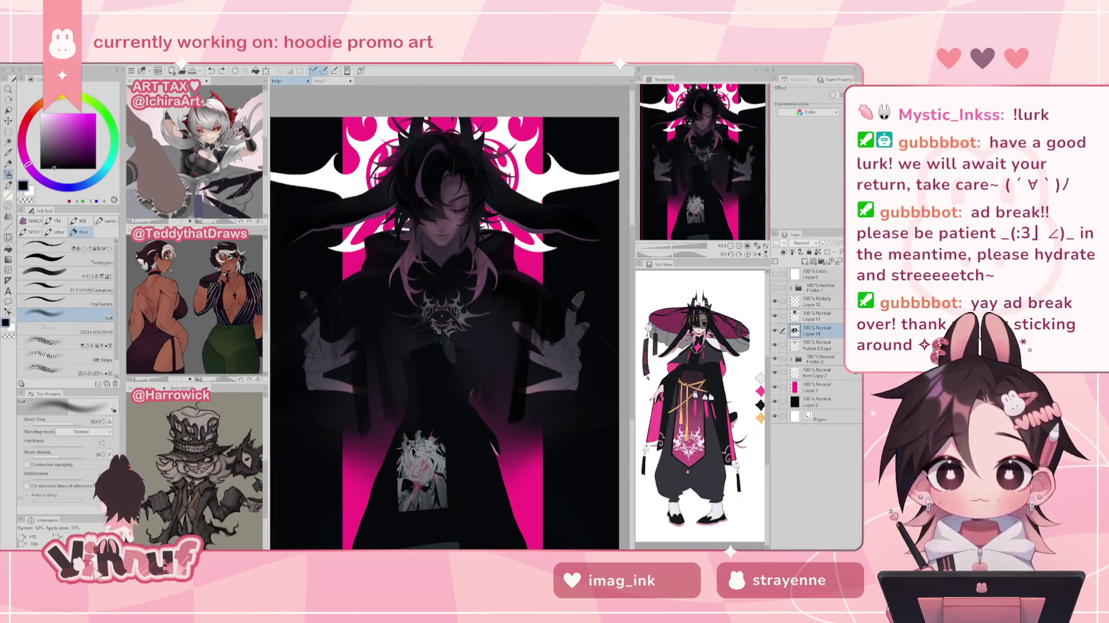
pyautogui.keyDown('alt'); pyautogui.click(528, 278); pyautogui.keyUp('alt')
pyautogui.press(',')
pyautogui.press(',')
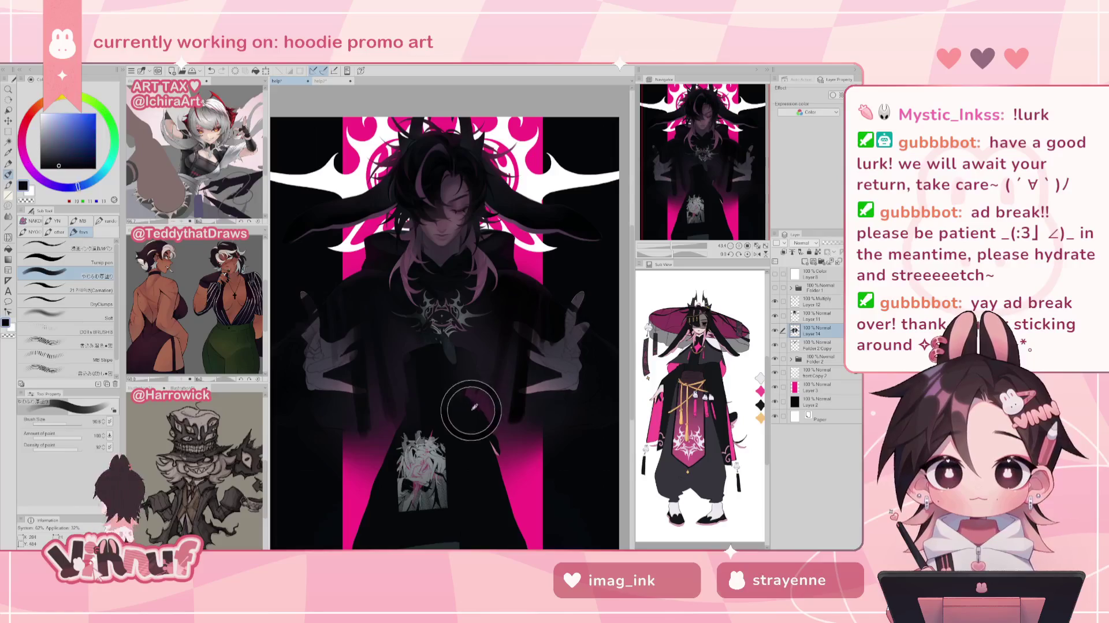
pyautogui.keyDown('alt'); pyautogui.click(472, 411); pyautogui.keyUp('alt')
pyautogui.keyDown('alt'); pyautogui.click(483, 383); pyautogui.keyUp('alt')
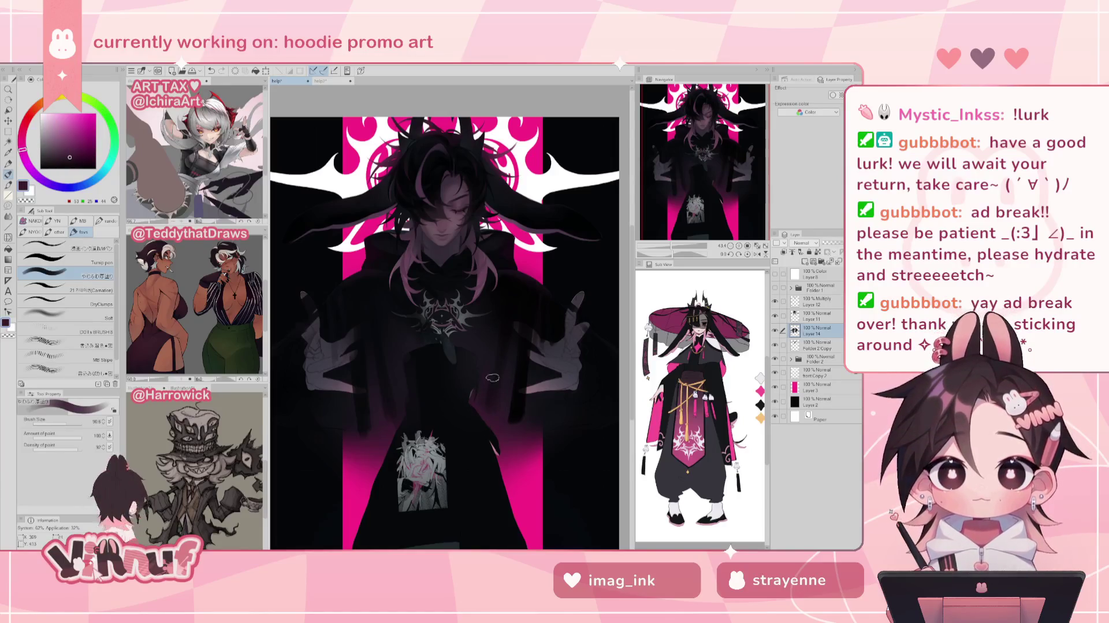
pyautogui.moveTo(465, 310); pyautogui.dragTo(425, 375)
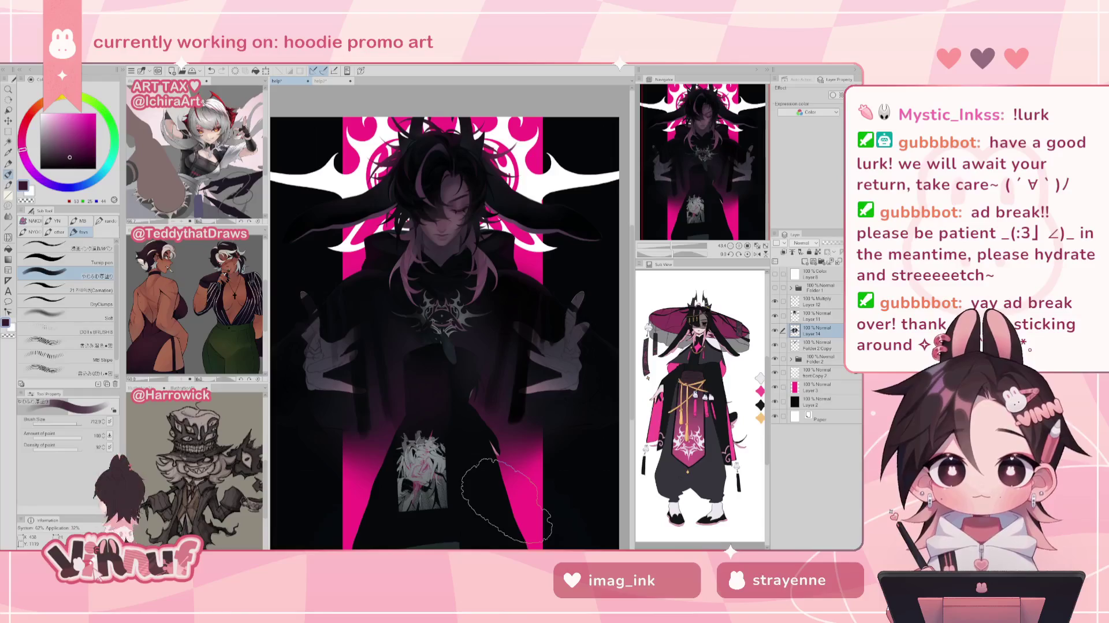
pyautogui.moveTo(71, 423); pyautogui.dragTo(64, 427)
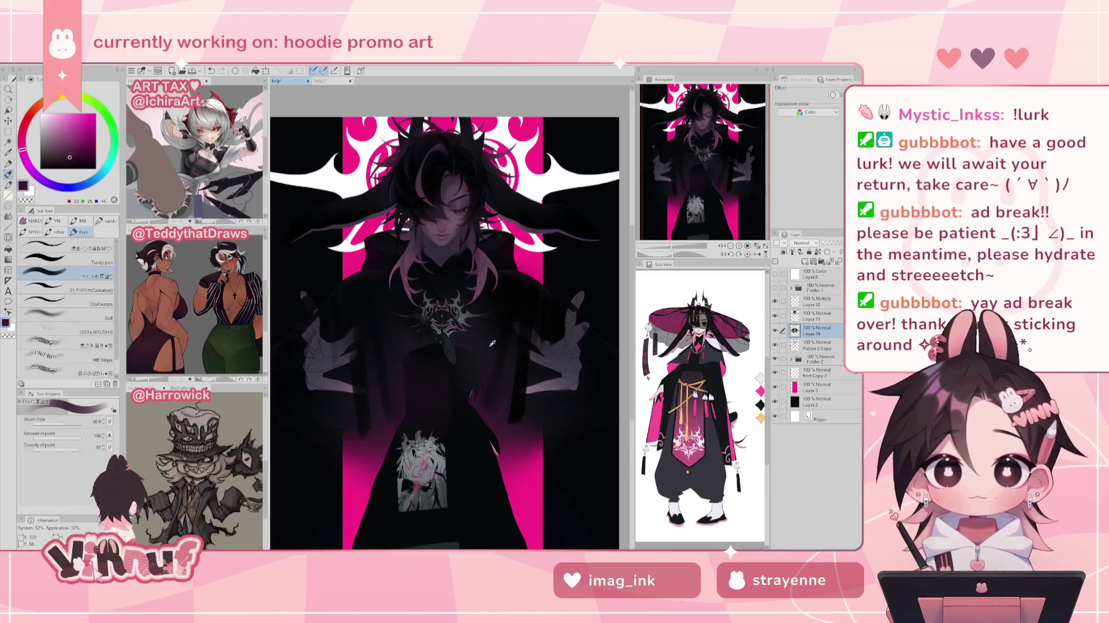
# - Shade the hoodie with sampled navy, purple, magenta and near-black tones, then set Liquify to about 1005
pyautogui.keyDown('alt'); pyautogui.click(495, 352); pyautogui.keyUp('alt')
pyautogui.keyDown('alt'); pyautogui.click(507, 302); pyautogui.keyUp('alt')
pyautogui.keyDown('alt'); pyautogui.click(502, 341); pyautogui.keyUp('alt')
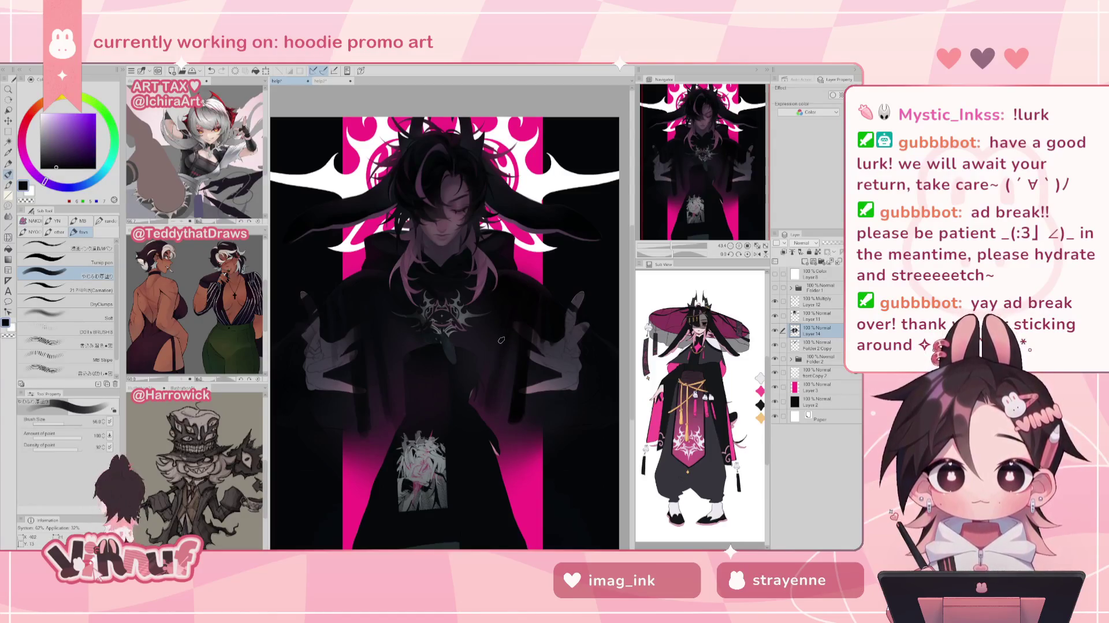
pyautogui.keyDown('alt'); pyautogui.click(491, 366); pyautogui.keyUp('alt')
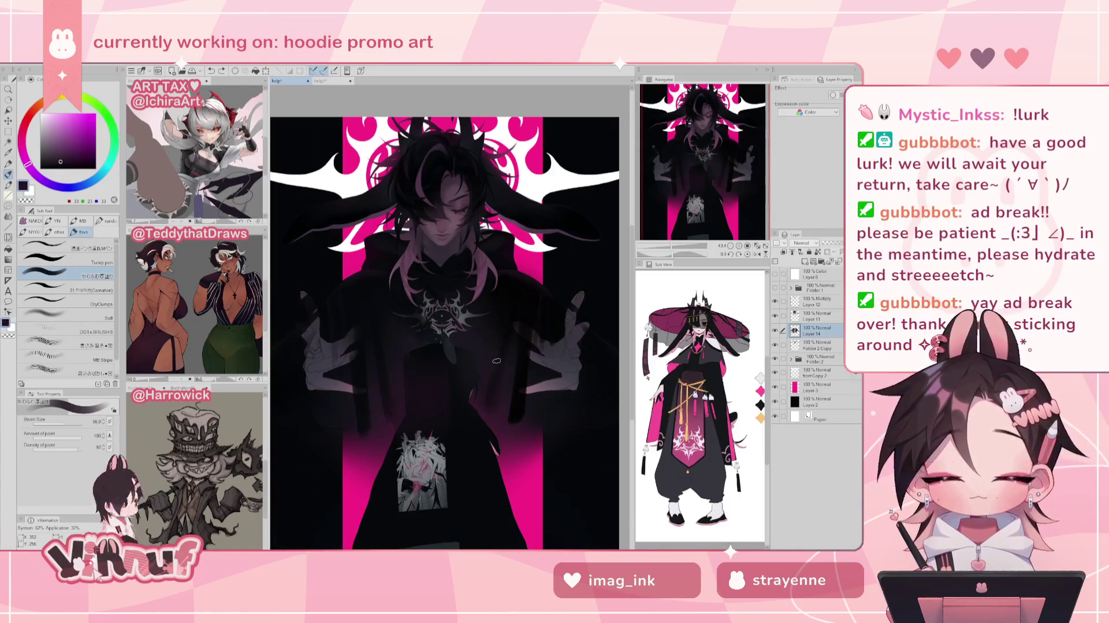
pyautogui.keyDown('alt'); pyautogui.click(492, 362); pyautogui.keyUp('alt')
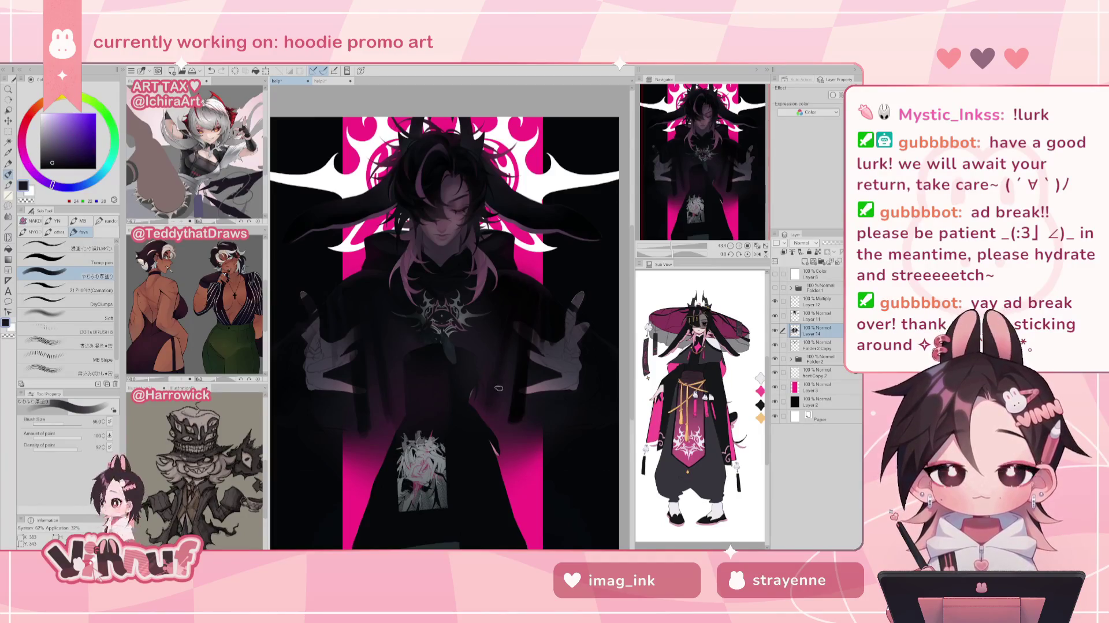
pyautogui.keyDown('alt'); pyautogui.click(480, 408); pyautogui.keyUp('alt')
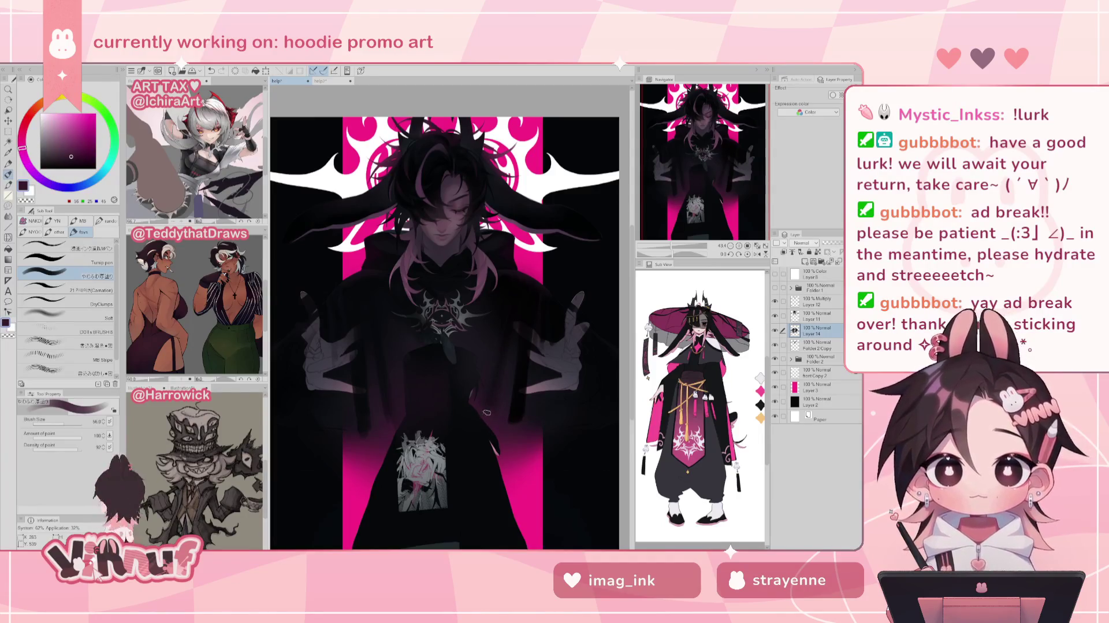
pyautogui.keyDown('alt'); pyautogui.click(506, 352); pyautogui.keyUp('alt')
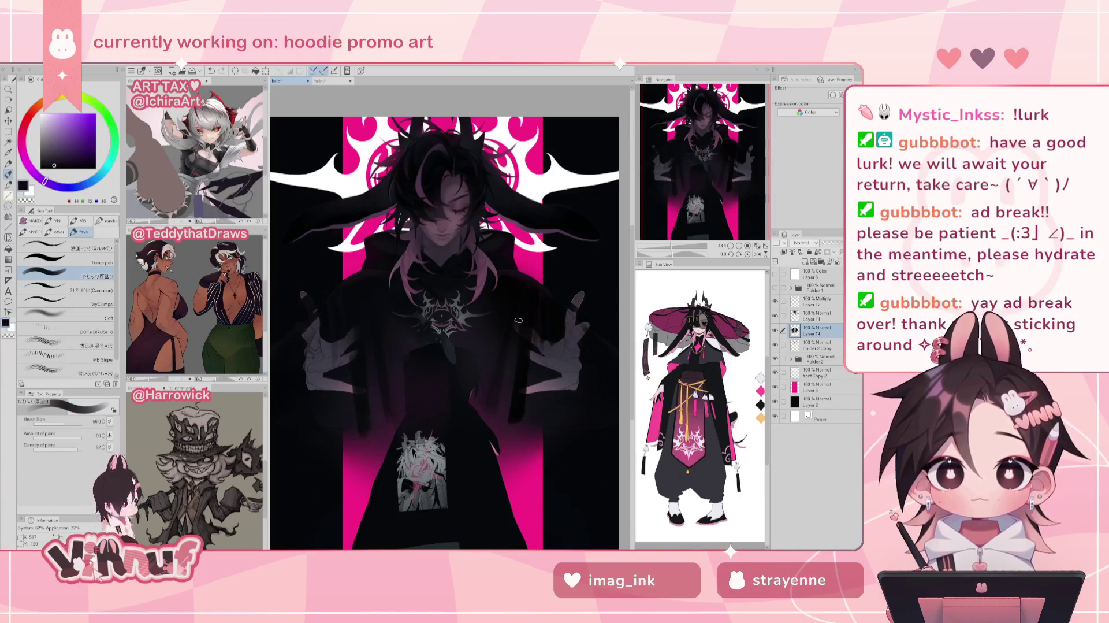
pyautogui.press('j')
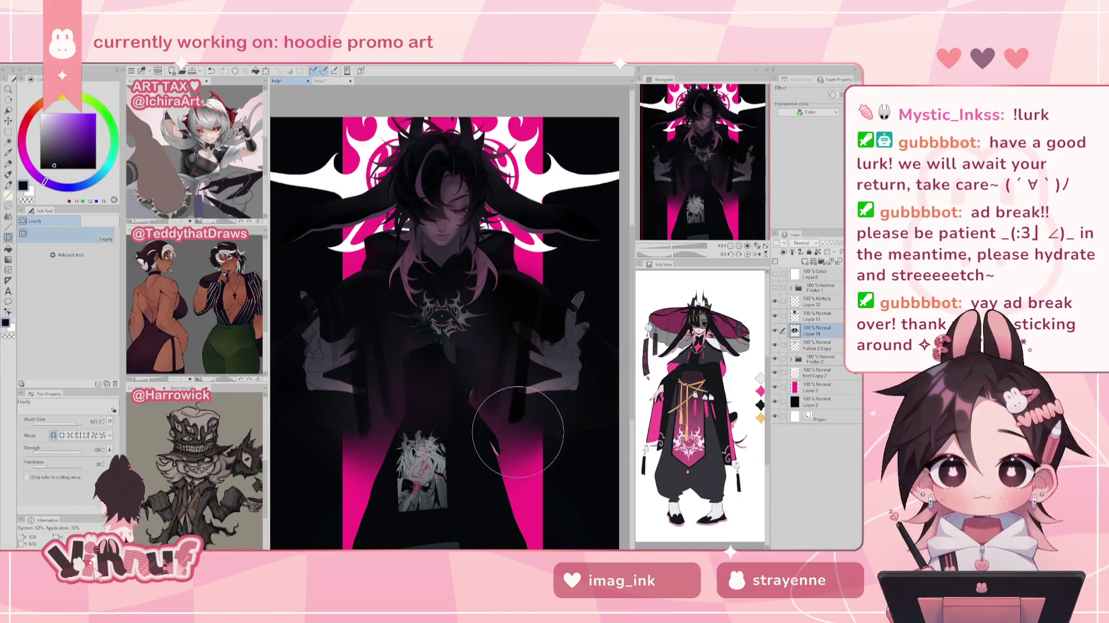
pyautogui.moveTo(450, 327); pyautogui.dragTo(501, 381)
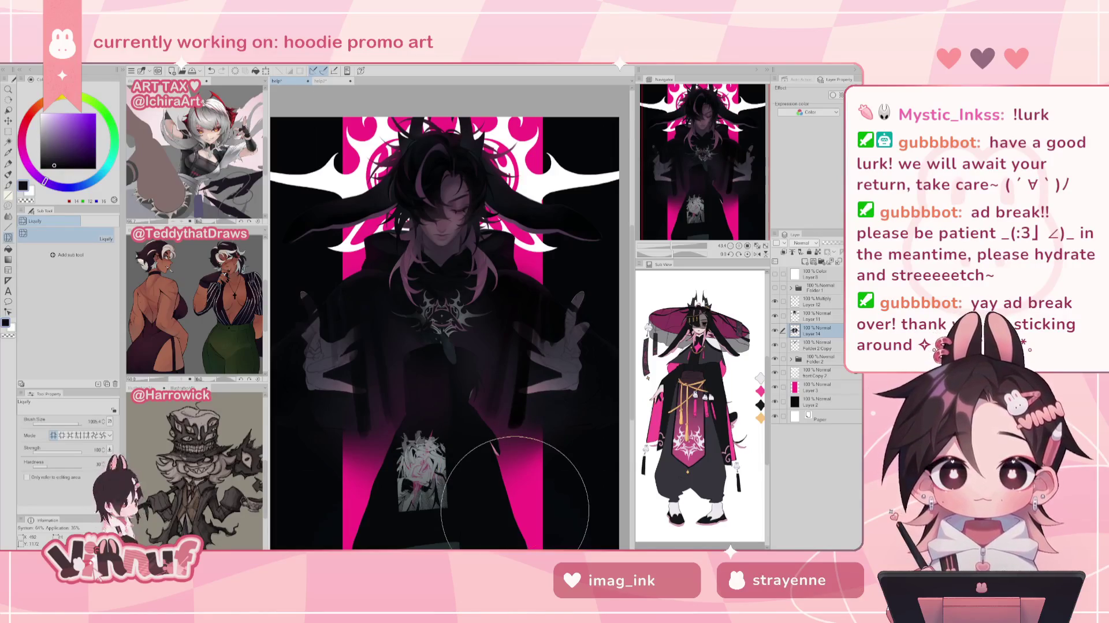
# - Return to the brush to refine the hoodie shading, then zoom out to the whole artwork
pyautogui.press('b')
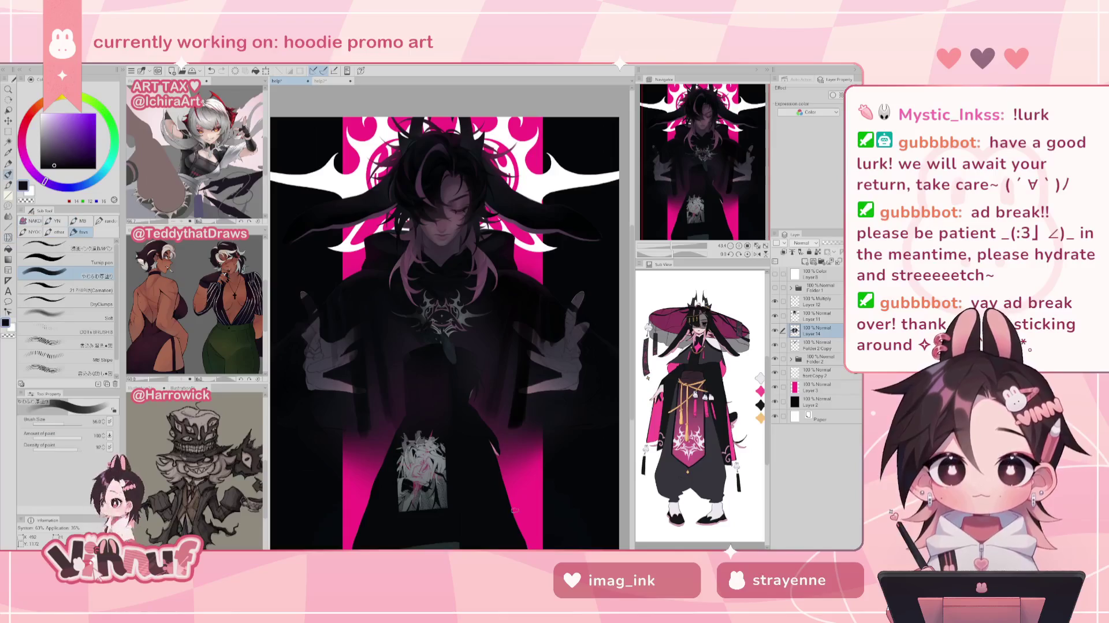
pyautogui.keyDown('alt'); pyautogui.click(359, 305); pyautogui.keyUp('alt')
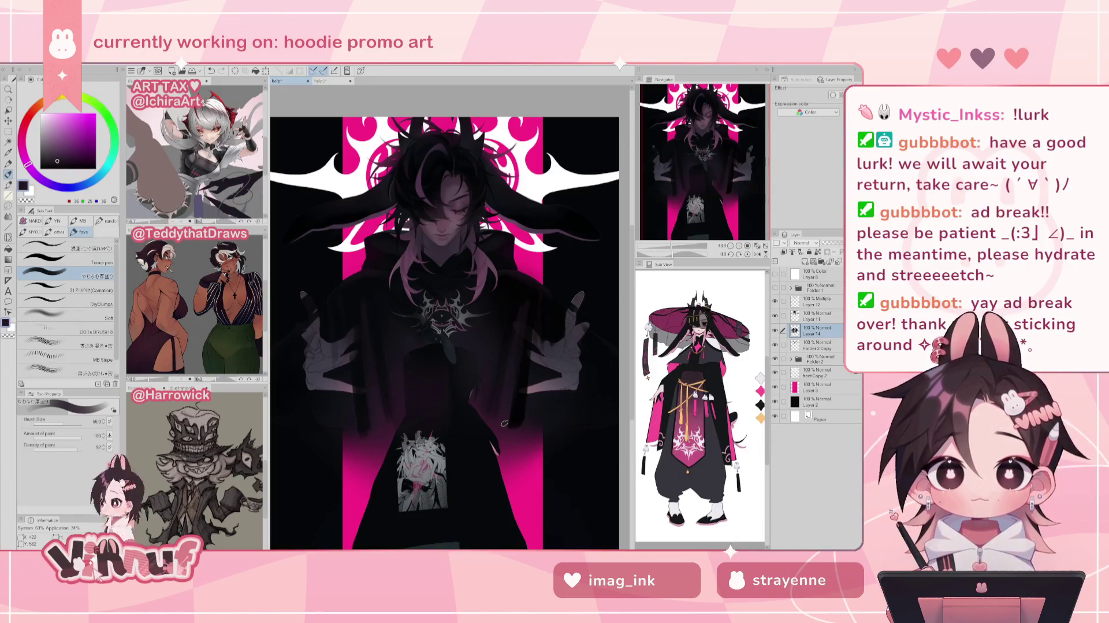
pyautogui.moveTo(674, 253)
pyautogui.mouseDown()
pyautogui.moveTo(658, 252)
pyautogui.moveTo(673, 247)
pyautogui.mouseUp()
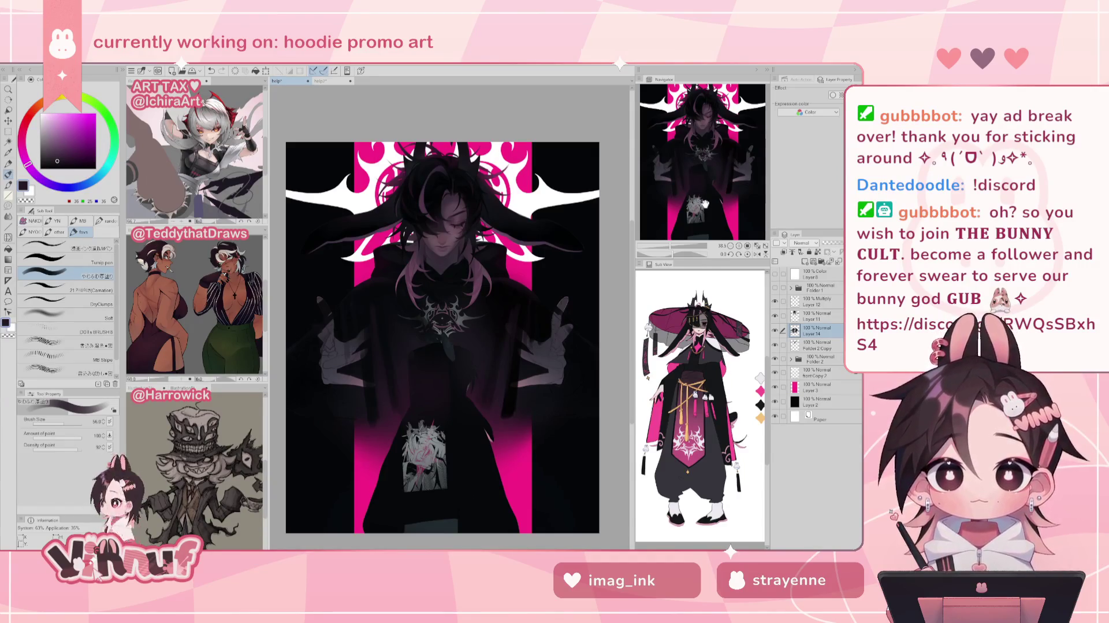
# - Sample a near-black blue from the artwork and enlarge the brush to about 111
pyautogui.moveTo(701, 208); pyautogui.dragTo(718, 160)
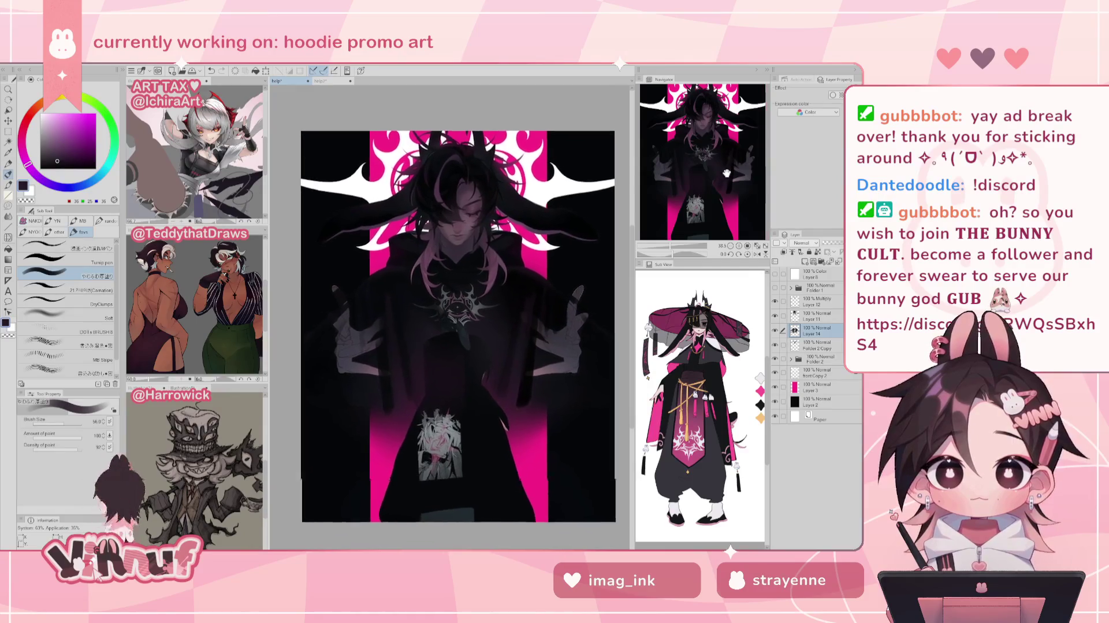
pyautogui.keyDown('alt'); pyautogui.click(382, 329); pyautogui.keyUp('alt')
pyautogui.moveTo(383, 328); pyautogui.dragTo(449, 327)
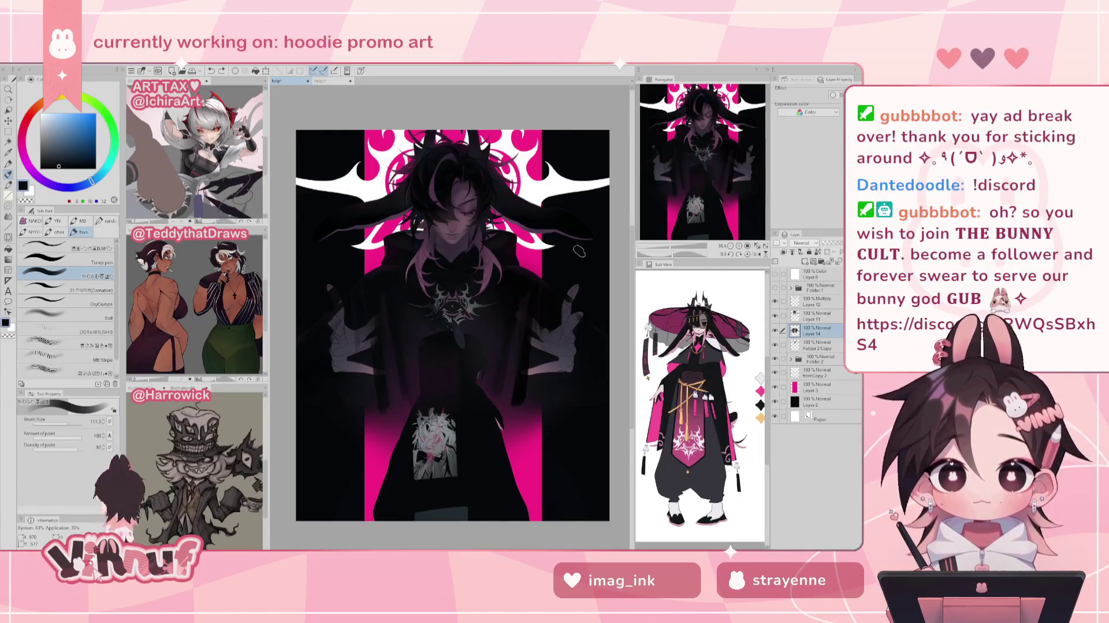
# - Shrink the brush to about 79 and shade the hoodie with sampled purples and darker blues
pyautogui.keyDown('alt'); pyautogui.click(527, 301); pyautogui.keyUp('alt')
pyautogui.moveTo(527, 301); pyautogui.dragTo(523, 305)
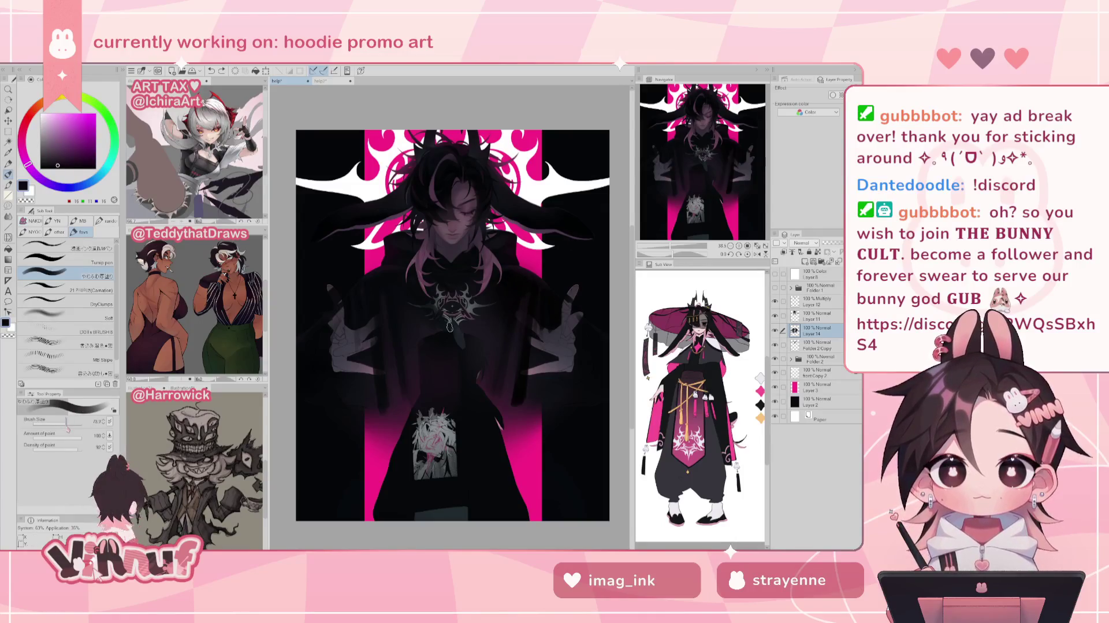
pyautogui.keyDown('alt'); pyautogui.click(514, 327); pyautogui.keyUp('alt')
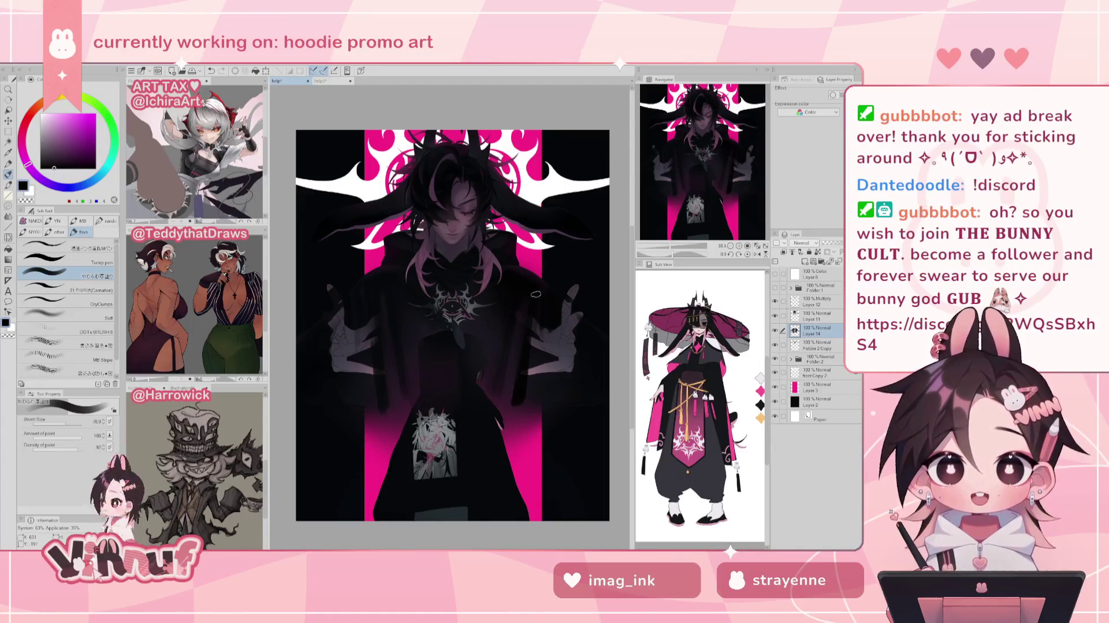
pyautogui.keyDown('alt'); pyautogui.click(523, 325); pyautogui.keyUp('alt')
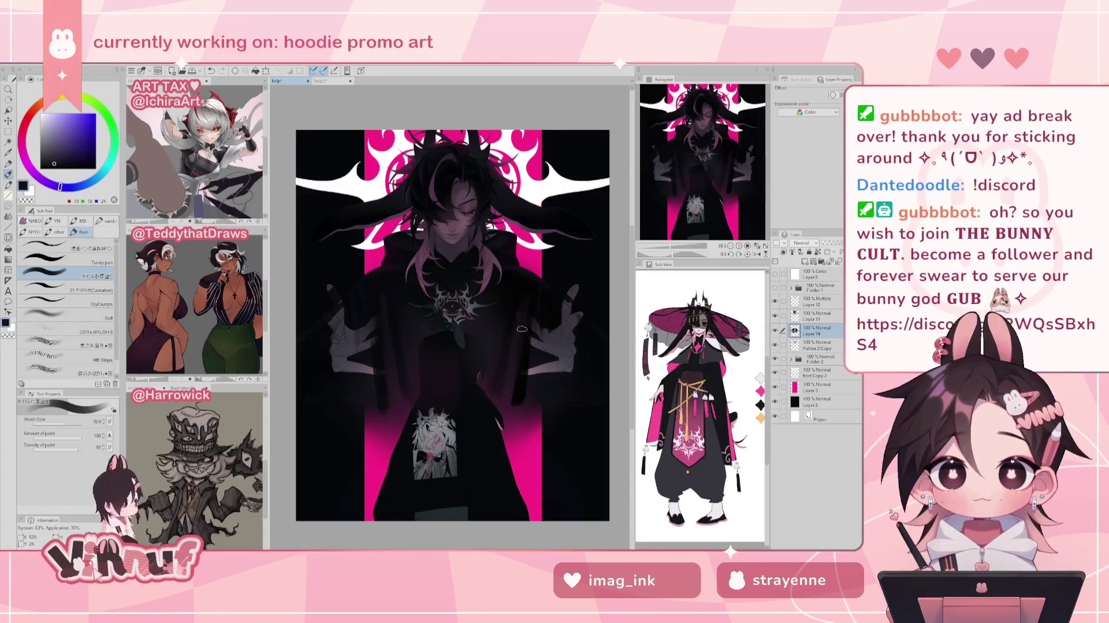
pyautogui.keyDown('alt'); pyautogui.click(384, 280); pyautogui.keyUp('alt')
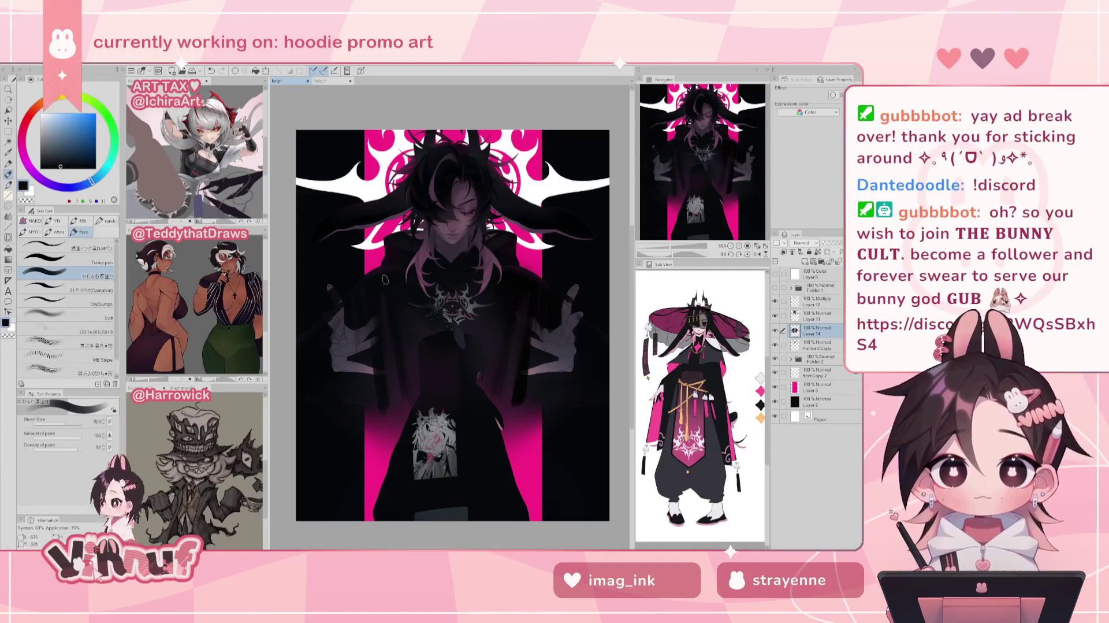
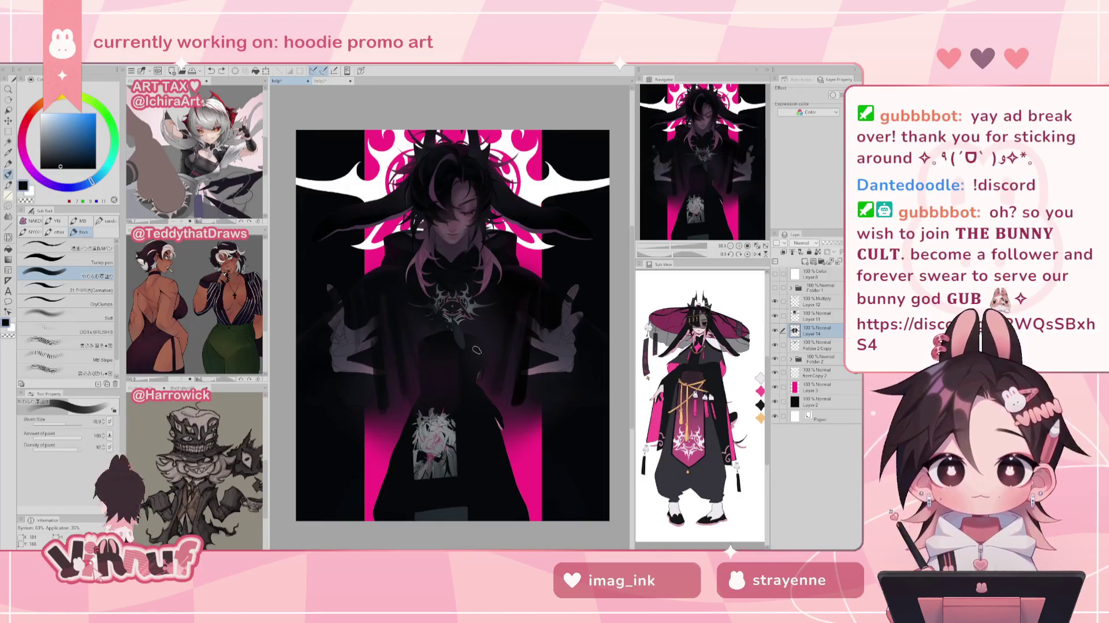
# - Pick a new colour and switch to the Eraser at about size 876
pyautogui.keyDown('alt'); pyautogui.click(343, 385); pyautogui.keyUp('alt')
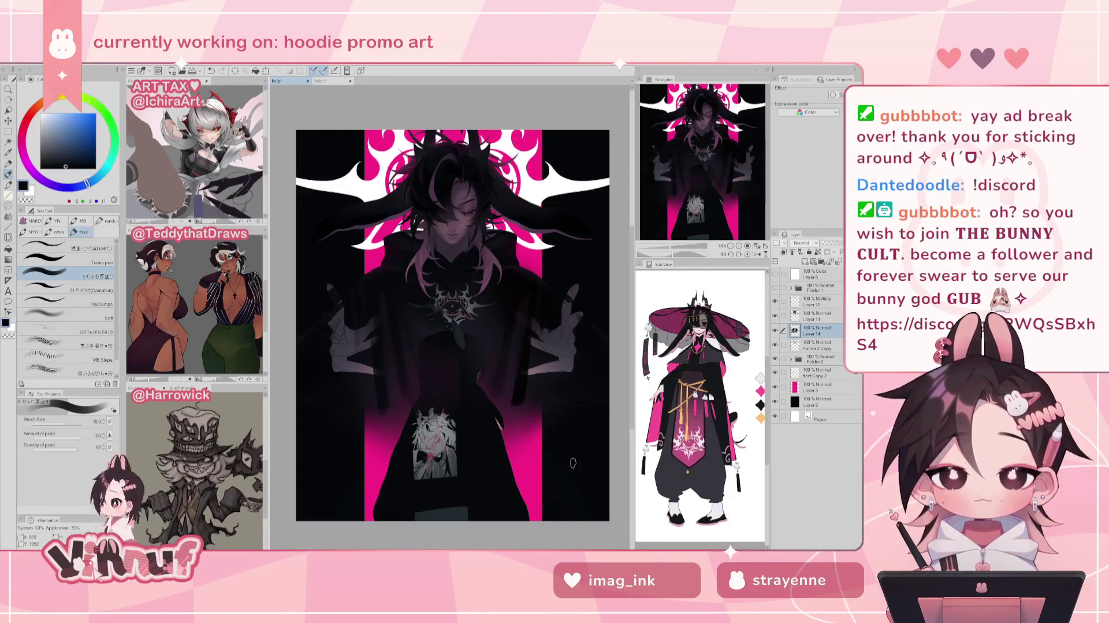
pyautogui.press('e')
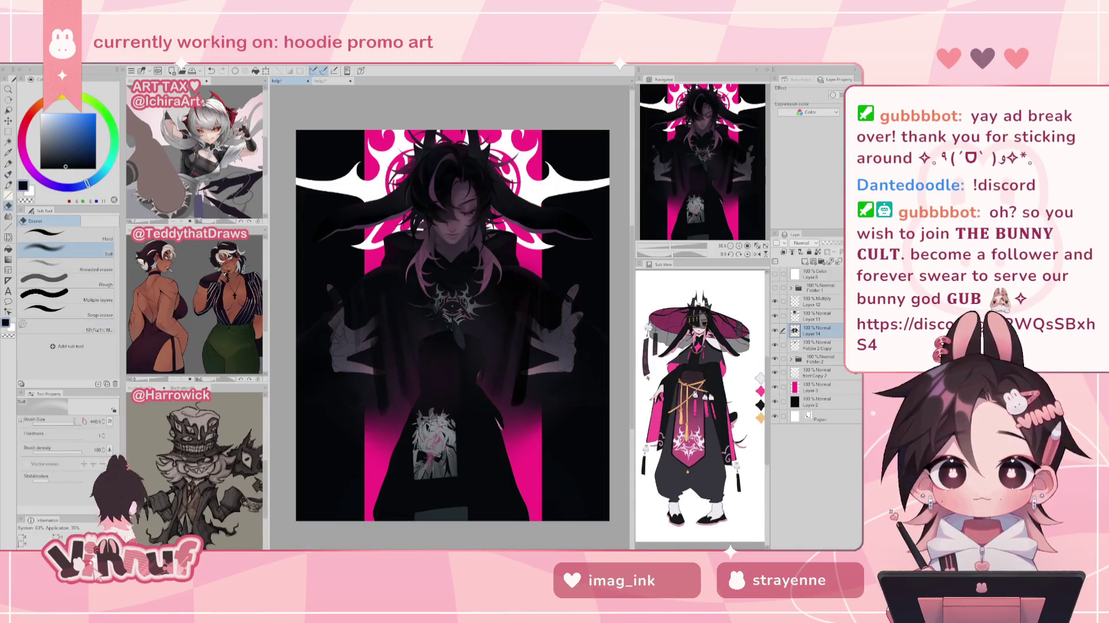
pyautogui.moveTo(450, 326); pyautogui.dragTo(507, 326)
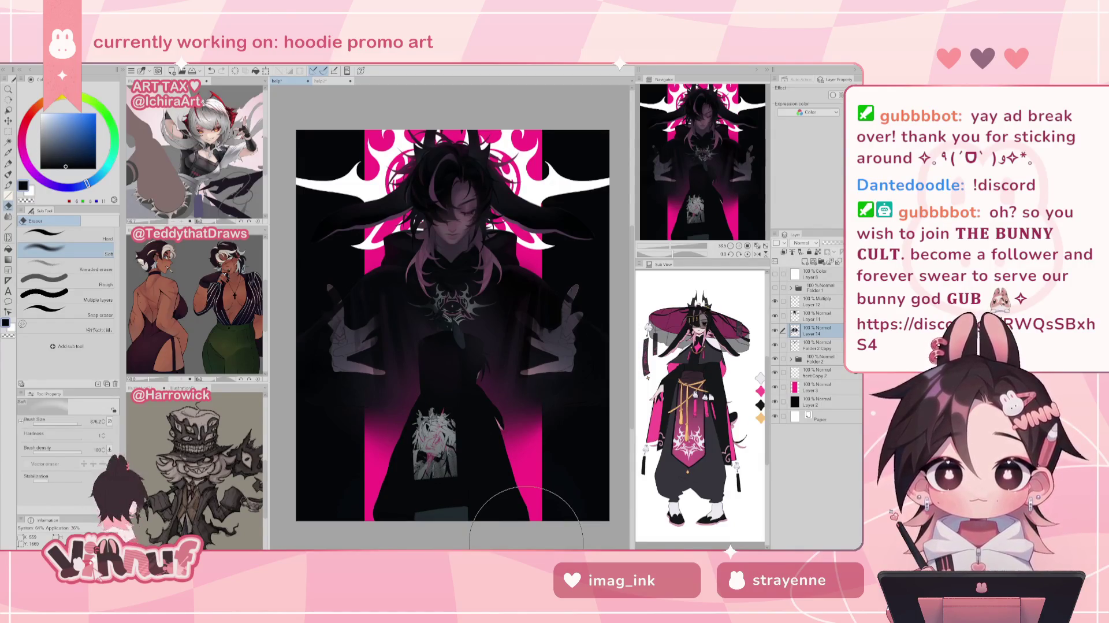
# - Set up the plain Blend brush at about size 312 and nudge the view right
pyautogui.press('j')
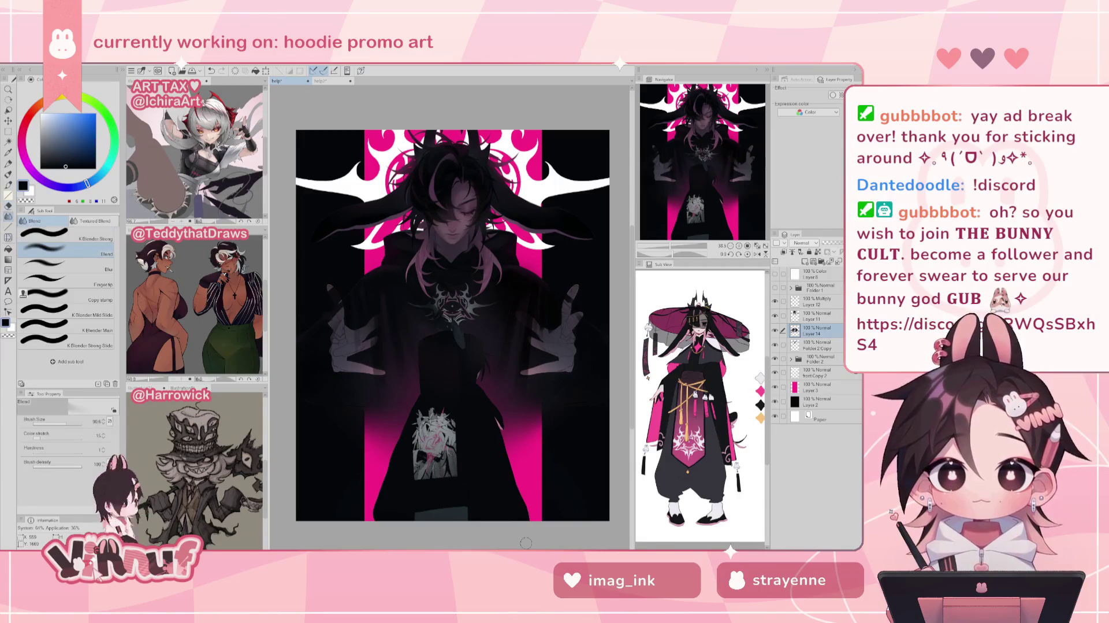
pyautogui.click(69, 235)
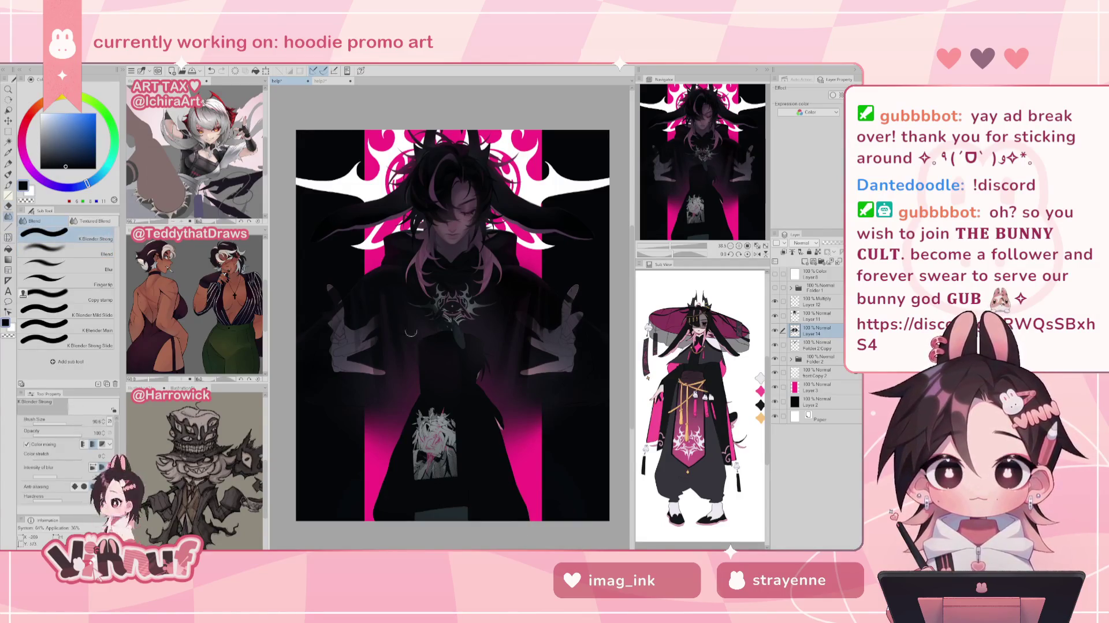
pyautogui.click(69, 250)
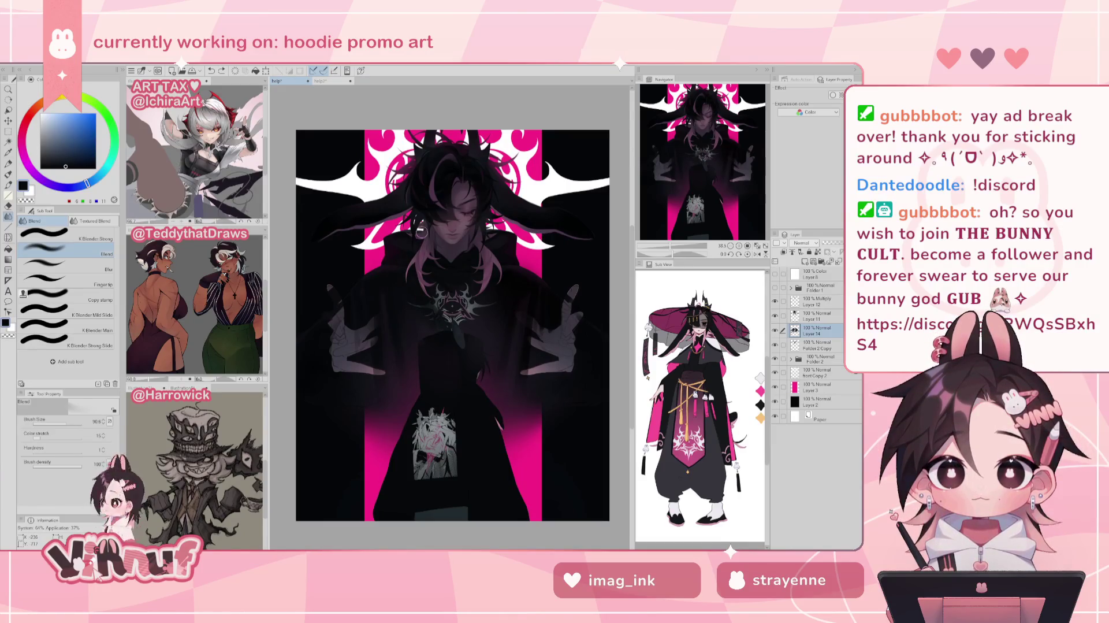
pyautogui.moveTo(446, 328); pyautogui.dragTo(481, 328)
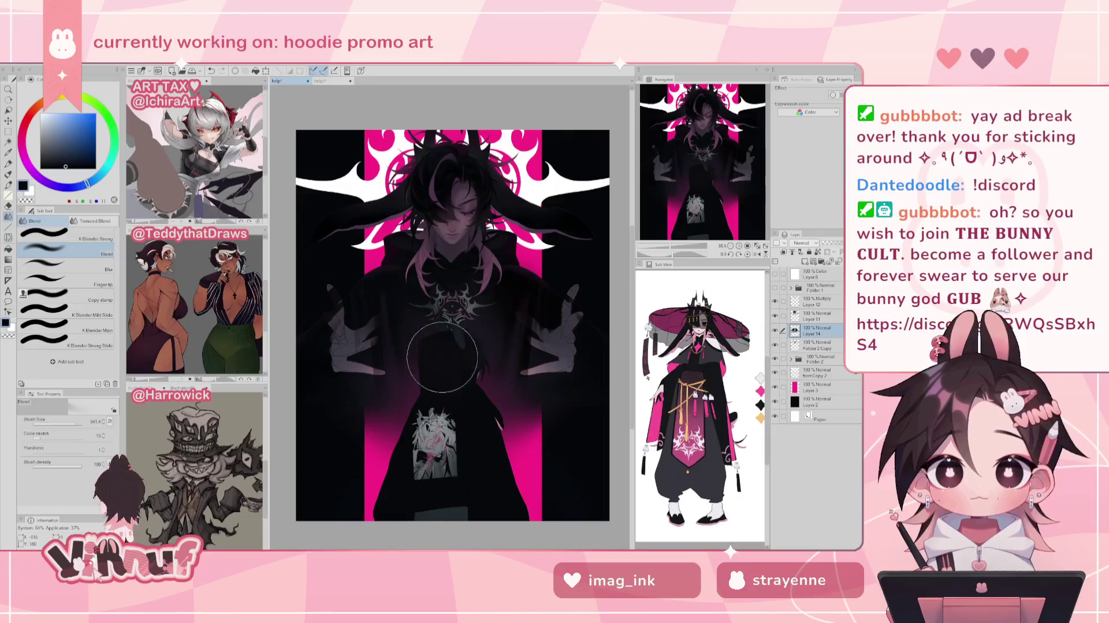
pyautogui.moveTo(439, 348); pyautogui.dragTo(442, 327)
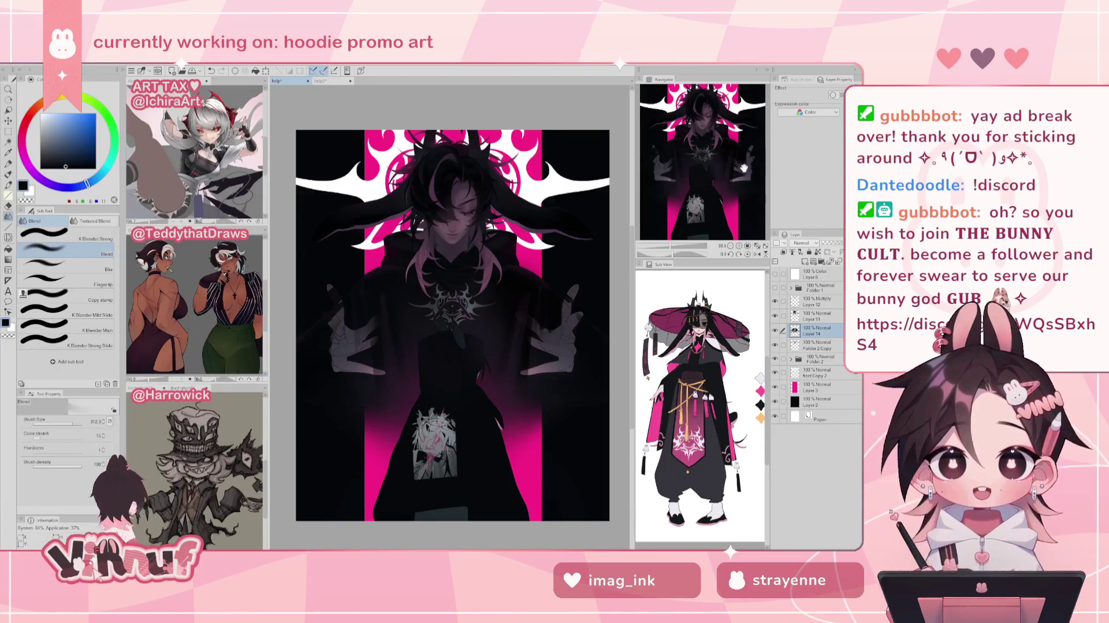
pyautogui.moveTo(736, 170); pyautogui.dragTo(740, 170)
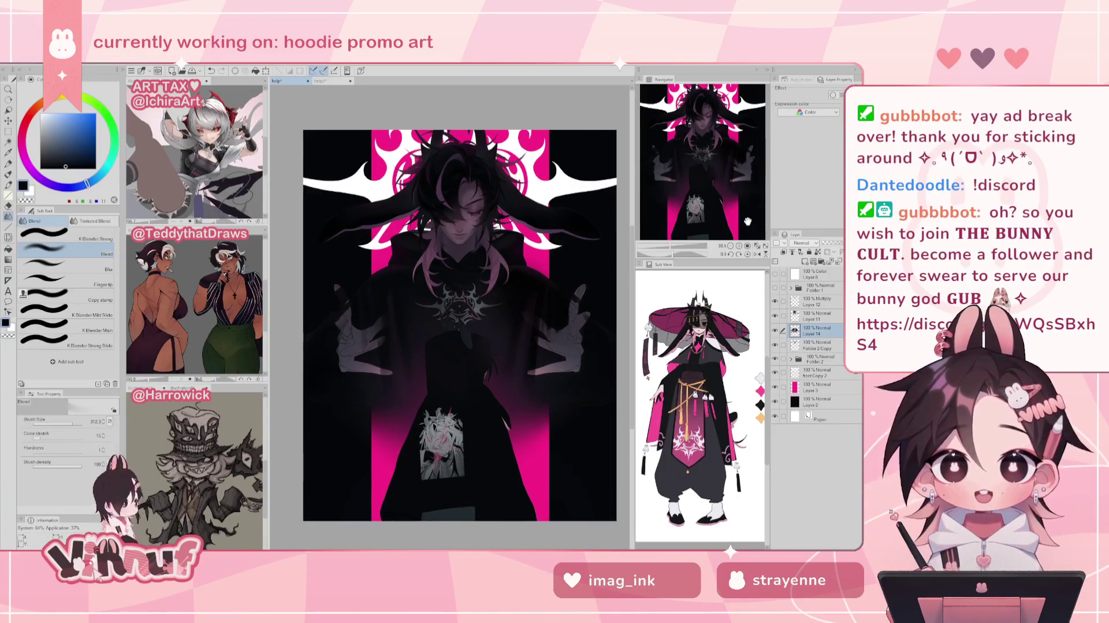
# - Compare the hands and hair with Layer 14 and Layer 11 toggled, keeping Layer 14 selected
pyautogui.moveTo(737, 189); pyautogui.dragTo(742, 186)
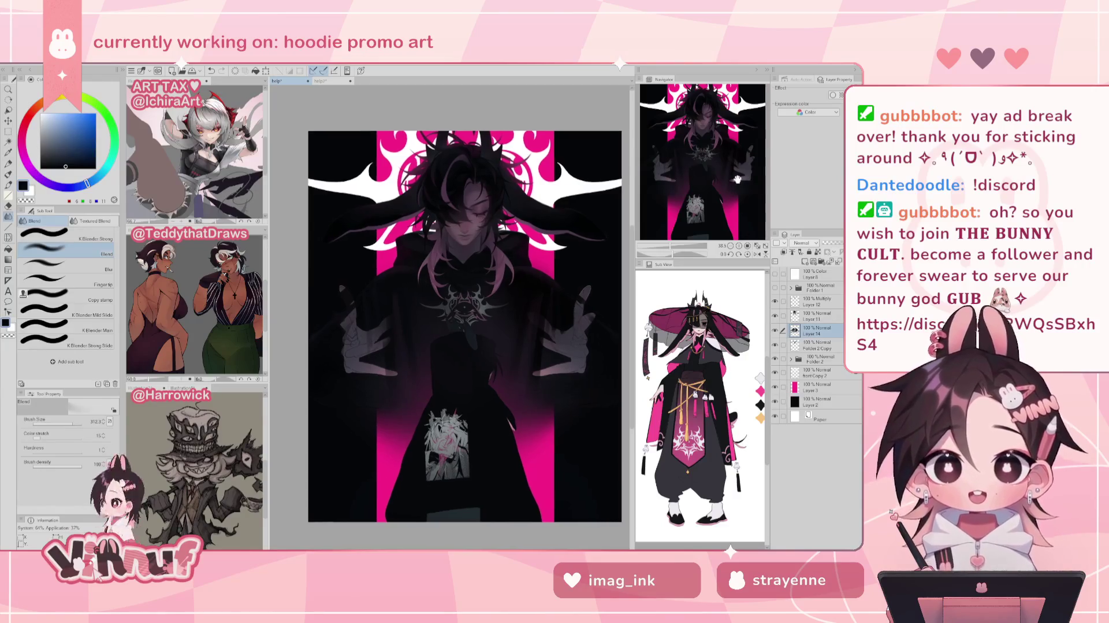
pyautogui.click(774, 330)
pyautogui.click(775, 330)
pyautogui.click(775, 330)
pyautogui.click(775, 330)
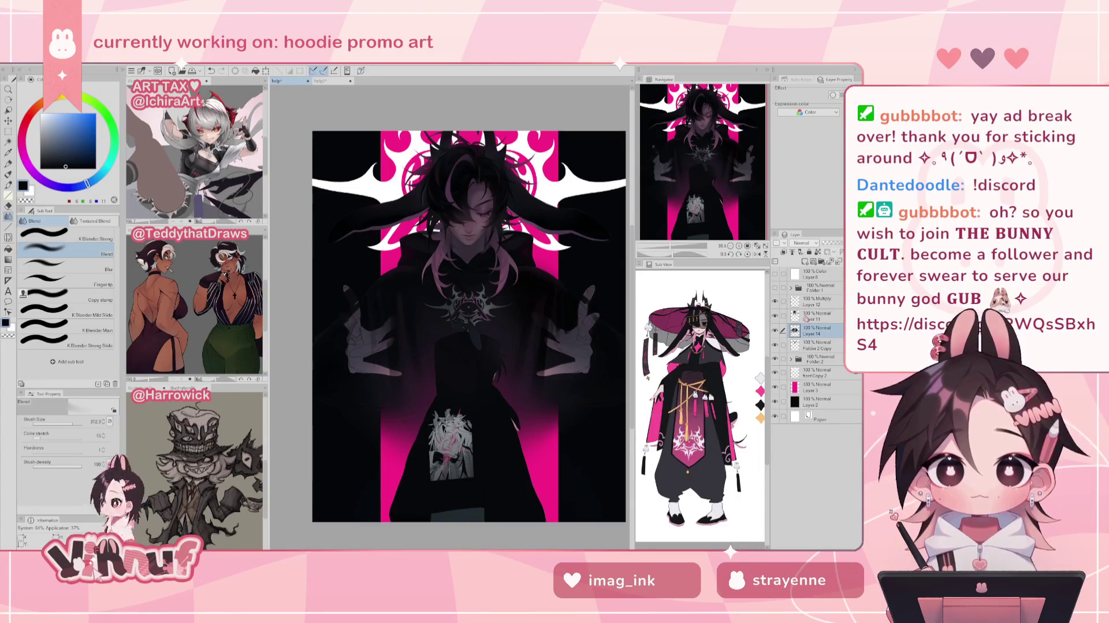
pyautogui.click(814, 316)
pyautogui.click(812, 331)
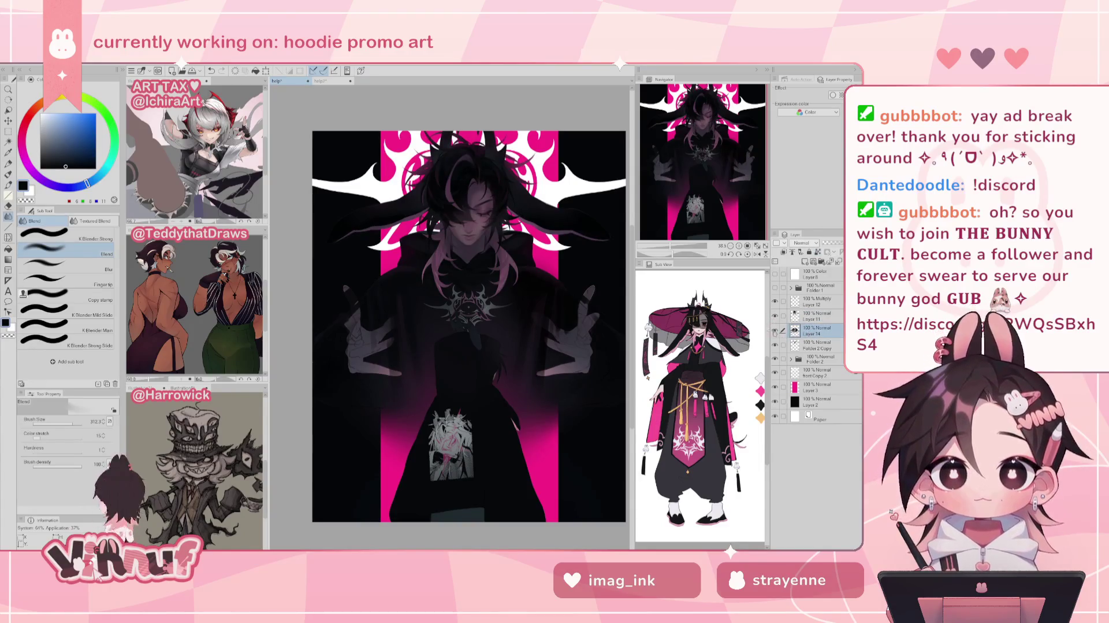
pyautogui.click(811, 346)
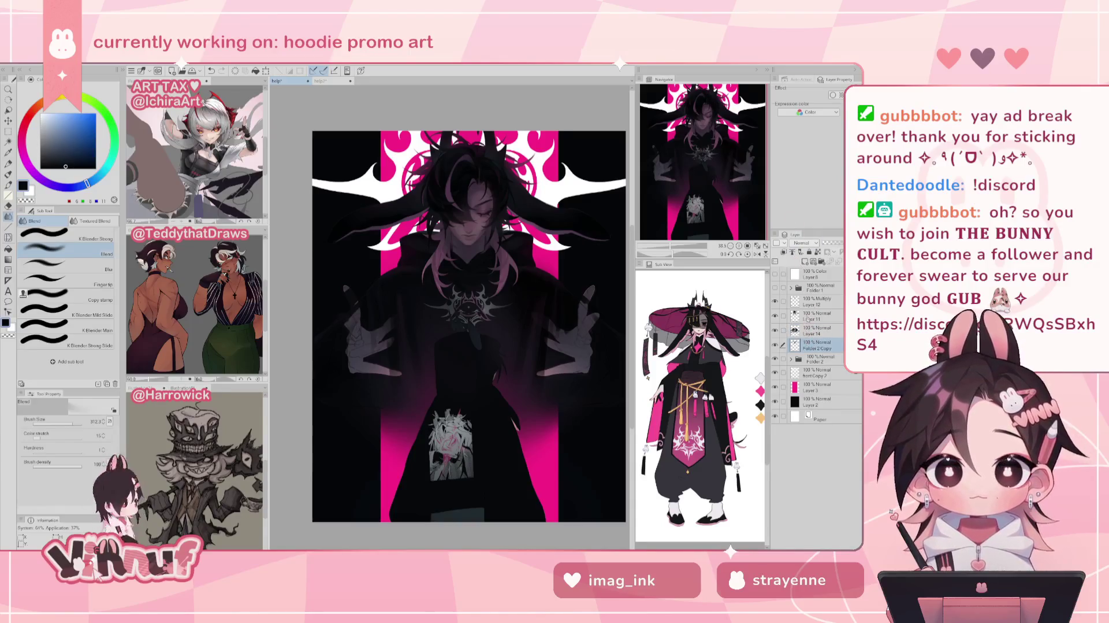
pyautogui.click(812, 330)
pyautogui.click(776, 316)
pyautogui.click(776, 316)
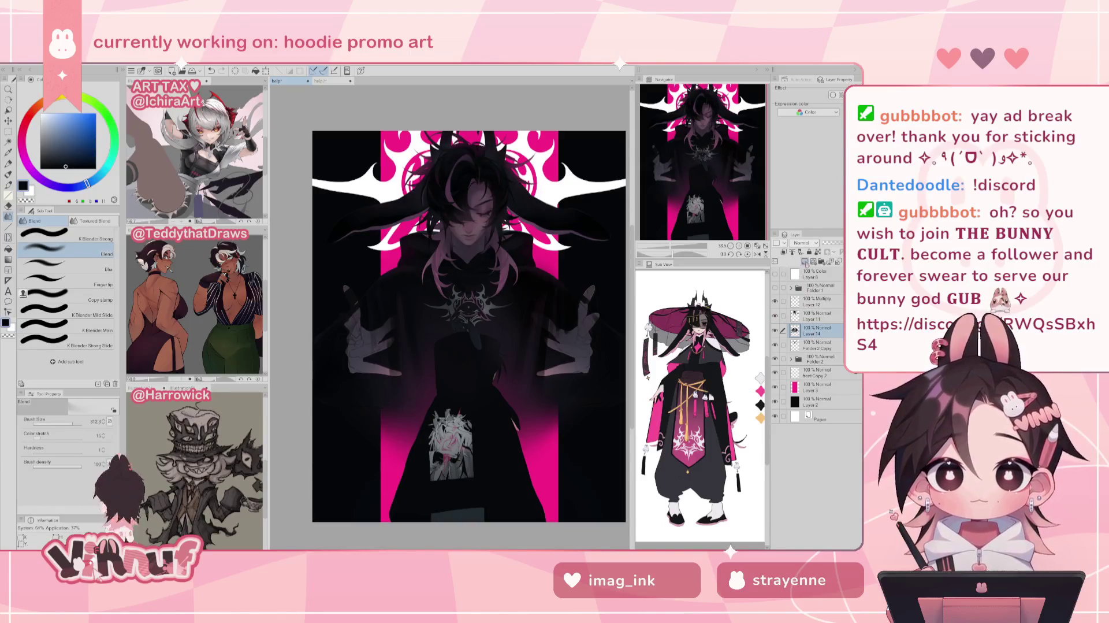
# - Add new Layer 15, zoom onto the left hand, and hide Layer 14
pyautogui.click(805, 261)
pyautogui.scroll(5, 702, 159)
pyautogui.moveTo(703, 159); pyautogui.dragTo(684, 166)
pyautogui.click(775, 346)
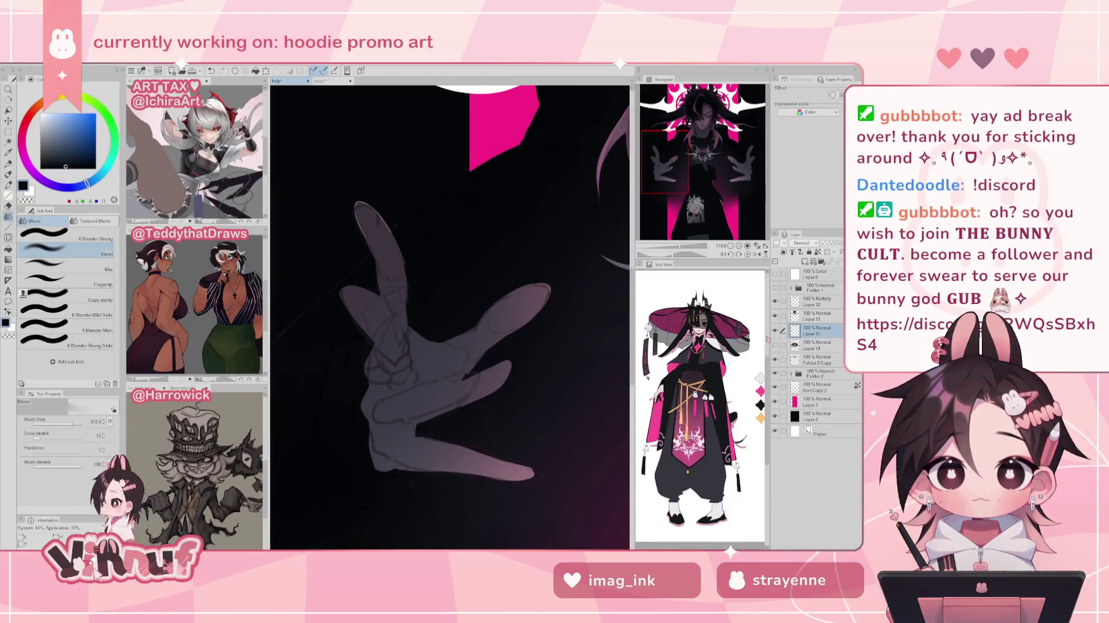
# - Repaint the upper finger smoother and lighter in dark purple with a size-28 pen
pyautogui.press('p')
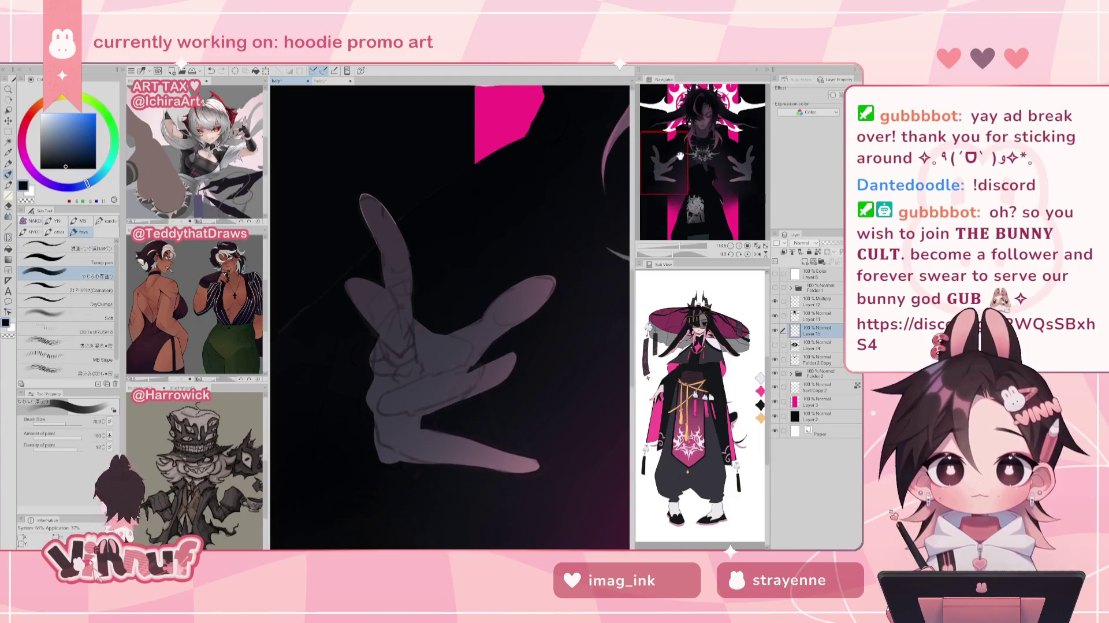
pyautogui.moveTo(681, 158); pyautogui.dragTo(680, 160)
pyautogui.press('[')
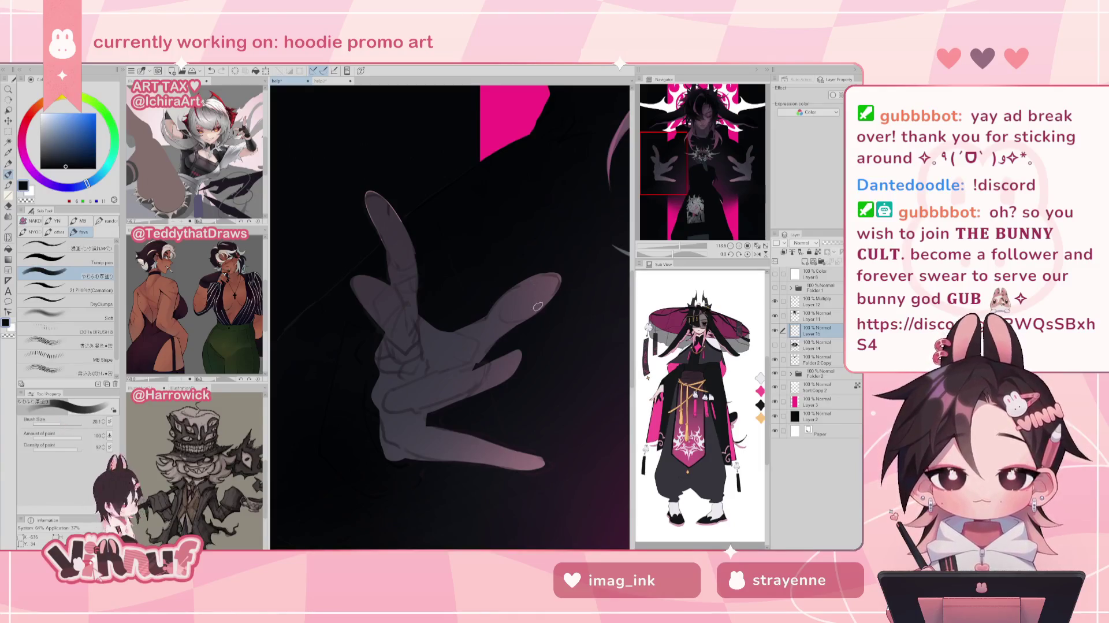
pyautogui.moveTo(670, 150); pyautogui.dragTo(675, 152)
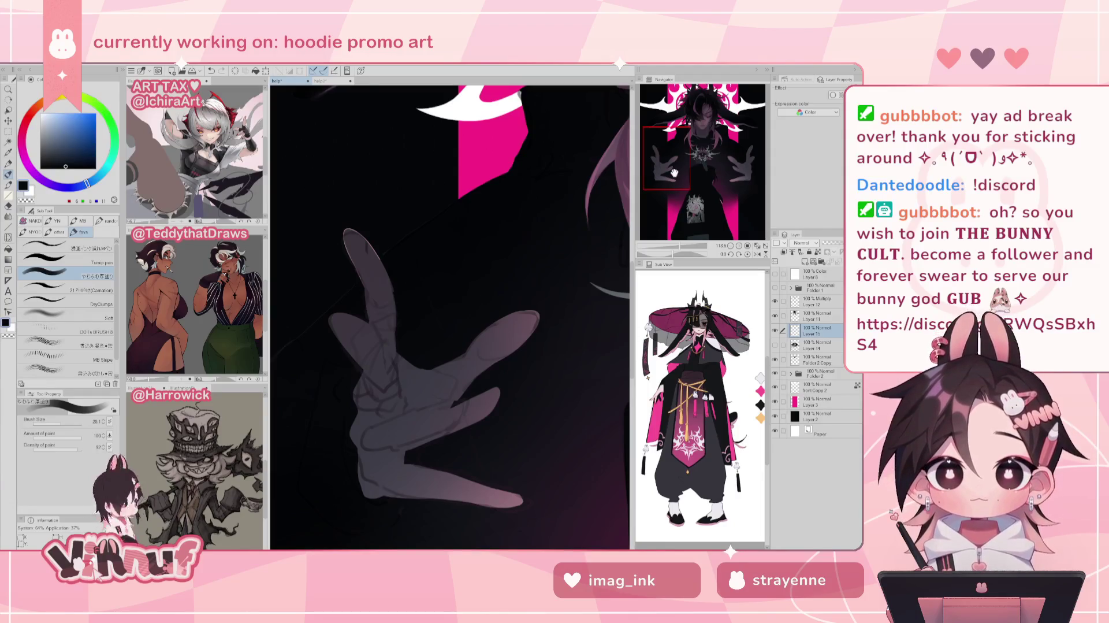
pyautogui.keyDown('alt'); pyautogui.click(373, 261); pyautogui.keyUp('alt')
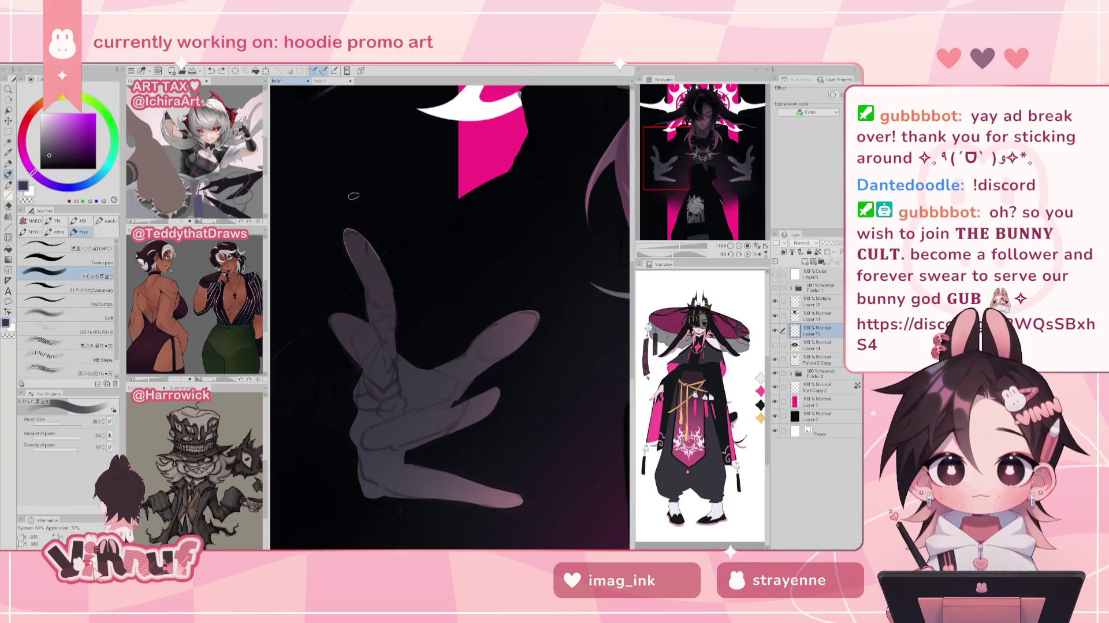
pyautogui.press('[')
pyautogui.press(']')
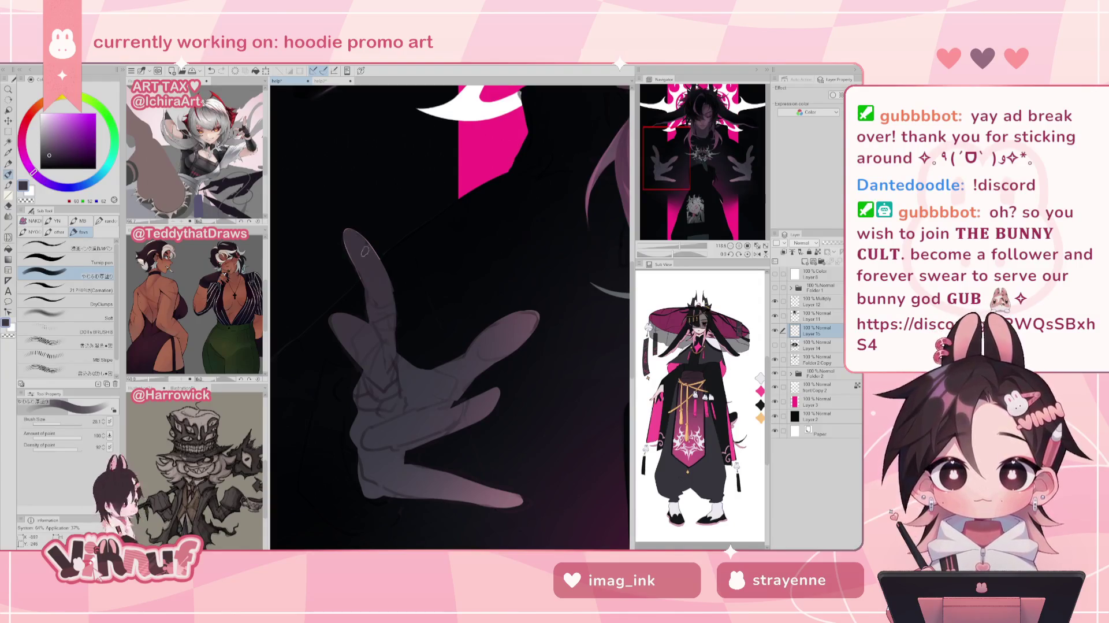
pyautogui.hotkey('ctrl', 'z')
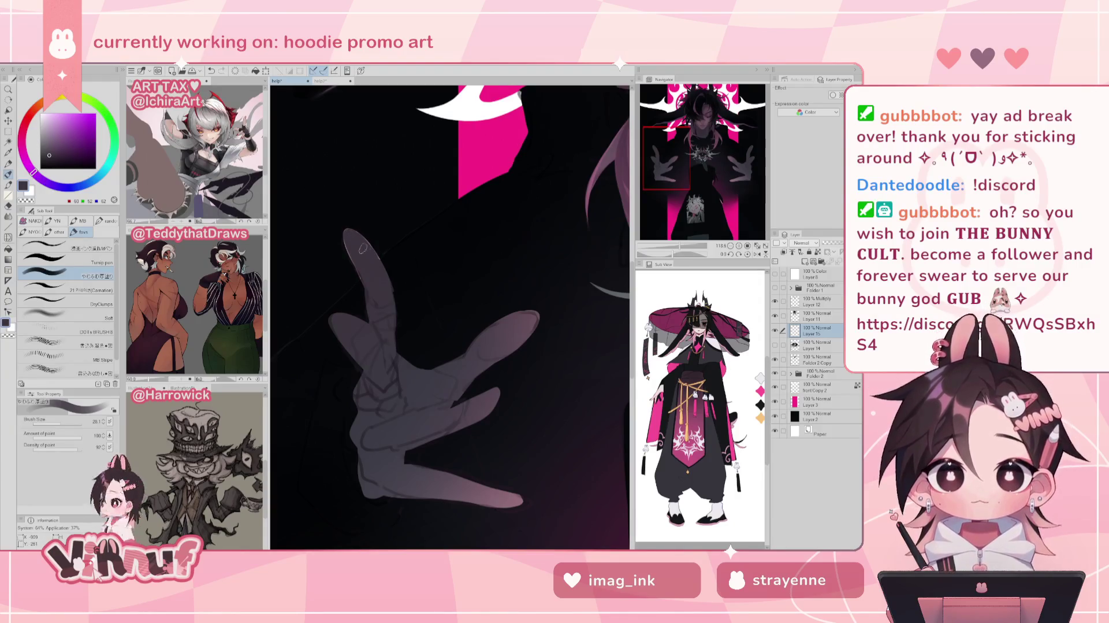
pyautogui.keyDown('alt'); pyautogui.click(370, 283); pyautogui.keyUp('alt')
pyautogui.moveTo(376, 231); pyautogui.dragTo(392, 301)
# - Shade the hand at brush size 17 with alternating light and dark sampled purple-greys, then view the whole piece
pyautogui.keyDown('alt'); pyautogui.click(388, 307); pyautogui.keyUp('alt')
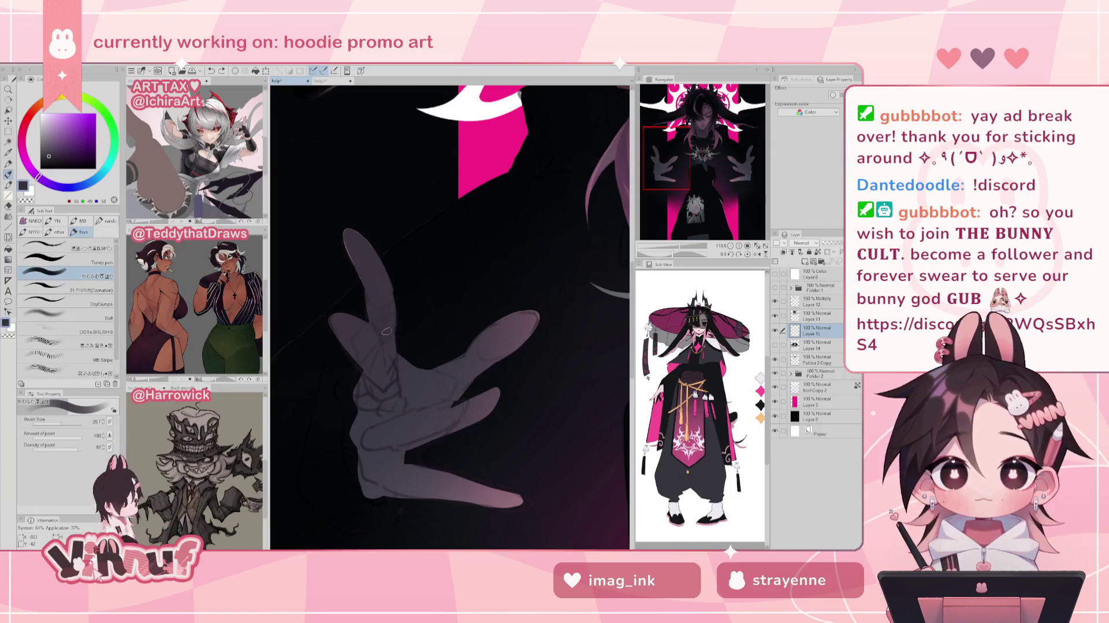
pyautogui.press('[')
pyautogui.press('[')
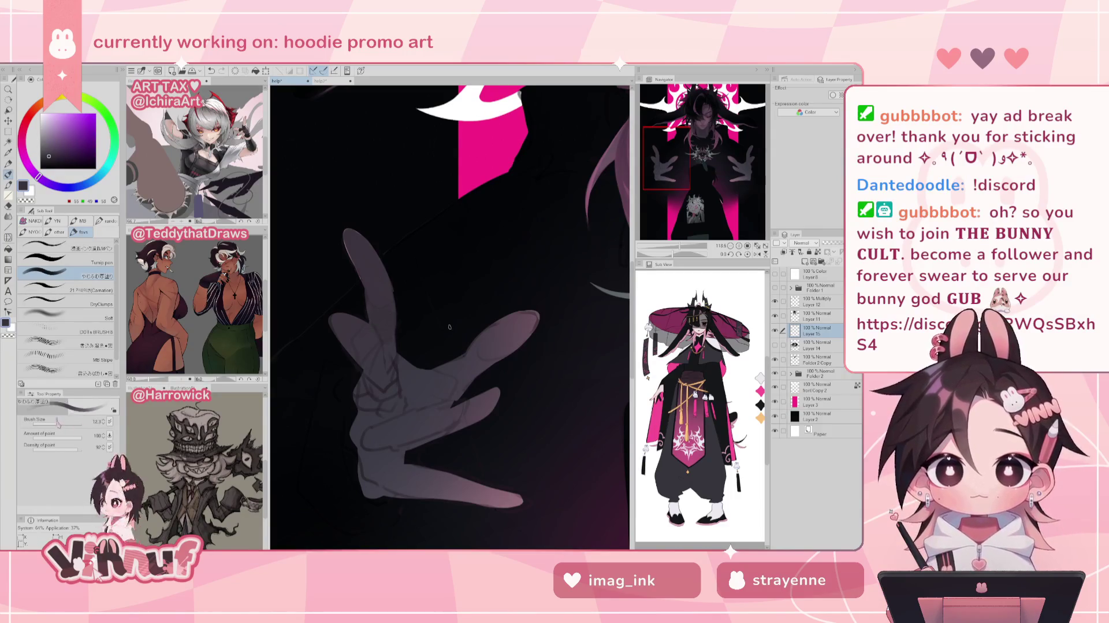
pyautogui.keyDown('alt'); pyautogui.click(370, 297); pyautogui.keyUp('alt')
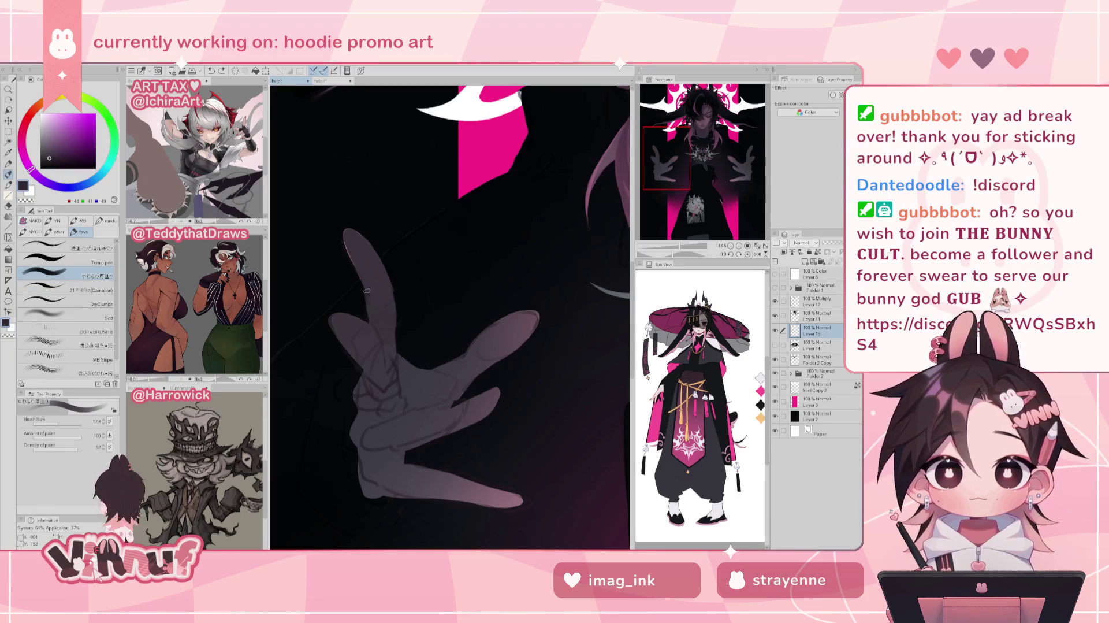
pyautogui.keyDown('alt'); pyautogui.click(360, 307); pyautogui.keyUp('alt')
pyautogui.keyDown('alt'); pyautogui.click(372, 289); pyautogui.keyUp('alt')
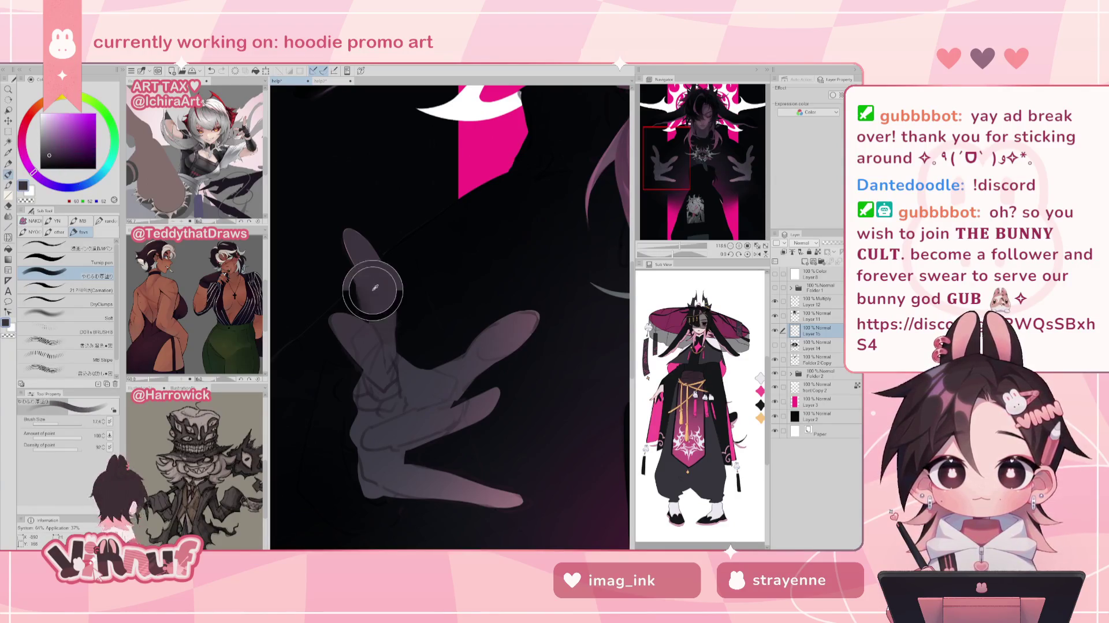
pyautogui.keyDown('alt'); pyautogui.click(371, 316); pyautogui.keyUp('alt')
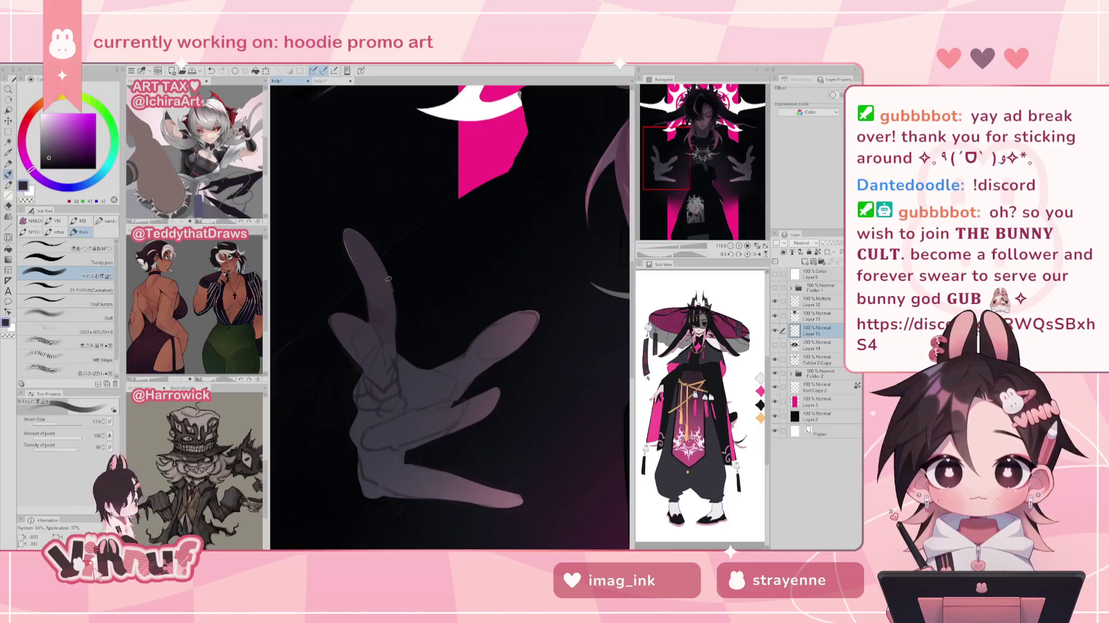
pyautogui.keyDown('alt'); pyautogui.click(373, 289); pyautogui.keyUp('alt')
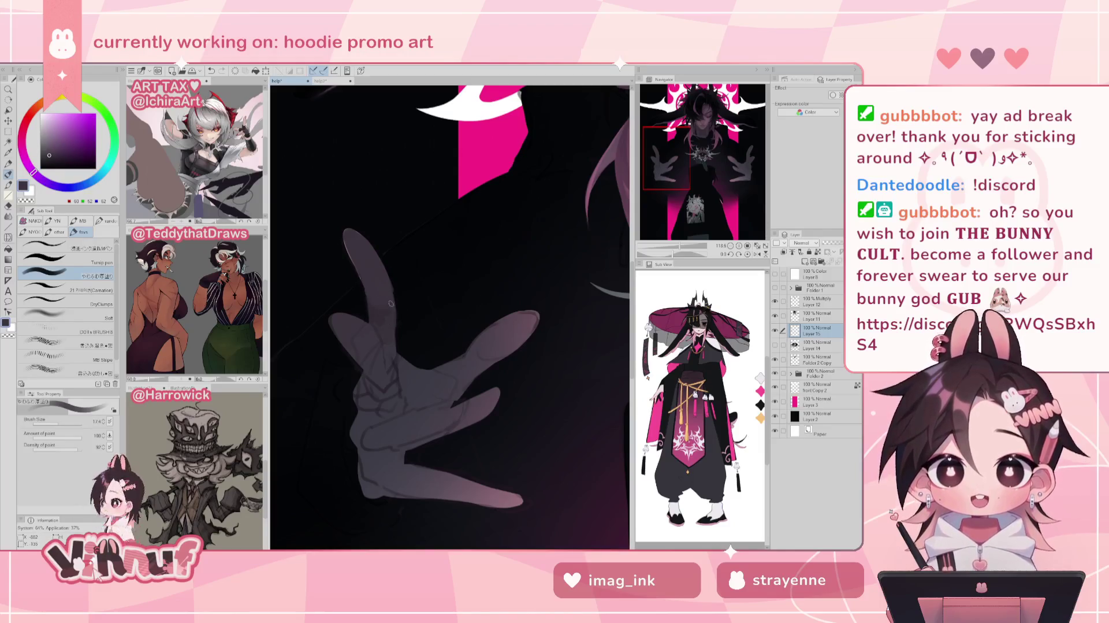
pyautogui.keyDown('alt'); pyautogui.click(377, 325); pyautogui.keyUp('alt')
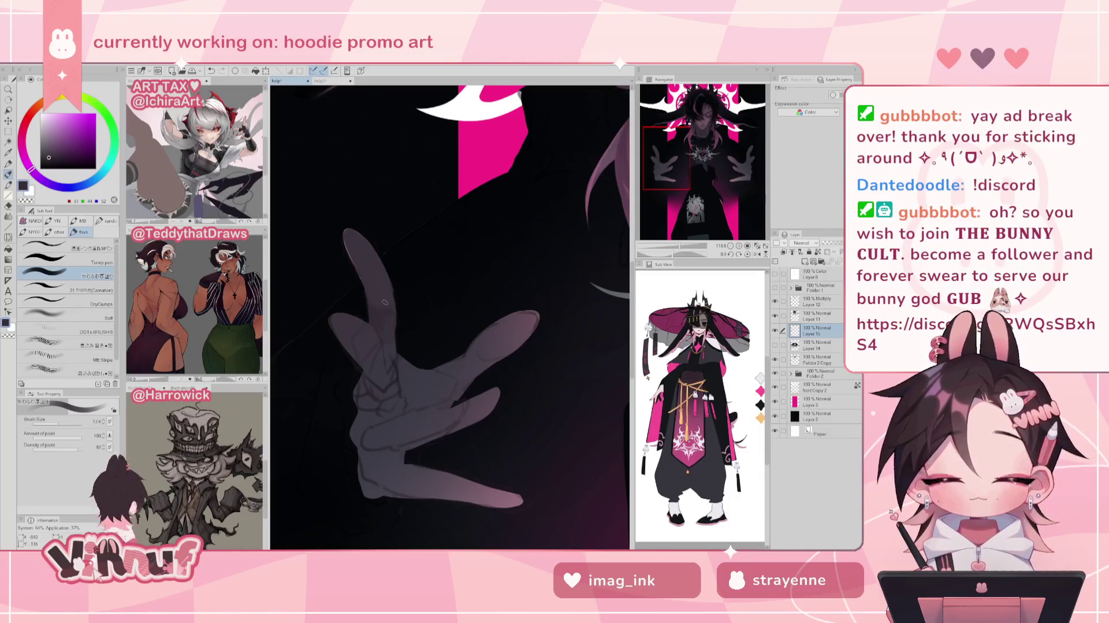
pyautogui.keyDown('alt'); pyautogui.click(378, 293); pyautogui.keyUp('alt')
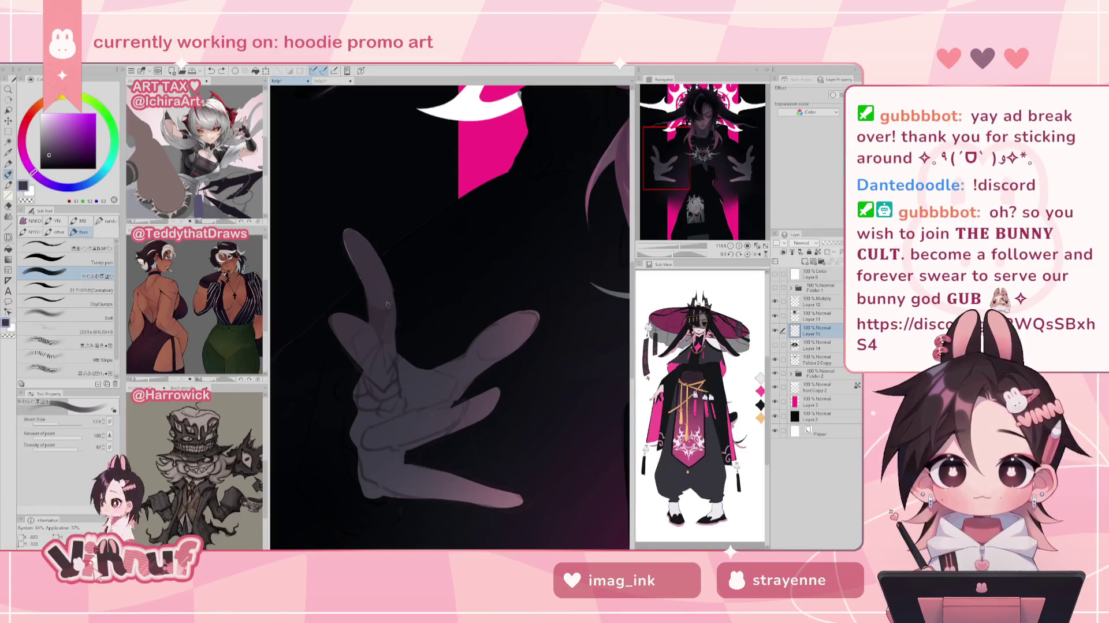
pyautogui.keyDown('alt'); pyautogui.click(387, 327); pyautogui.keyUp('alt')
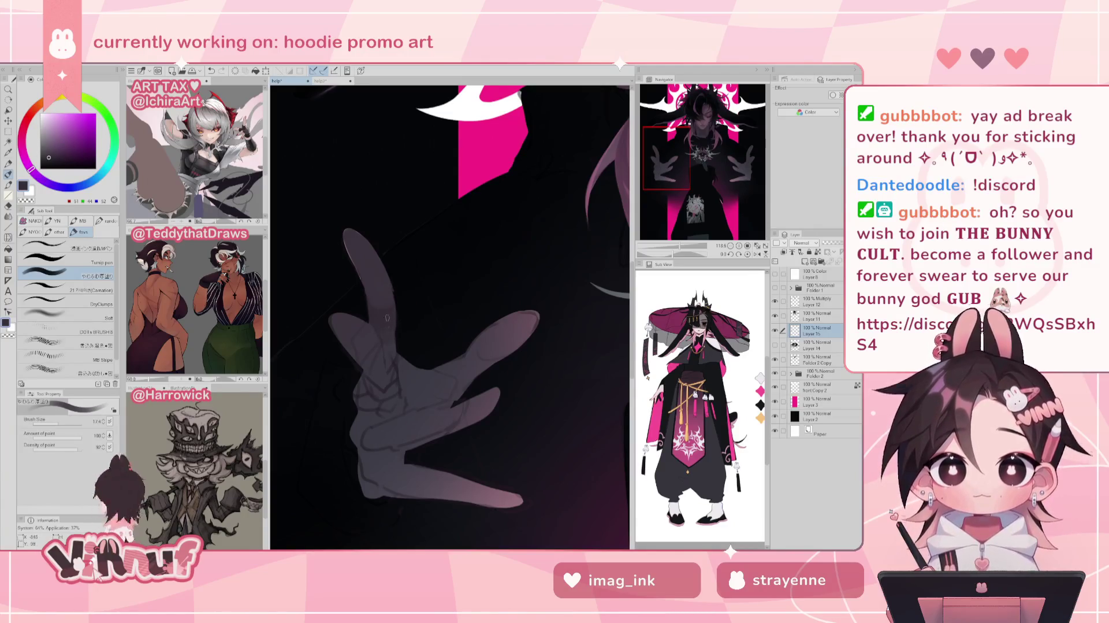
pyautogui.keyDown('alt'); pyautogui.click(385, 342); pyautogui.keyUp('alt')
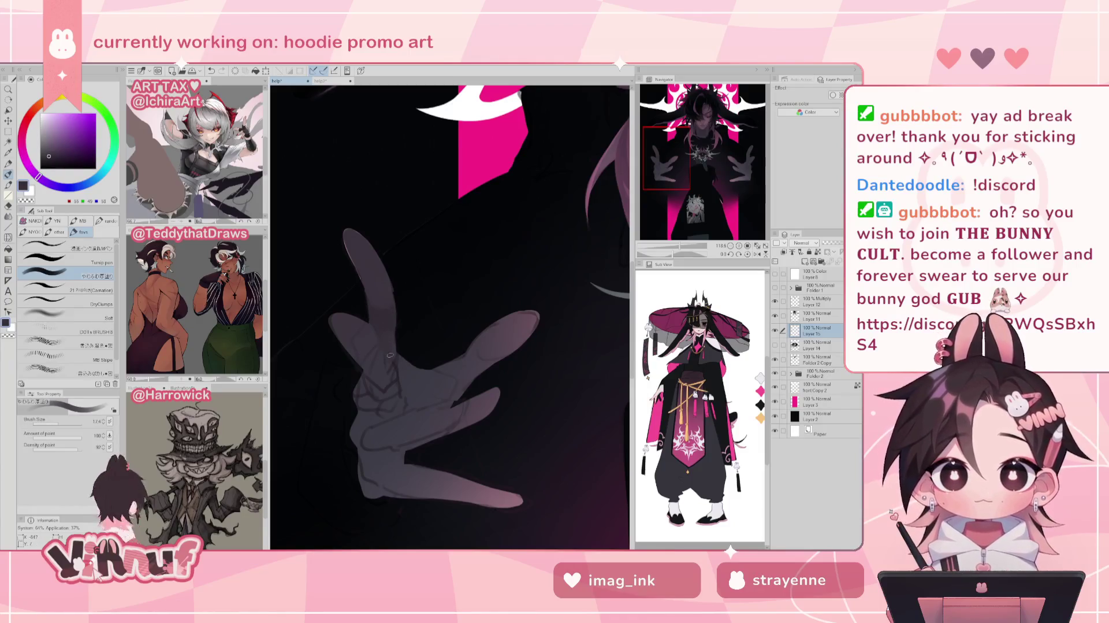
pyautogui.keyDown('alt'); pyautogui.click(379, 316); pyautogui.keyUp('alt')
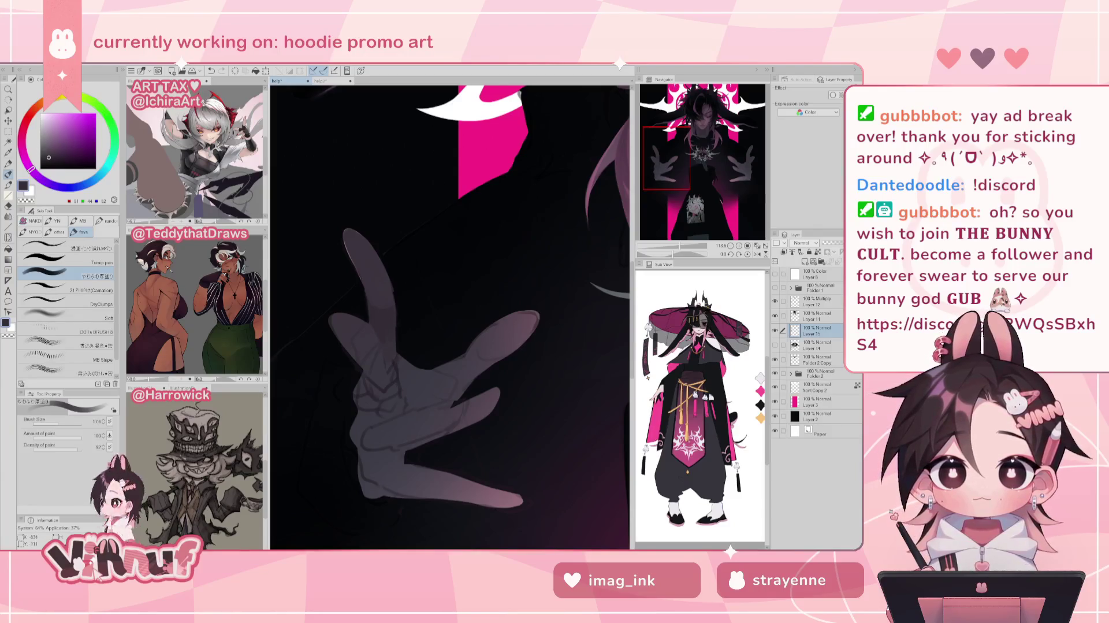
pyautogui.hotkey('ctrl', '0')
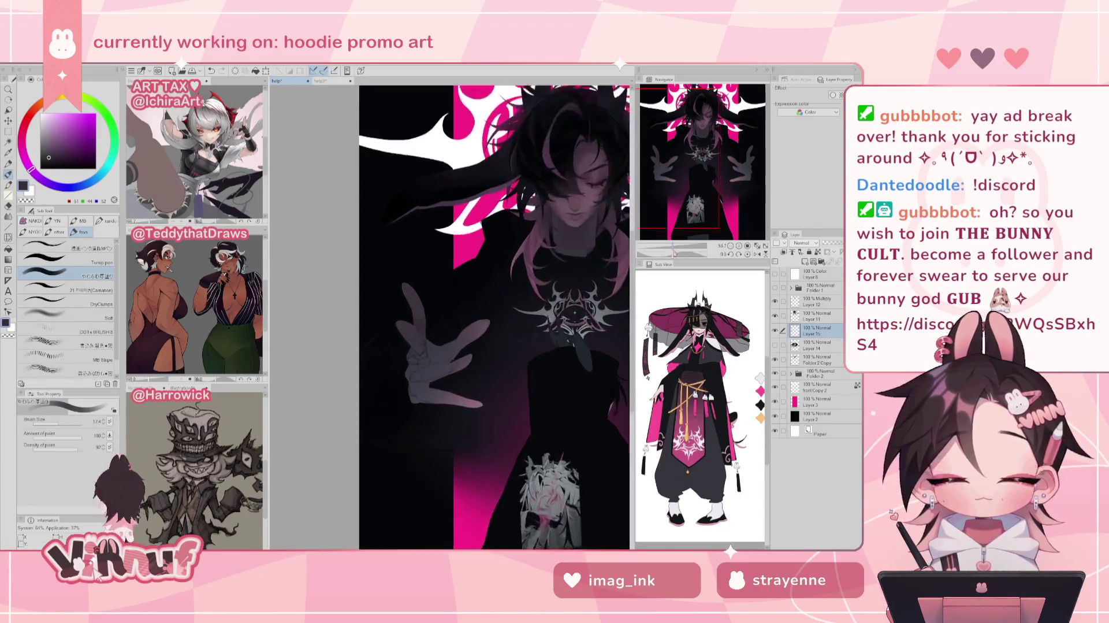
# - Check the hand in a mirrored view while sampling purple-grey and navy shading colours
pyautogui.scroll(5, 416, 346)
pyautogui.press('h')
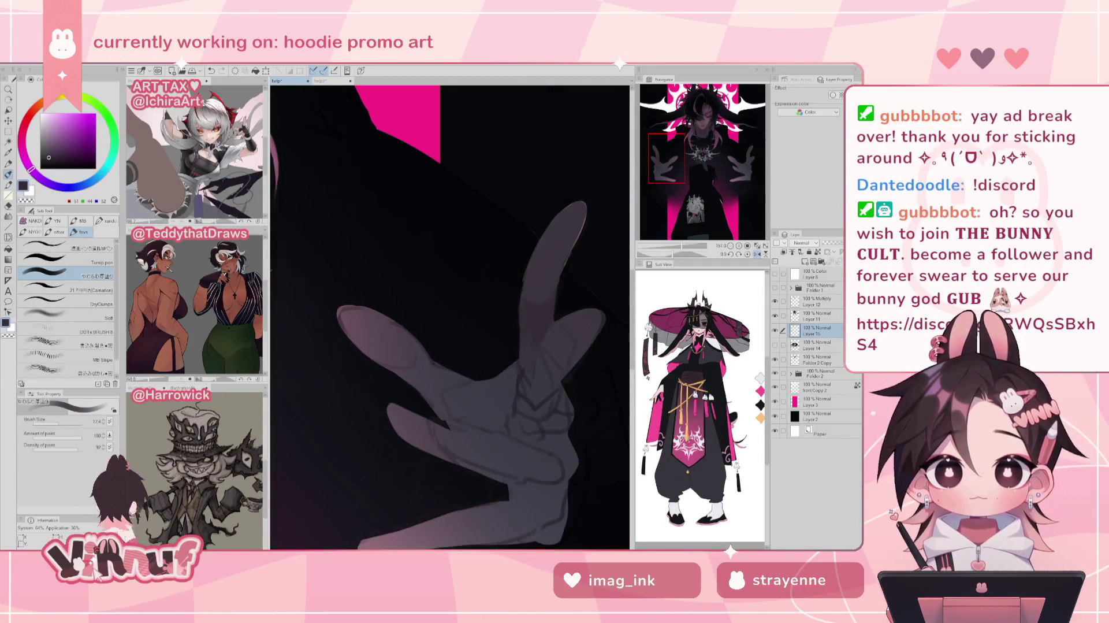
pyautogui.keyDown('alt'); pyautogui.click(545, 257); pyautogui.keyUp('alt')
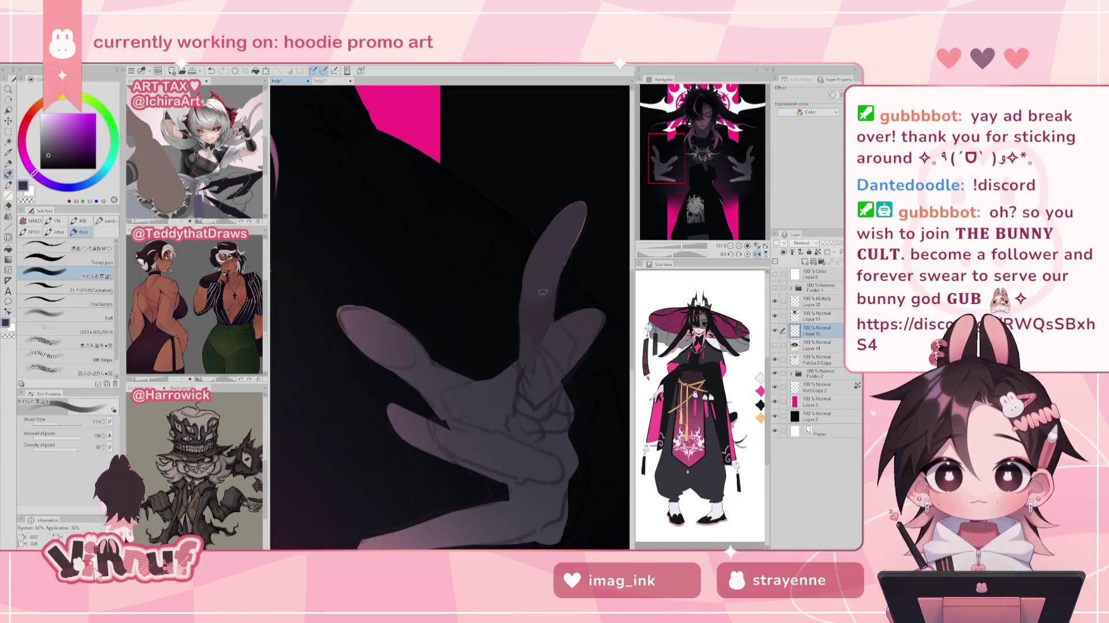
pyautogui.press('h')
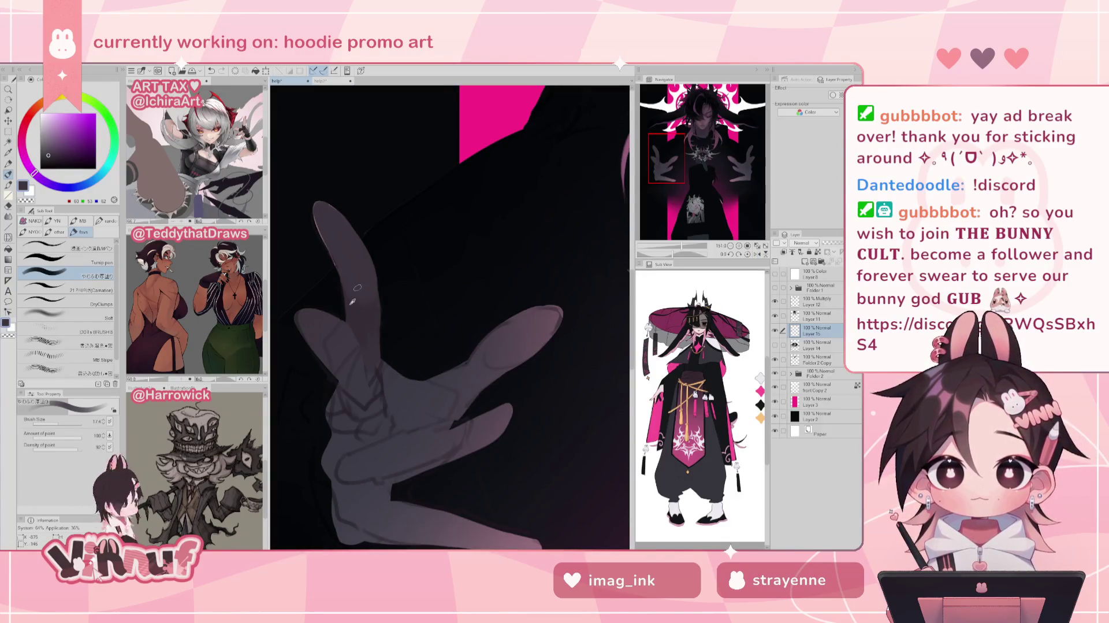
pyautogui.keyDown('alt'); pyautogui.click(340, 260); pyautogui.keyUp('alt')
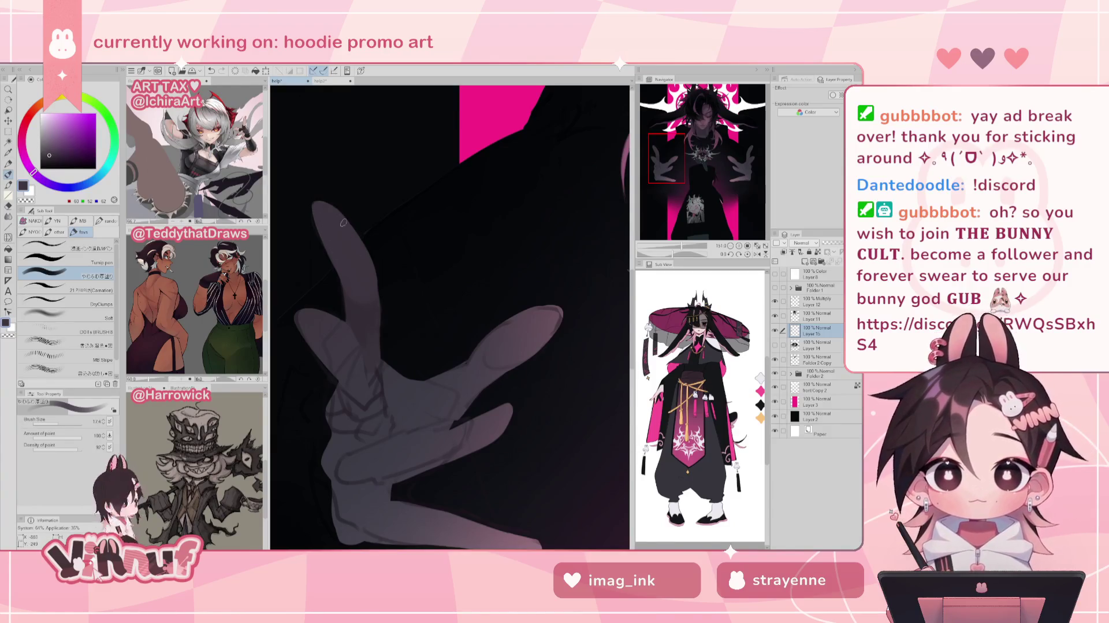
pyautogui.press('h')
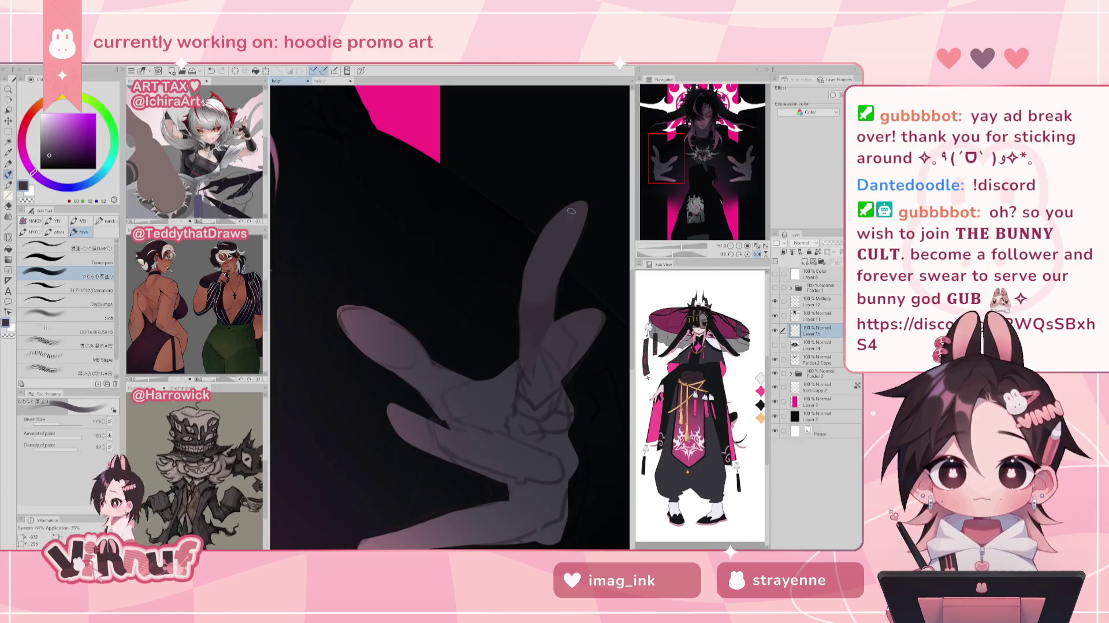
pyautogui.keyDown('alt'); pyautogui.click(517, 323); pyautogui.keyUp('alt')
pyautogui.keyDown('alt'); pyautogui.click(526, 316); pyautogui.keyUp('alt')
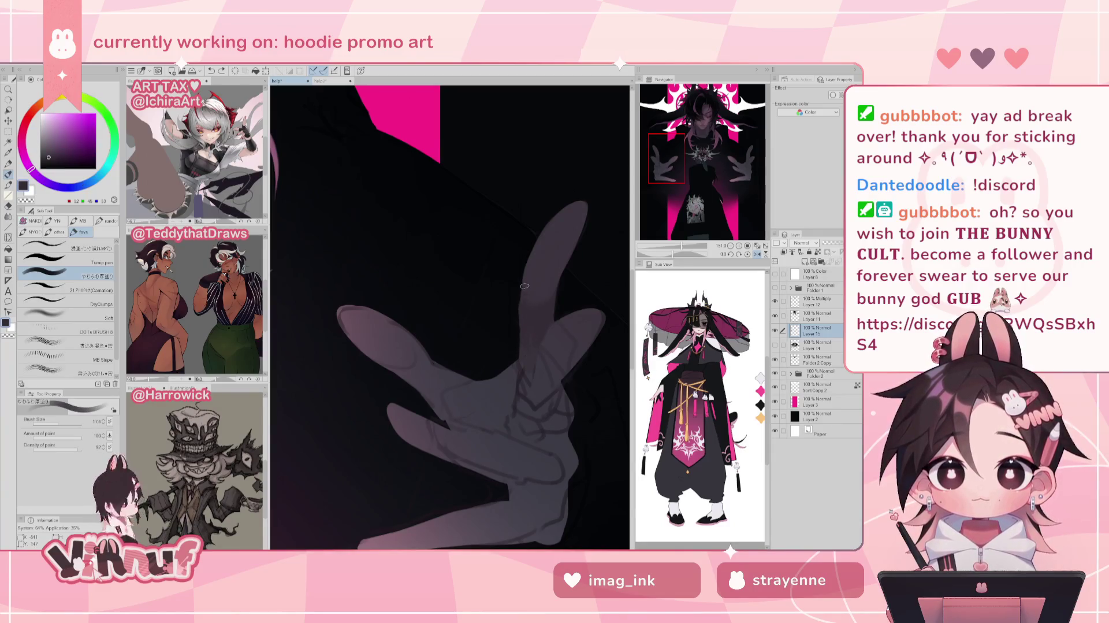
pyautogui.keyDown('alt'); pyautogui.click(520, 337); pyautogui.keyUp('alt')
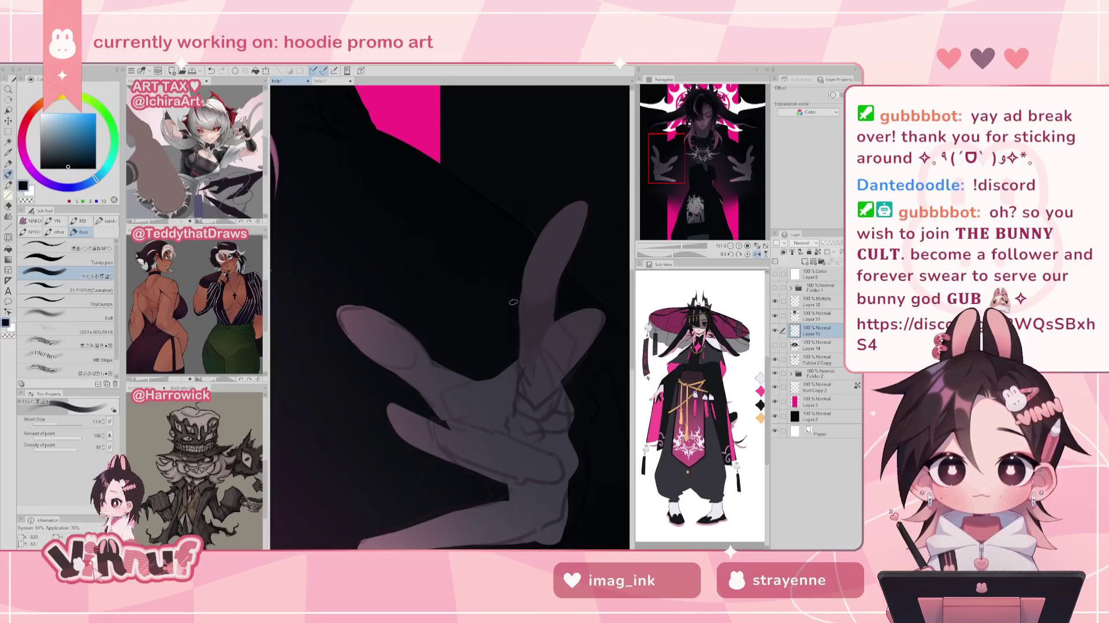
pyautogui.press('h')
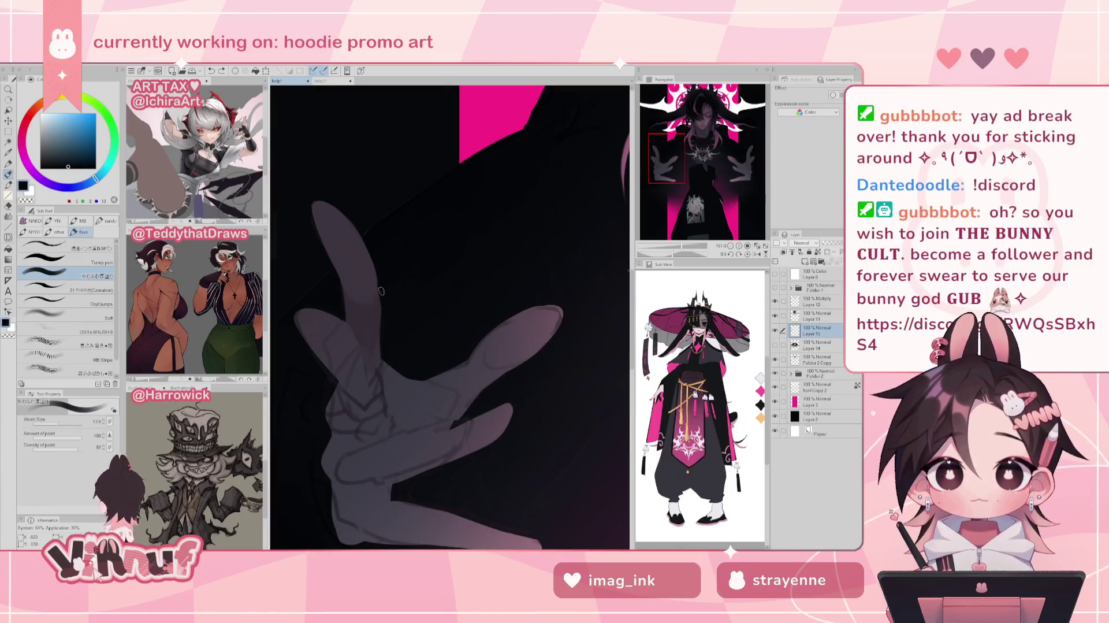
# - Sample index-finger shades, briefly erase, return to the near-black brush, and re-zoom on the hand
pyautogui.keyDown('alt'); pyautogui.click(379, 303); pyautogui.keyUp('alt')
pyautogui.keyDown('alt'); pyautogui.click(383, 315); pyautogui.keyUp('alt')
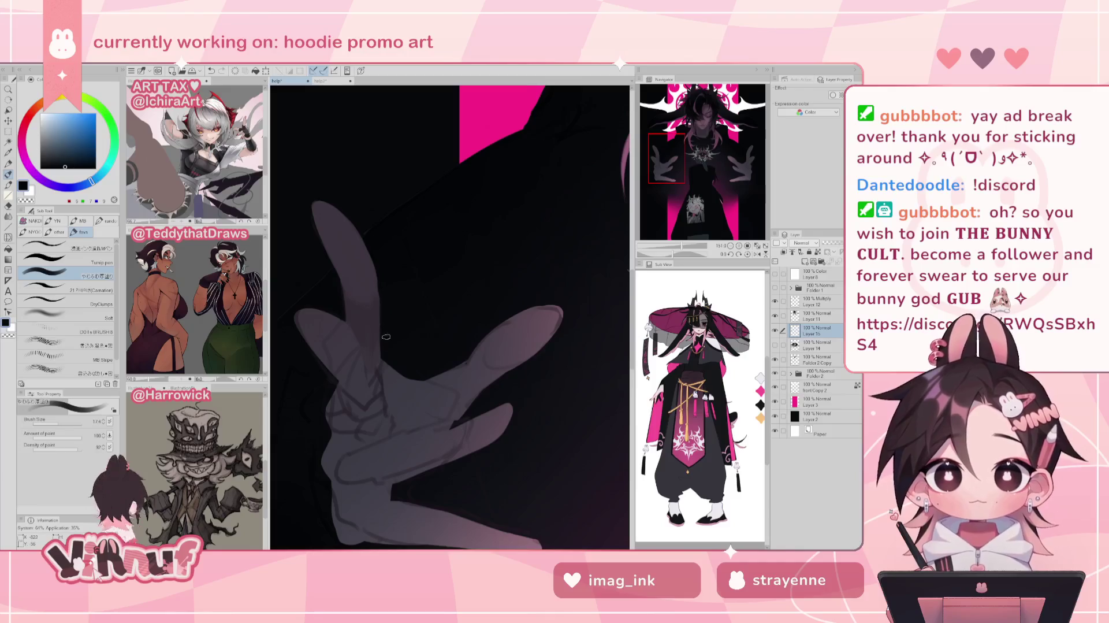
pyautogui.keyDown('alt'); pyautogui.click(372, 262); pyautogui.keyUp('alt')
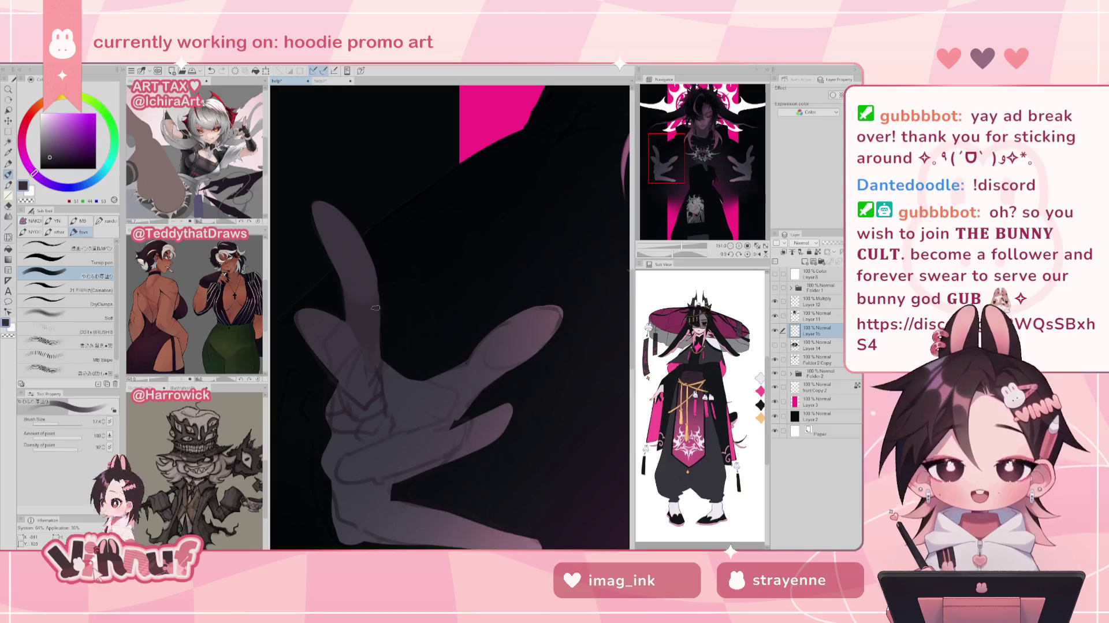
pyautogui.keyDown('alt'); pyautogui.click(347, 321); pyautogui.keyUp('alt')
pyautogui.keyDown('alt'); pyautogui.click(348, 277); pyautogui.keyUp('alt')
pyautogui.press('e')
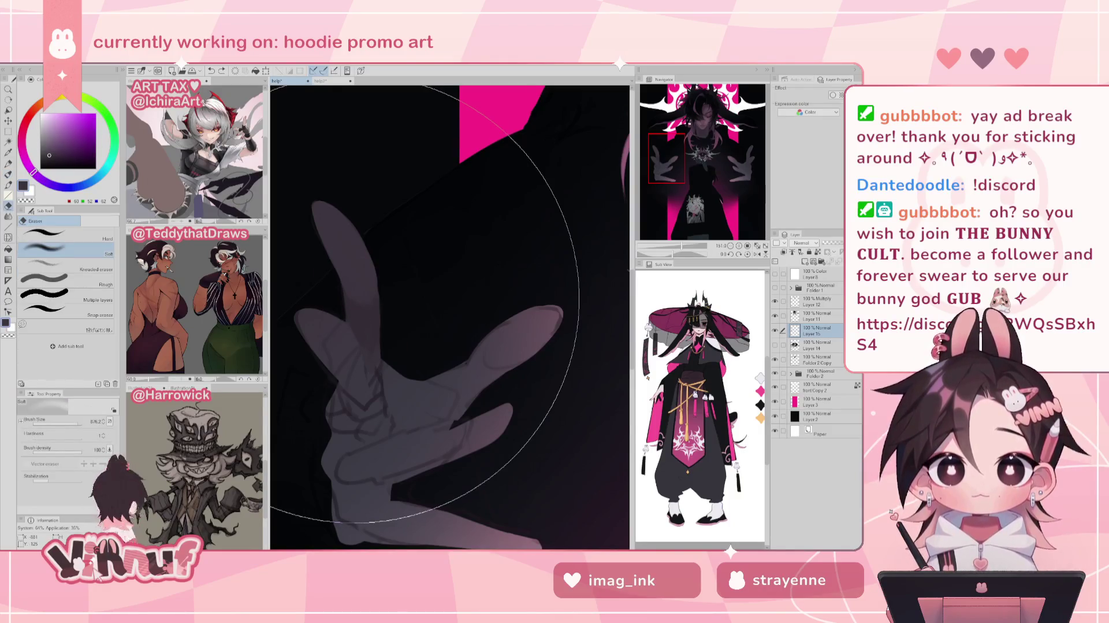
pyautogui.press('b')
pyautogui.keyDown('alt'); pyautogui.click(342, 305); pyautogui.keyUp('alt')
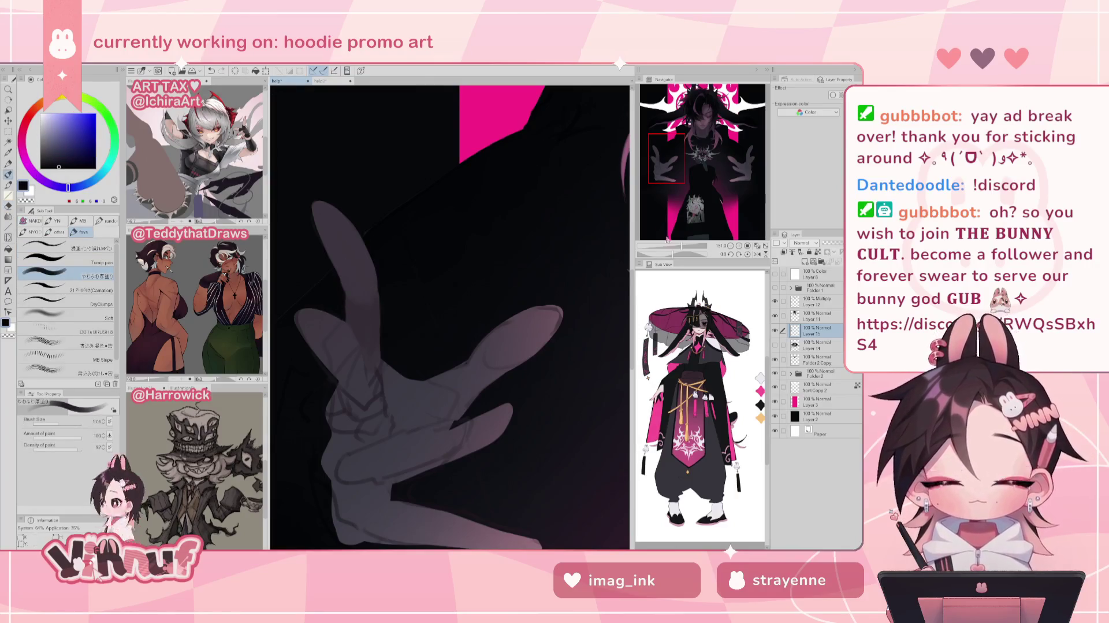
pyautogui.hotkey('ctrl', '-')
pyautogui.hotkey('ctrl', '-')
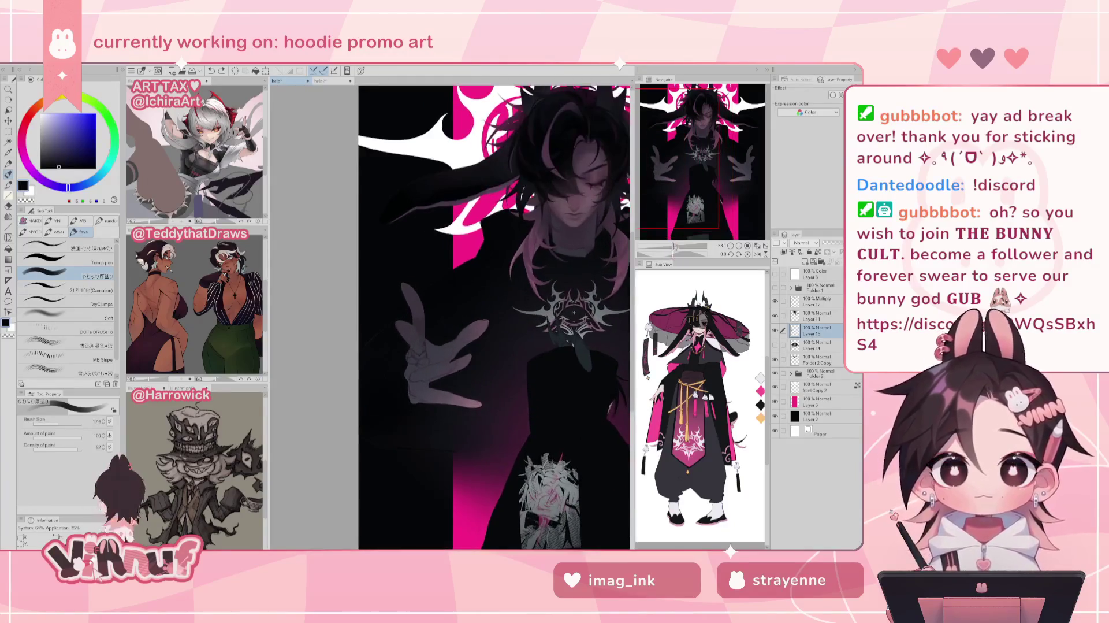
pyautogui.moveTo(673, 247); pyautogui.dragTo(677, 248)
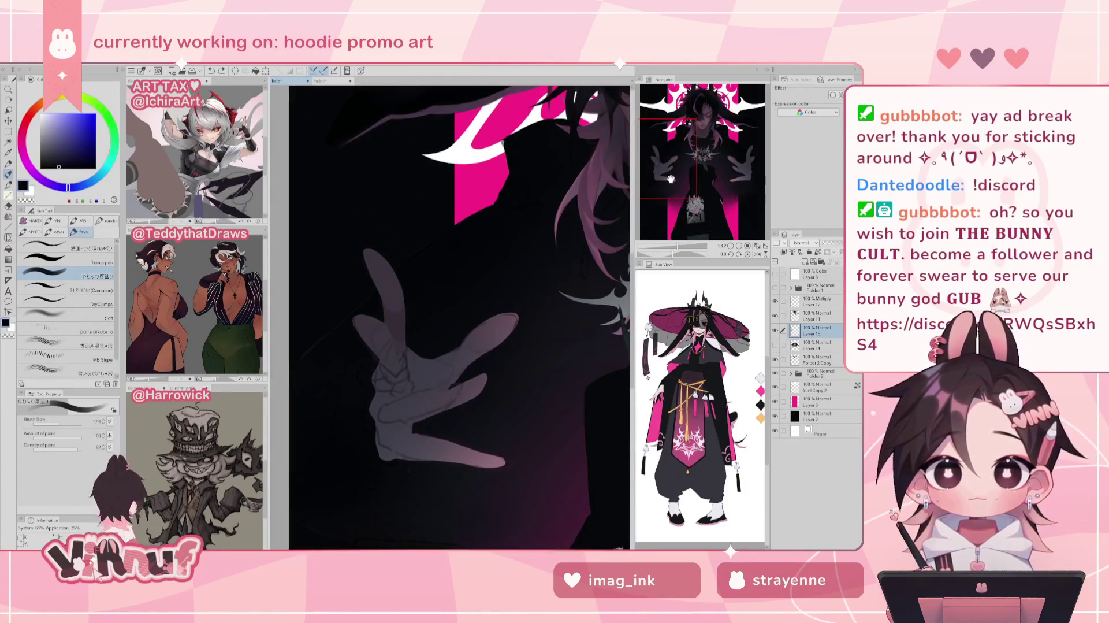
# - Paint finger shading with a smaller brush, undoing stray light marks along the finger edge
pyautogui.keyDown('alt'); pyautogui.click(402, 314); pyautogui.keyUp('alt')
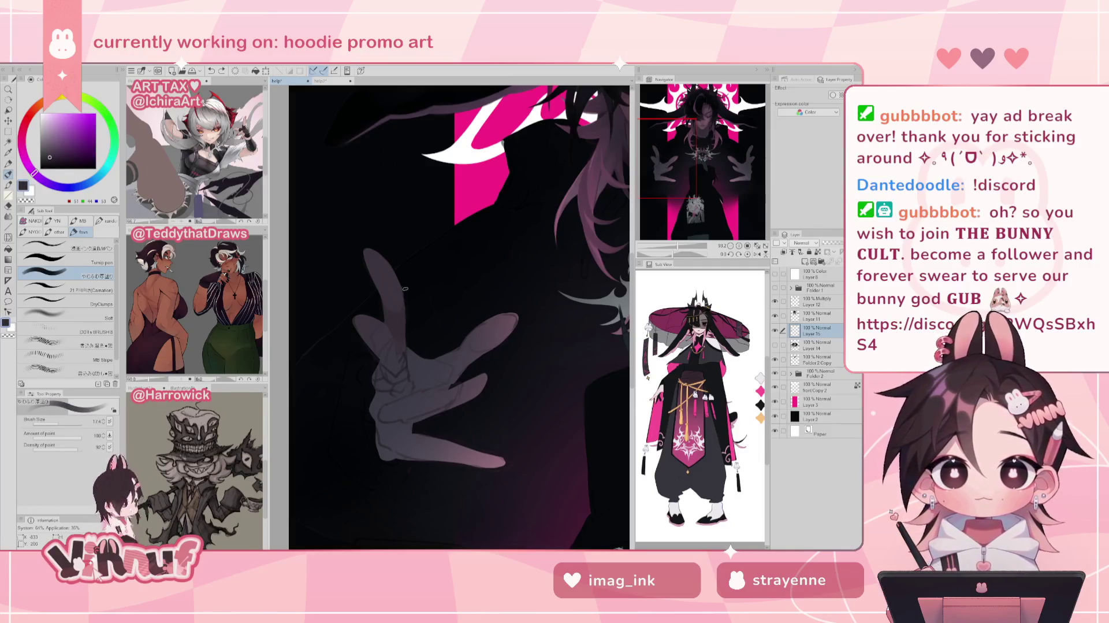
pyautogui.press('h')
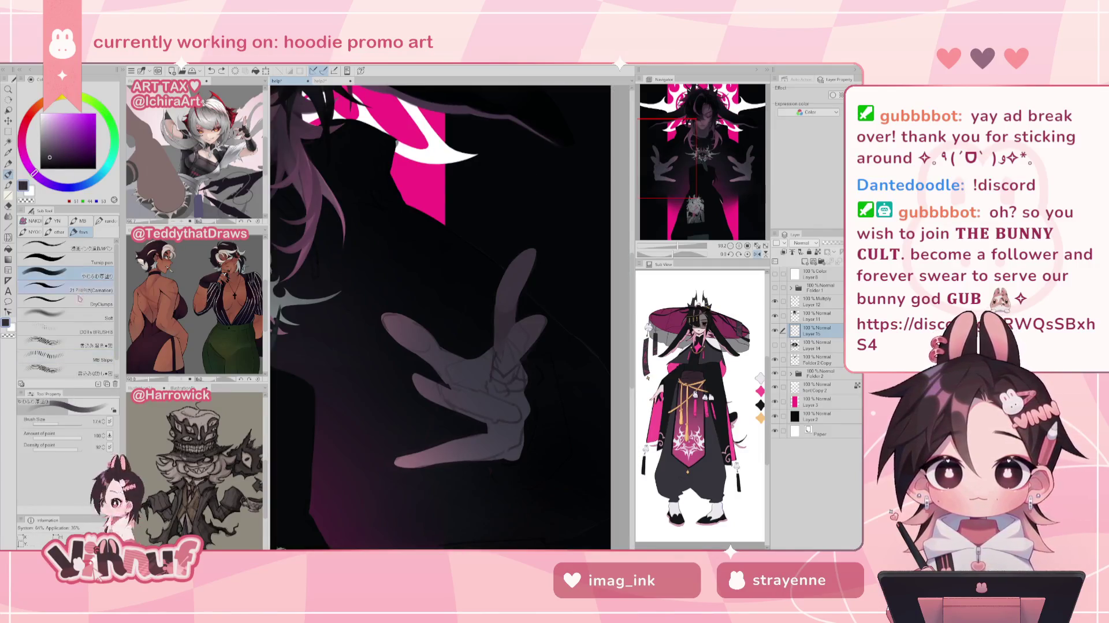
pyautogui.click(57, 423)
pyautogui.scroll(2, 450, 327)
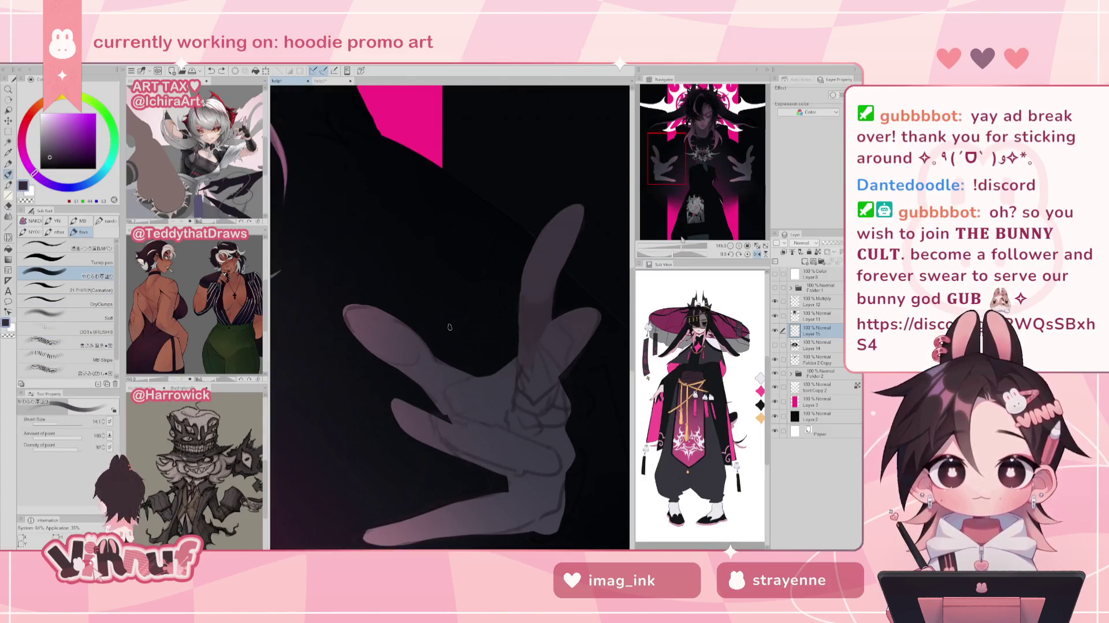
pyautogui.keyDown('alt'); pyautogui.click(527, 384); pyautogui.keyUp('alt')
pyautogui.hotkey('ctrl', 'z')
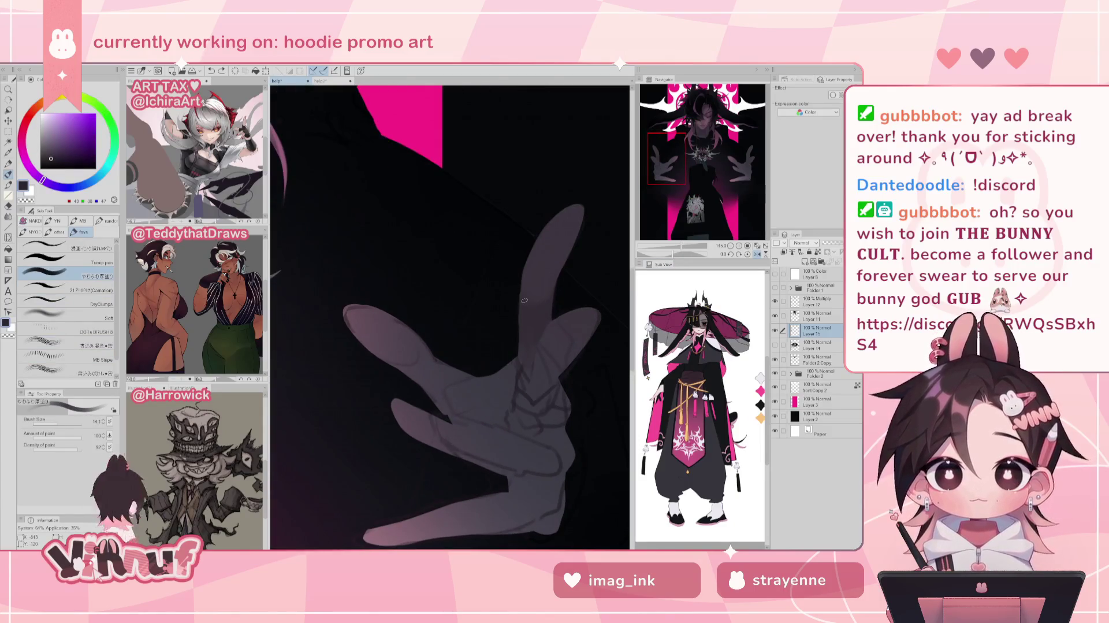
pyautogui.moveTo(53, 427); pyautogui.dragTo(56, 429)
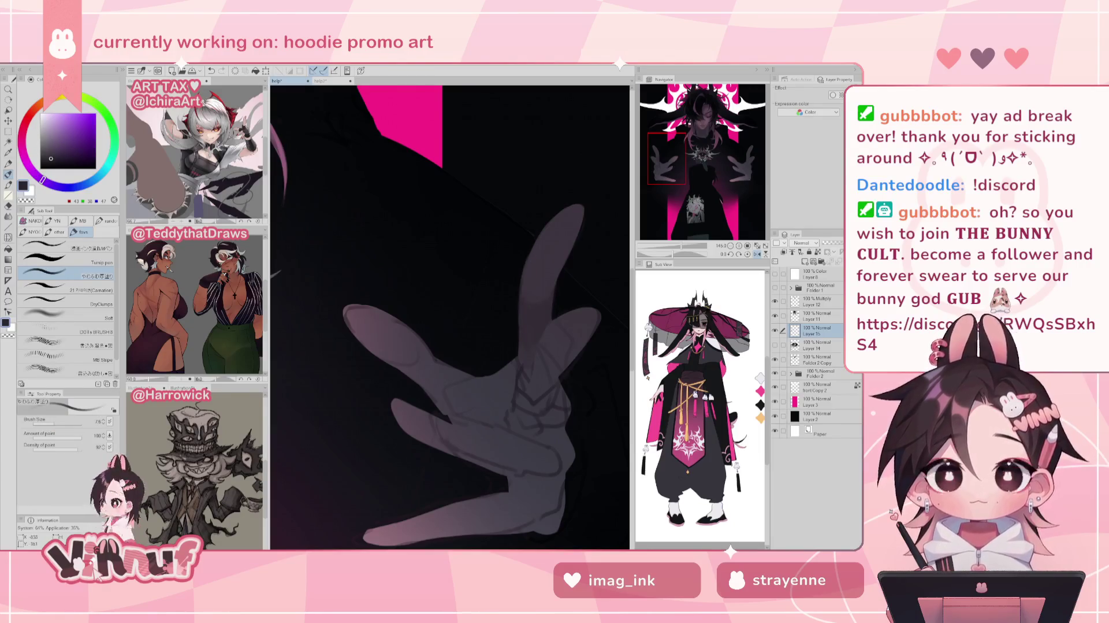
pyautogui.hotkey('ctrl', 'z')
pyautogui.press('h')
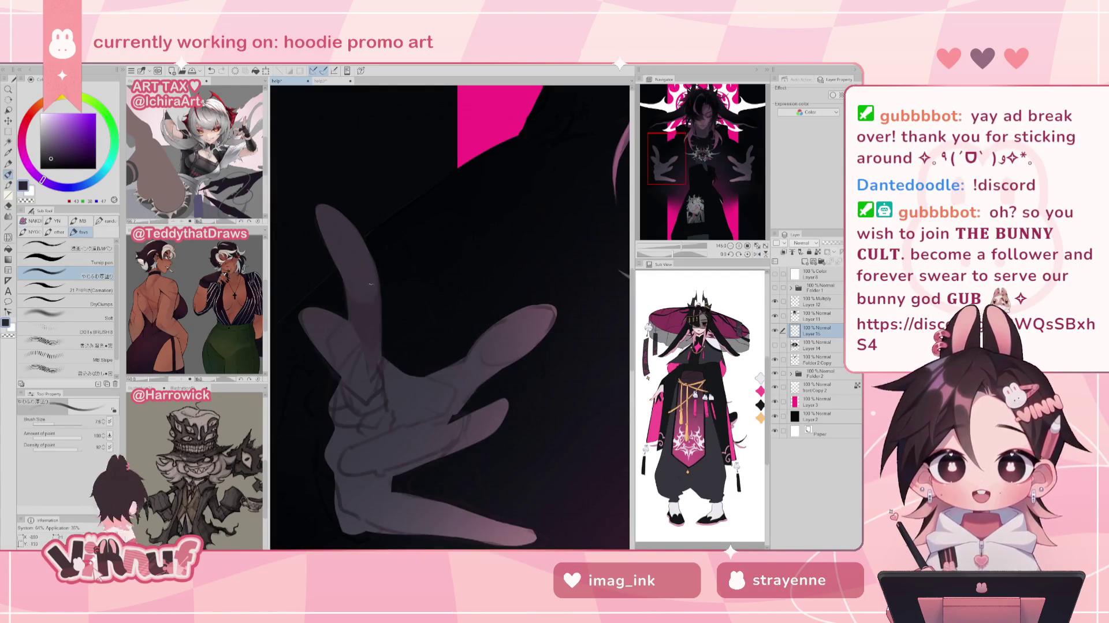
pyautogui.press('h')
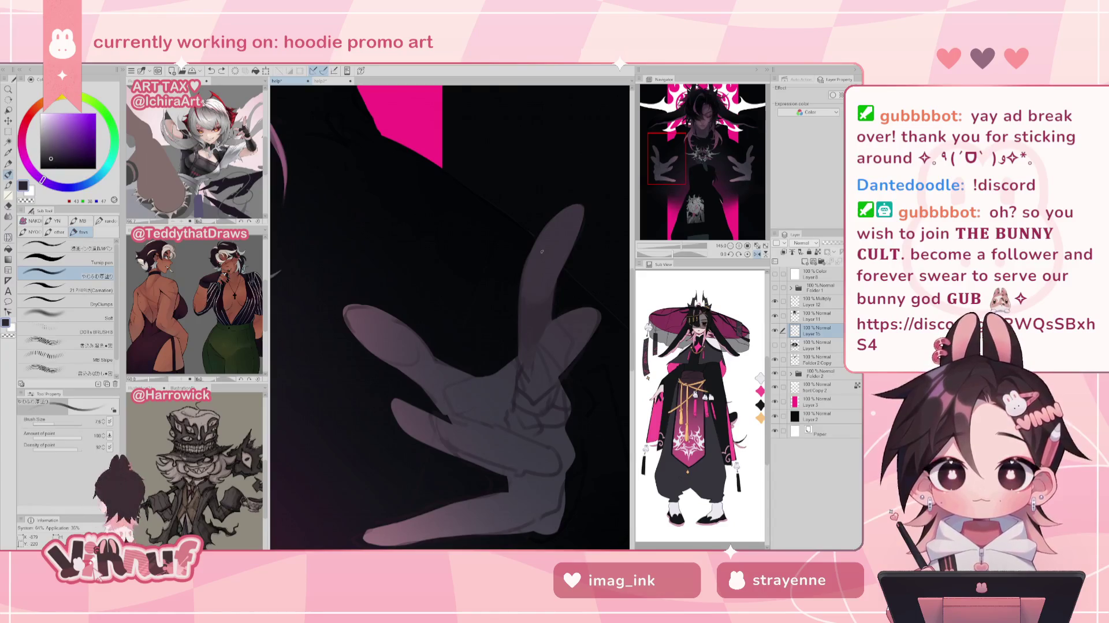
pyautogui.moveTo(445, 324); pyautogui.dragTo(456, 335)
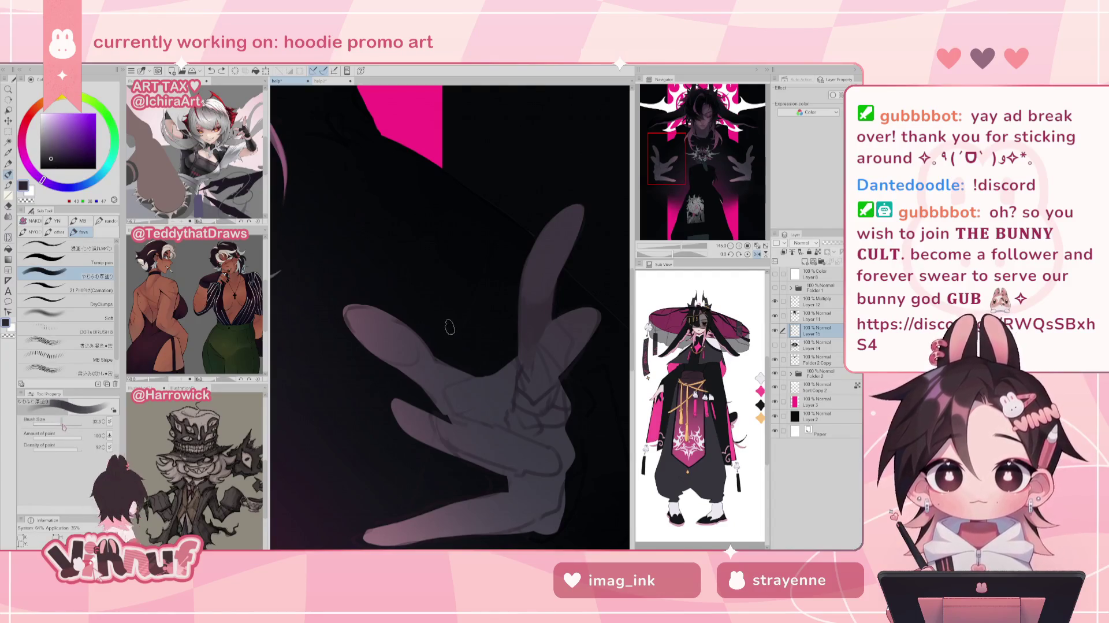
pyautogui.keyDown('alt'); pyautogui.click(451, 327); pyautogui.keyUp('alt')
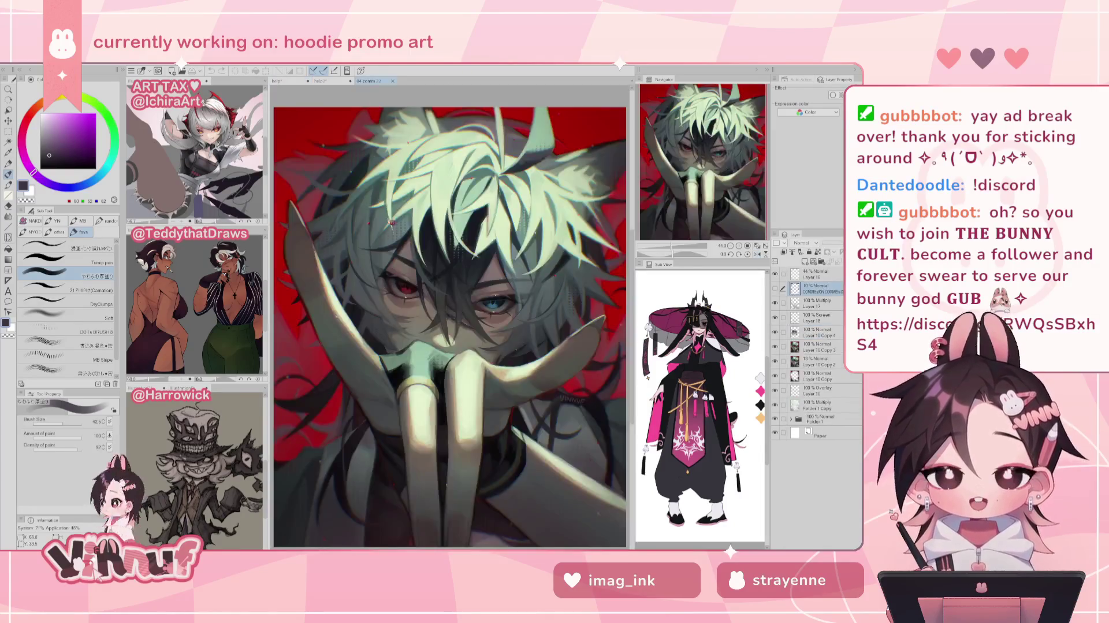
# - Return to the hoodie promo document and pan the Navigator onto the raised hand
pyautogui.scroll(1, 578, 393)
pyautogui.scroll(1, 586, 381)
pyautogui.scroll(1, 593, 407)
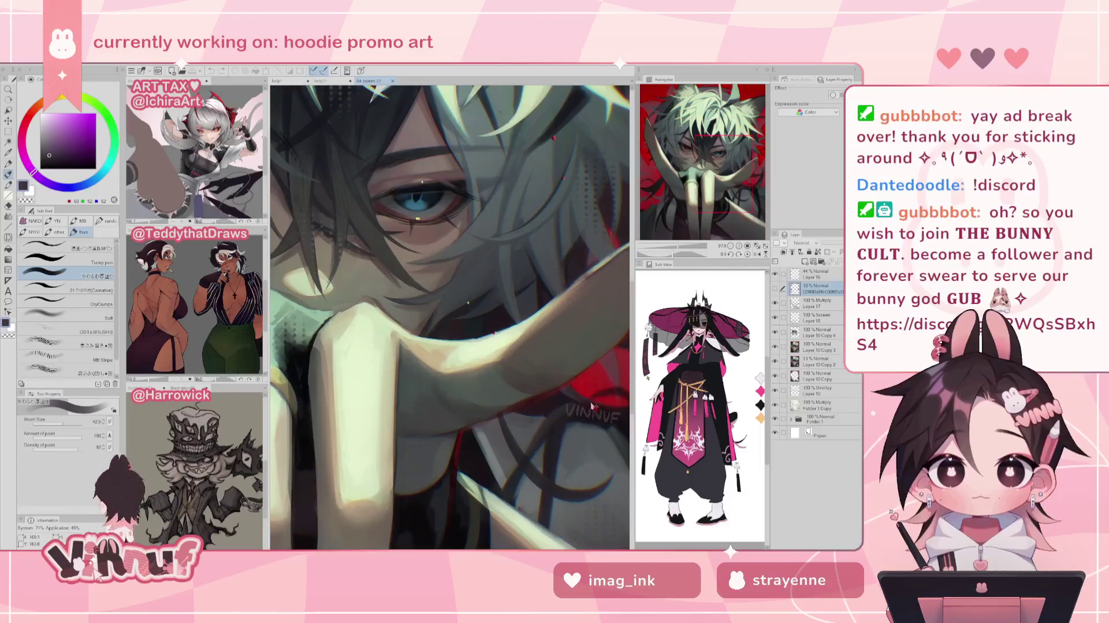
pyautogui.moveTo(693, 138); pyautogui.dragTo(704, 148)
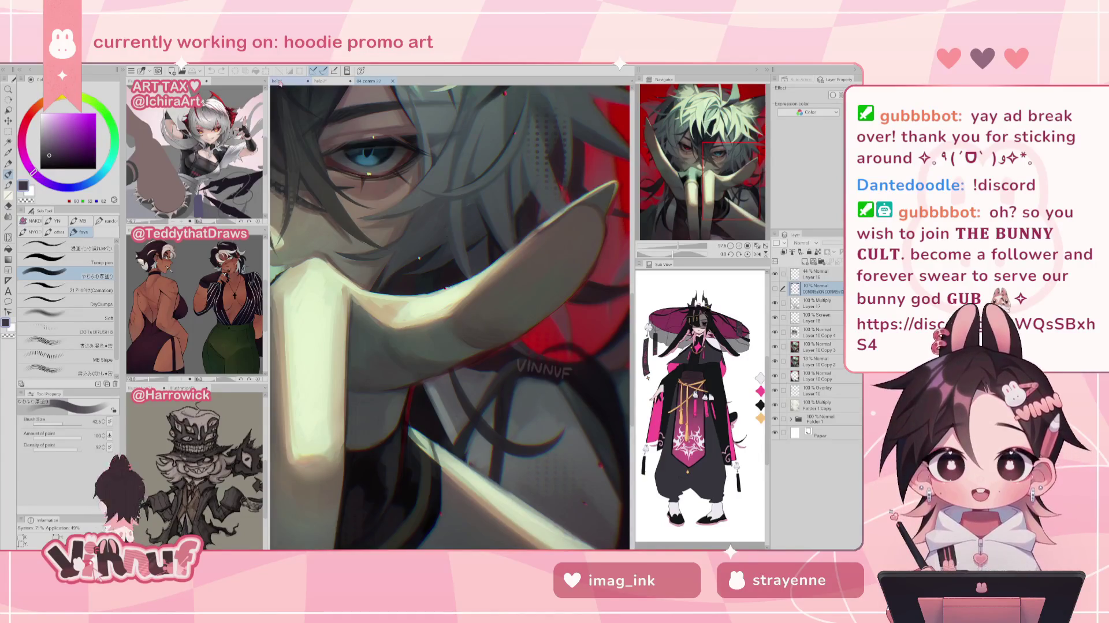
pyautogui.click(278, 81)
pyautogui.moveTo(673, 159); pyautogui.dragTo(664, 162)
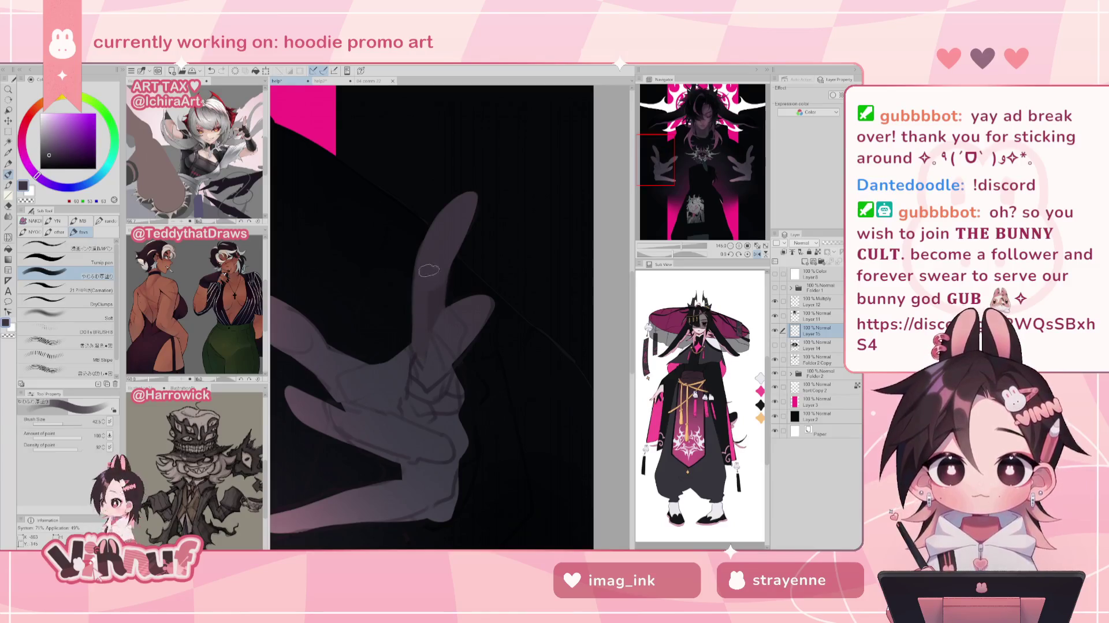
# - Pick a duller mauve, set the brush to 64.5, and mirror-check the zoomed figure
pyautogui.keyDown('alt'); pyautogui.click(442, 307); pyautogui.keyUp('alt')
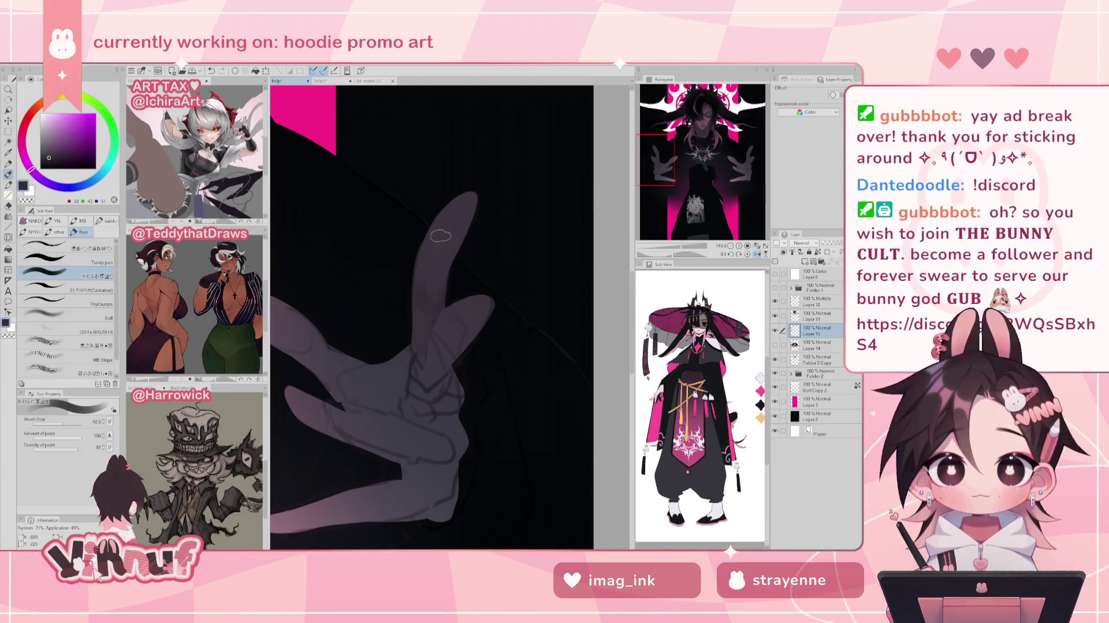
pyautogui.moveTo(442, 323); pyautogui.dragTo(439, 327)
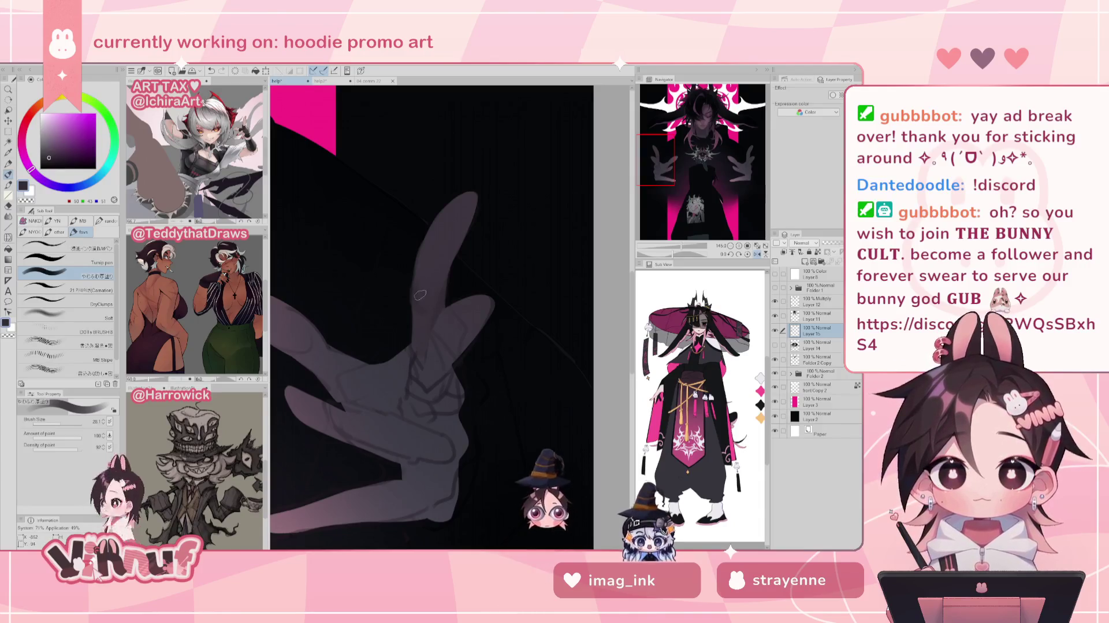
pyautogui.scroll(-5, 425, 296)
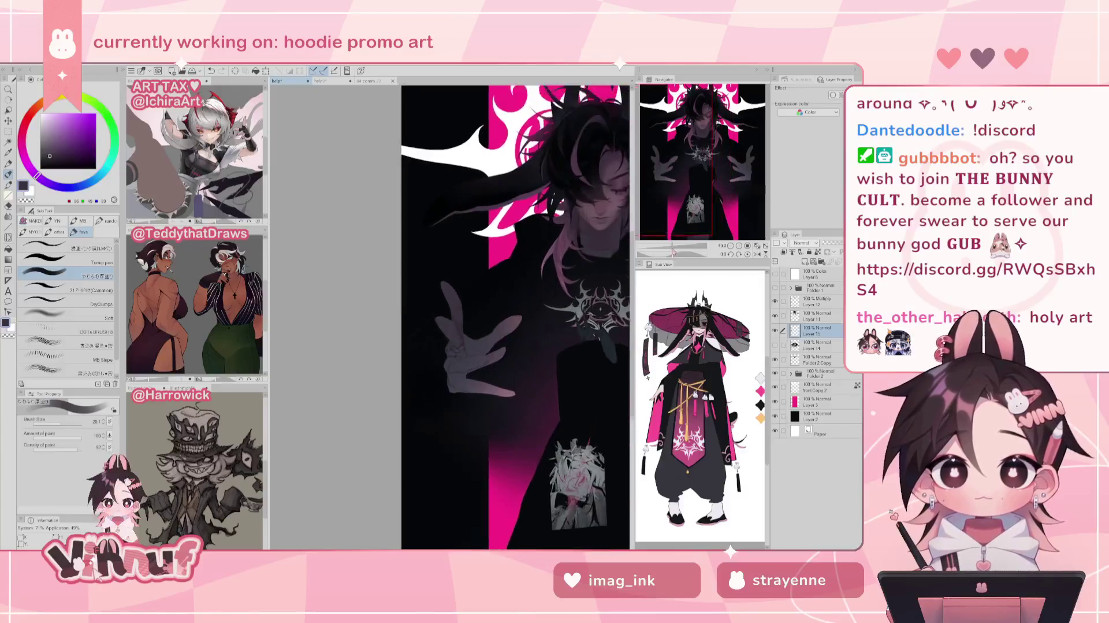
pyautogui.moveTo(673, 252); pyautogui.dragTo(676, 233)
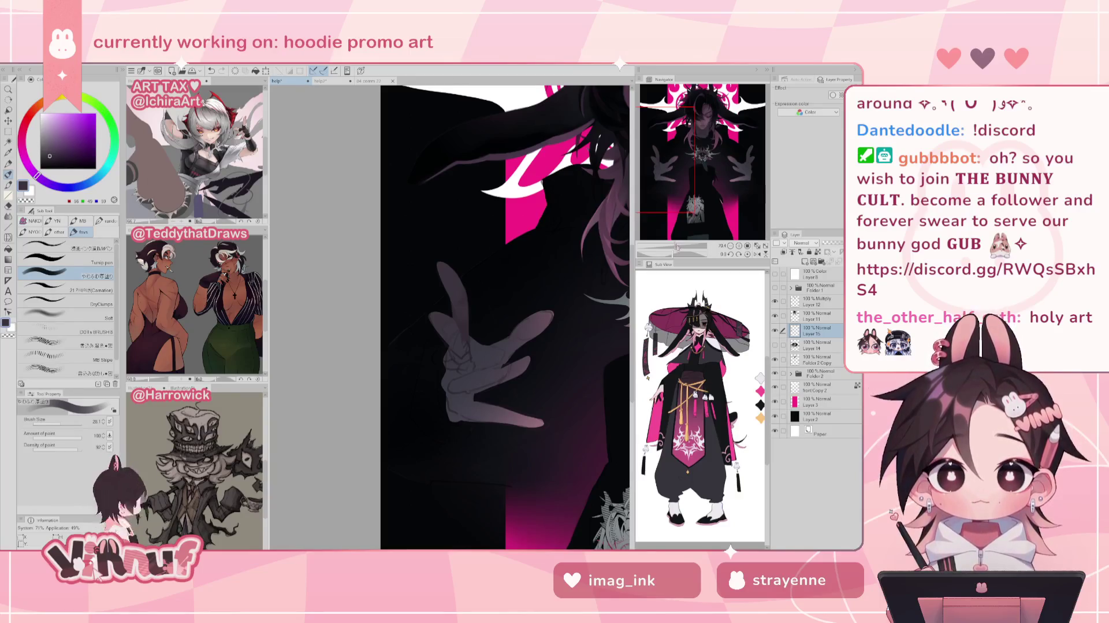
pyautogui.press('h')
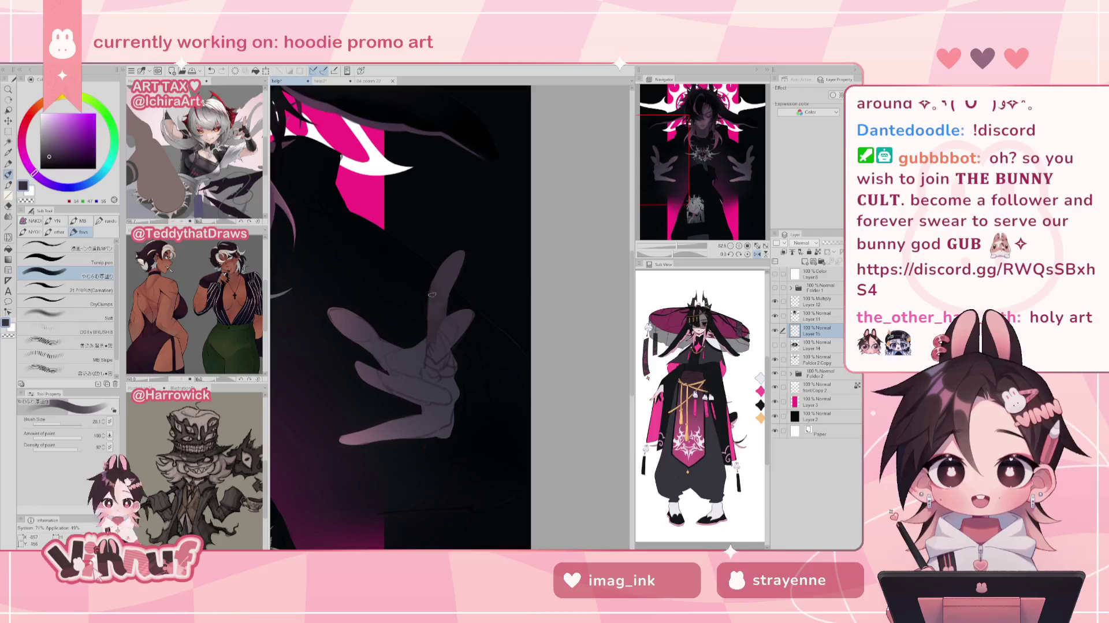
pyautogui.press('h')
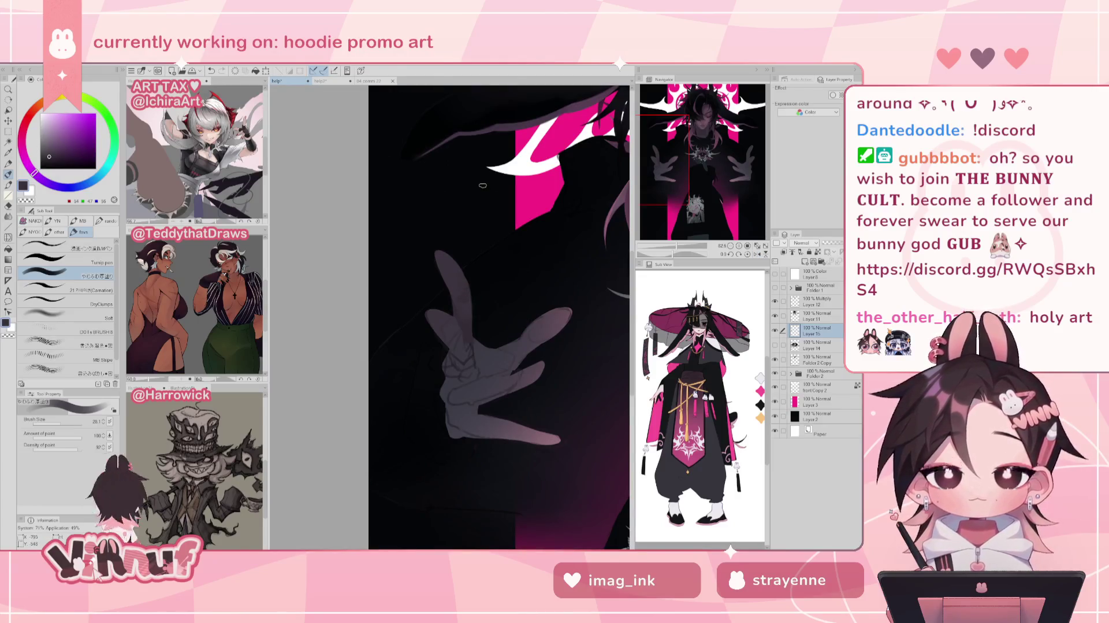
# - Sample the hand's shading and fine-tune hue and saturation to a muted purple-grey
pyautogui.keyDown('alt'); pyautogui.click(466, 309); pyautogui.keyUp('alt')
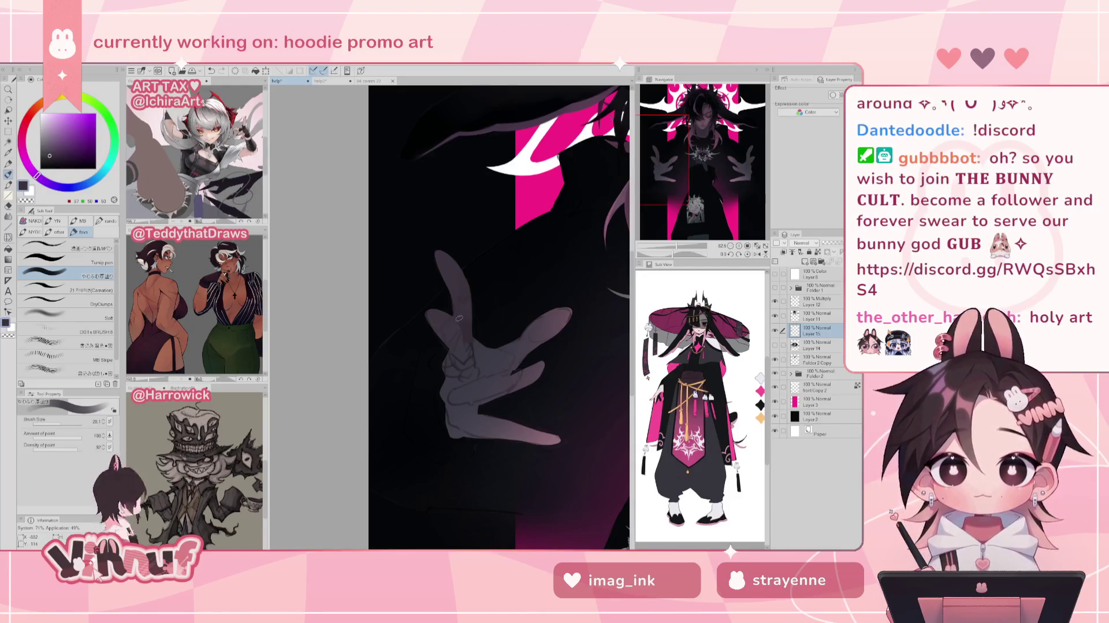
pyautogui.keyDown('alt'); pyautogui.click(468, 324); pyautogui.keyUp('alt')
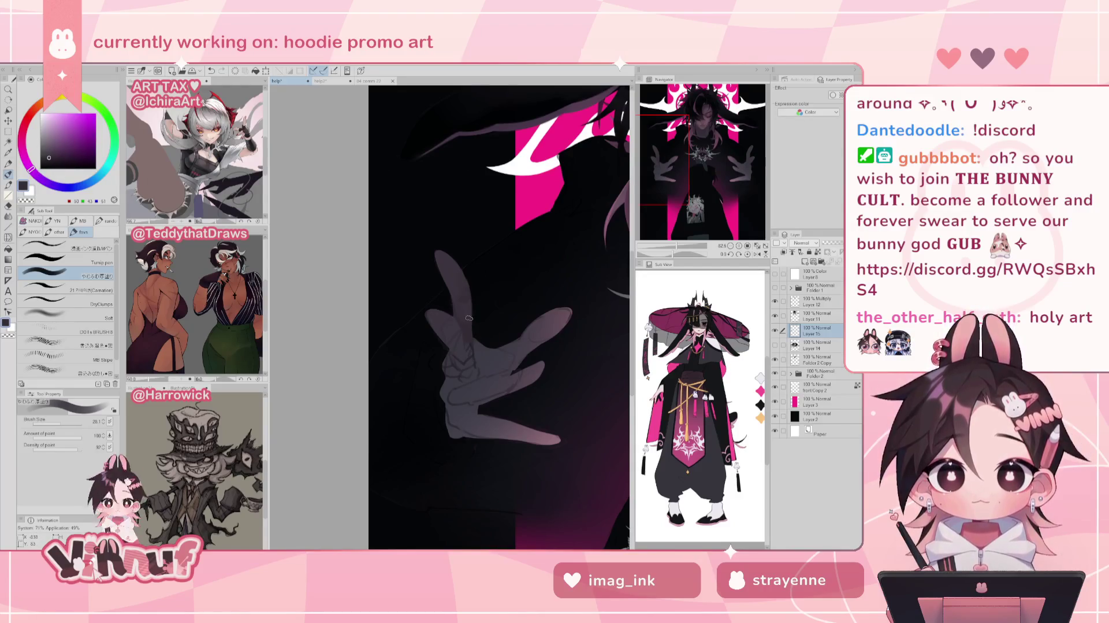
pyautogui.keyDown('alt'); pyautogui.click(468, 314); pyautogui.keyUp('alt')
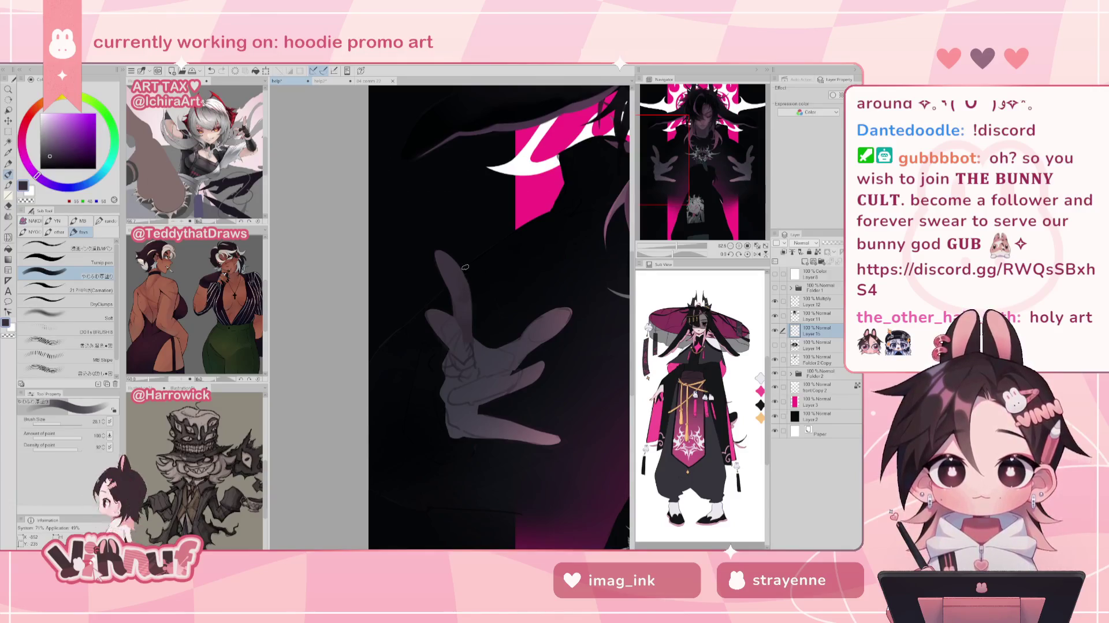
pyautogui.keyDown('alt'); pyautogui.click(468, 295); pyautogui.keyUp('alt')
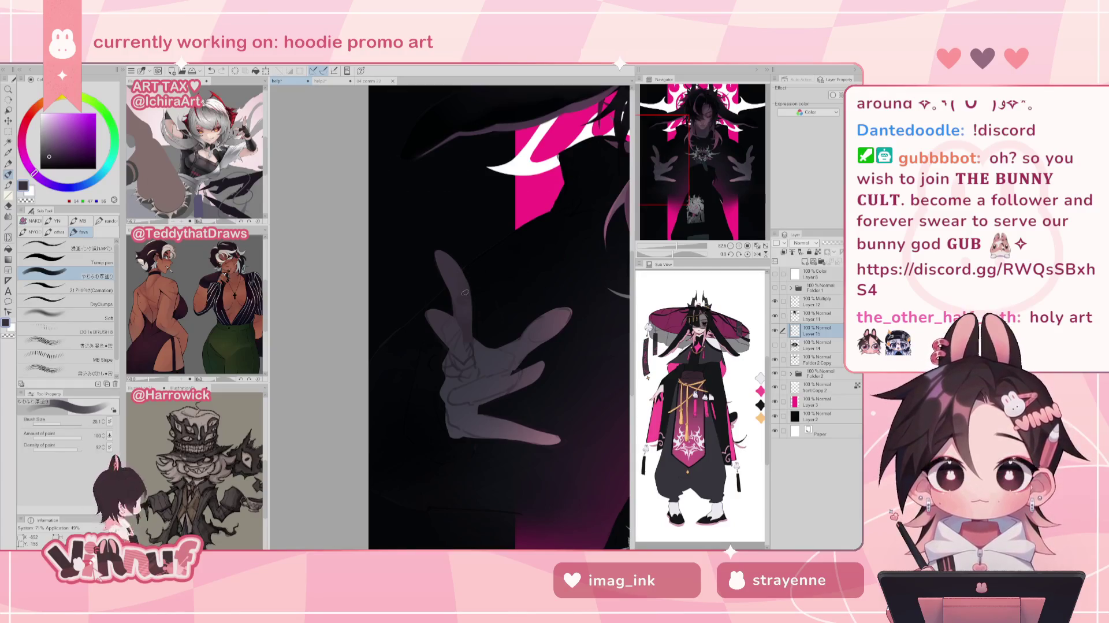
pyautogui.keyDown('alt'); pyautogui.click(464, 319); pyautogui.keyUp('alt')
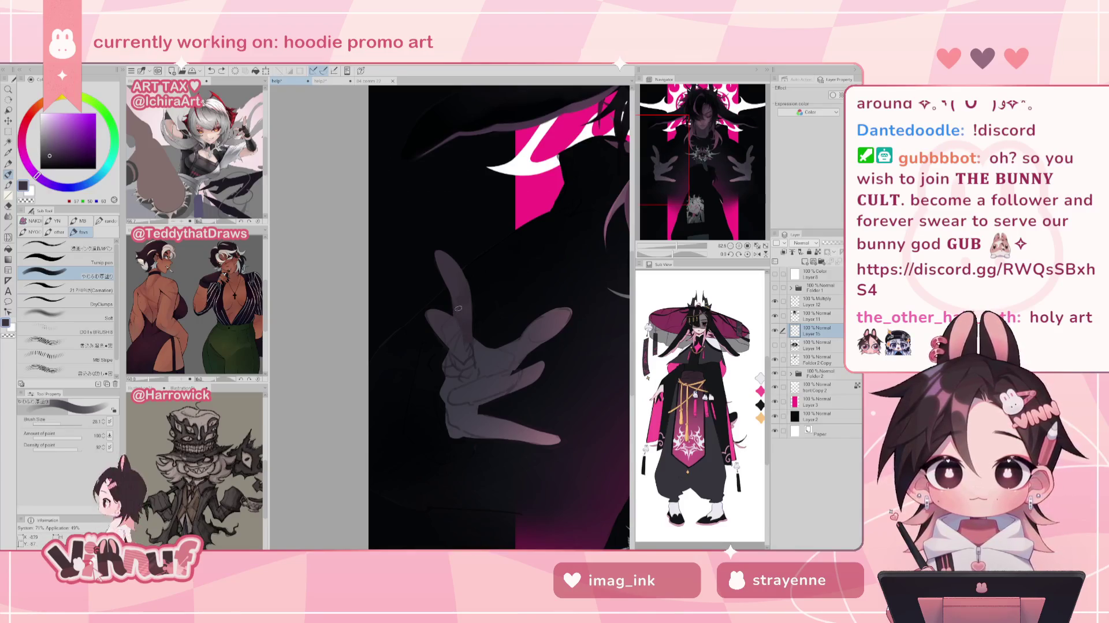
pyautogui.keyDown('alt'); pyautogui.click(558, 318); pyautogui.keyUp('alt')
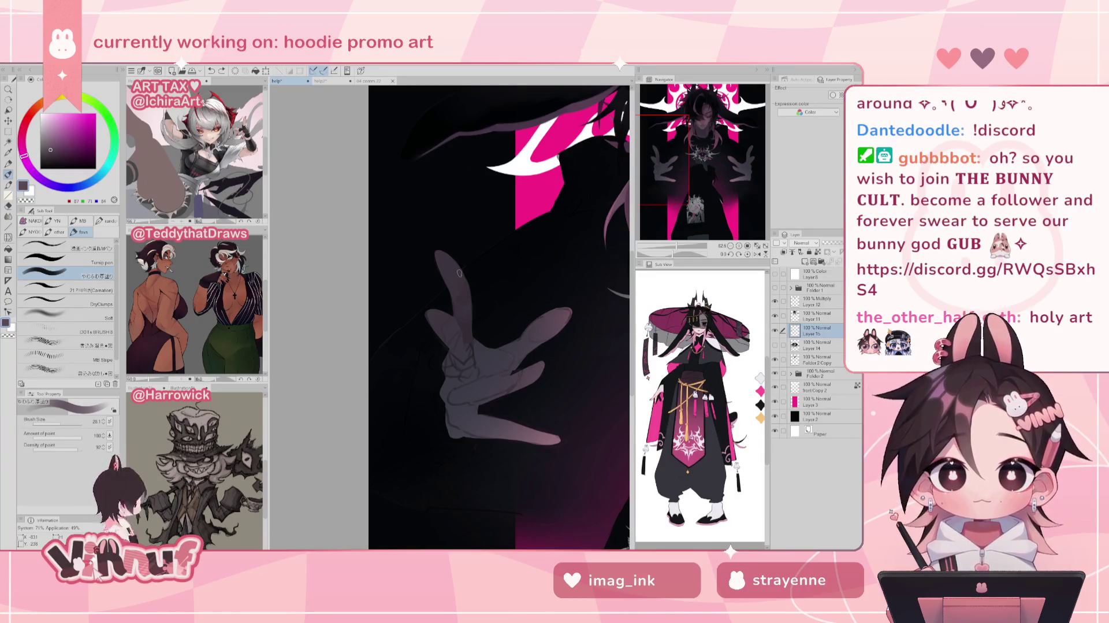
pyautogui.keyDown('alt'); pyautogui.click(452, 282); pyautogui.keyUp('alt')
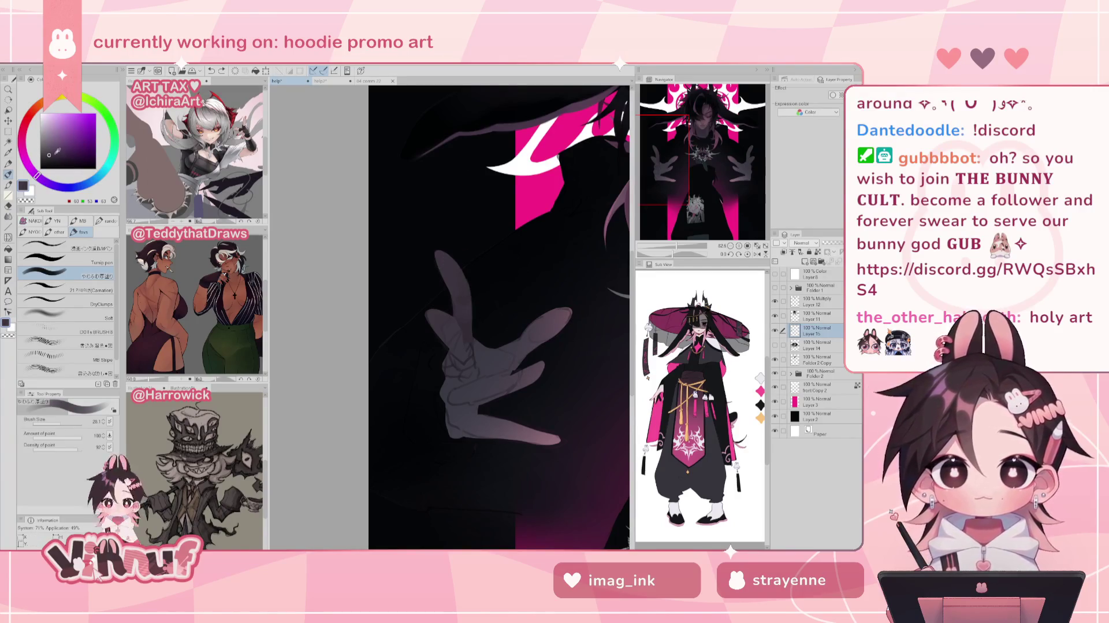
pyautogui.click(52, 154)
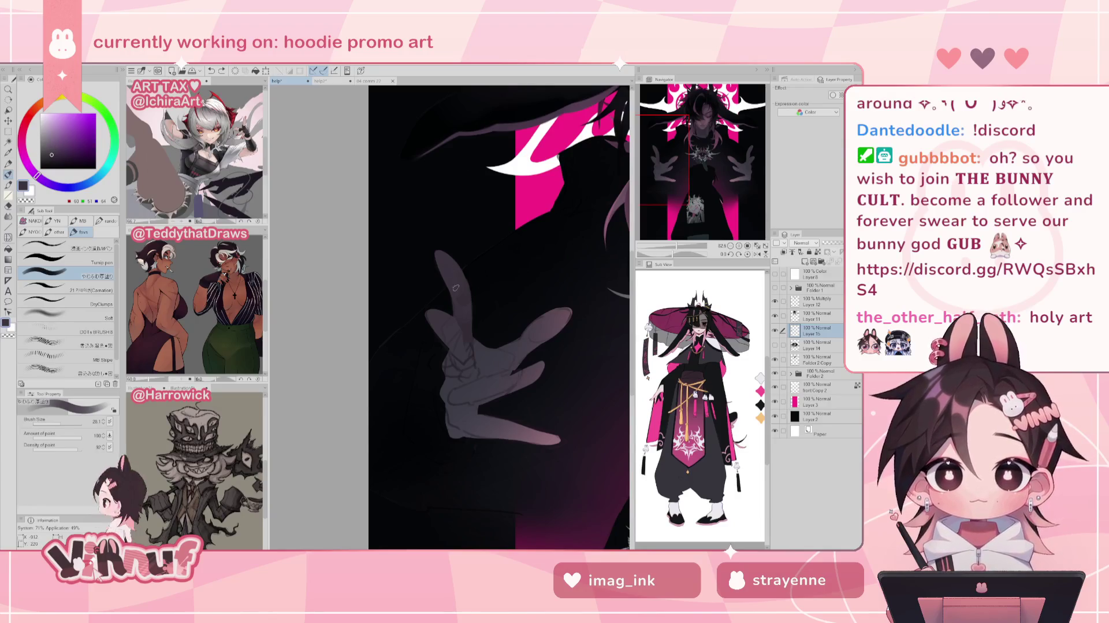
pyautogui.moveTo(36, 173); pyautogui.dragTo(33, 170)
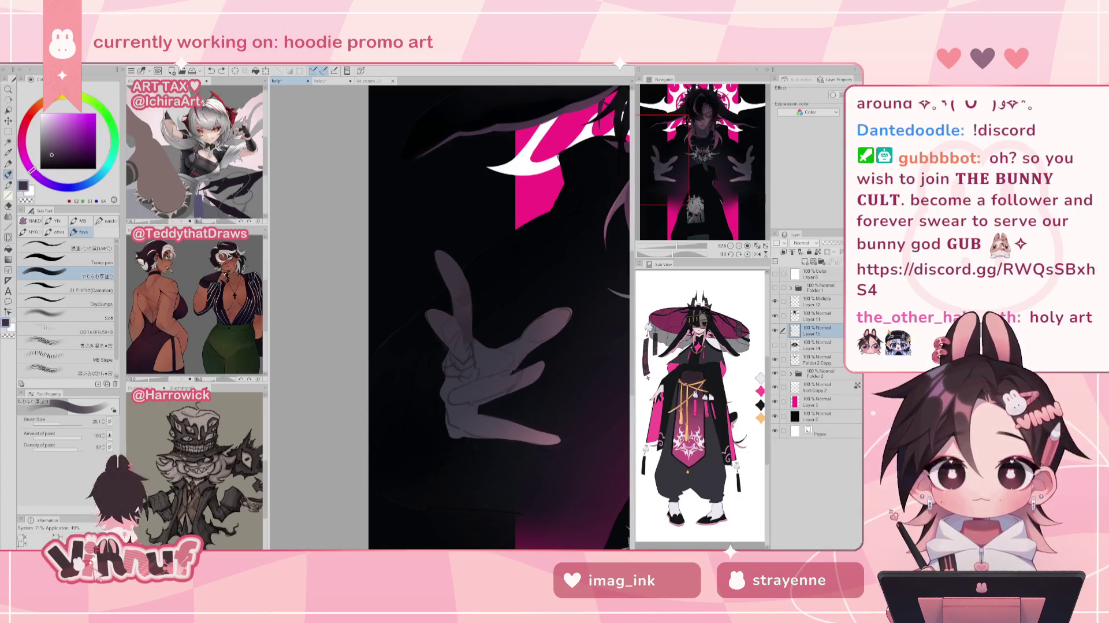
# - Shade the raised finger's left edge, then brighten and enrich the shading colour
pyautogui.hotkey('ctrl', 'z')
pyautogui.moveTo(30, 168); pyautogui.dragTo(26, 161)
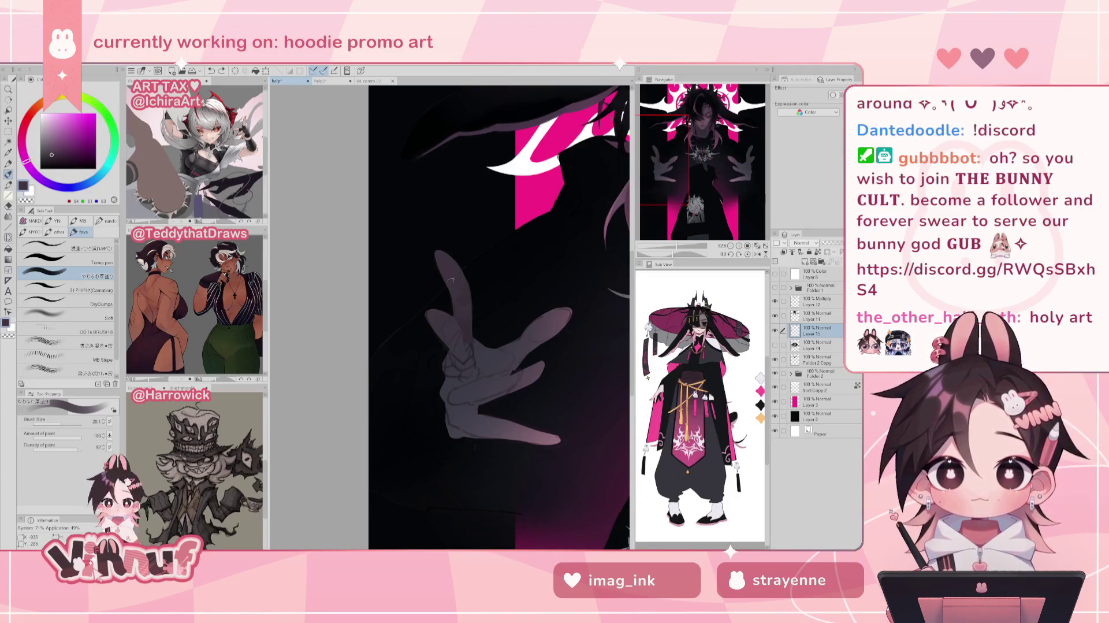
pyautogui.moveTo(456, 323)
pyautogui.mouseDown()
pyautogui.moveTo(449, 271)
pyautogui.moveTo(469, 283)
pyautogui.mouseUp()
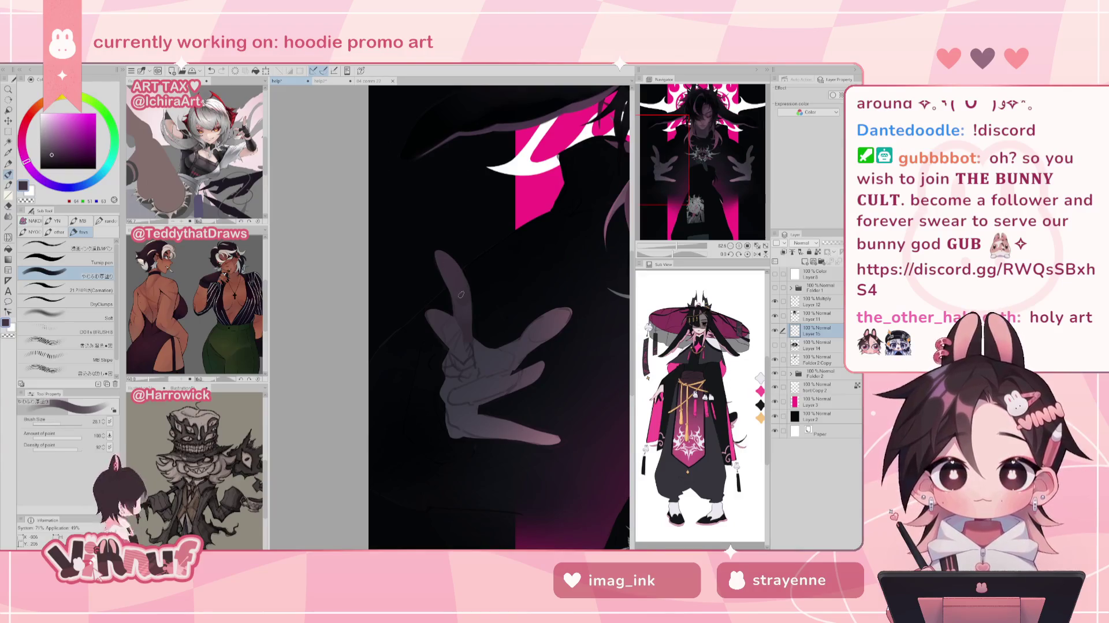
pyautogui.hscroll(3, 473, 237)
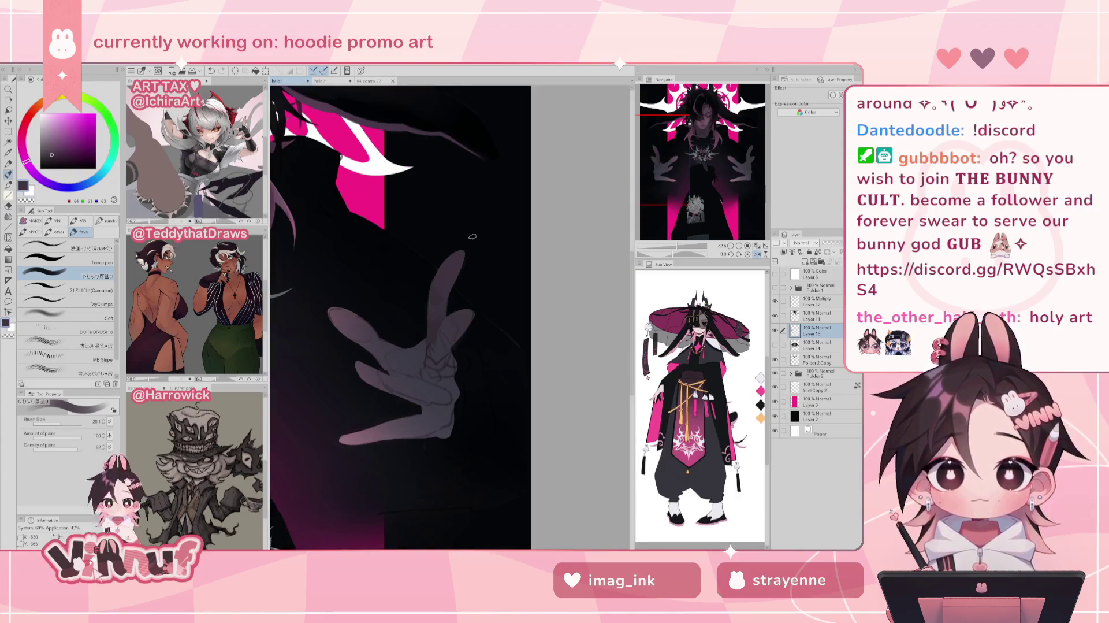
pyautogui.press('h')
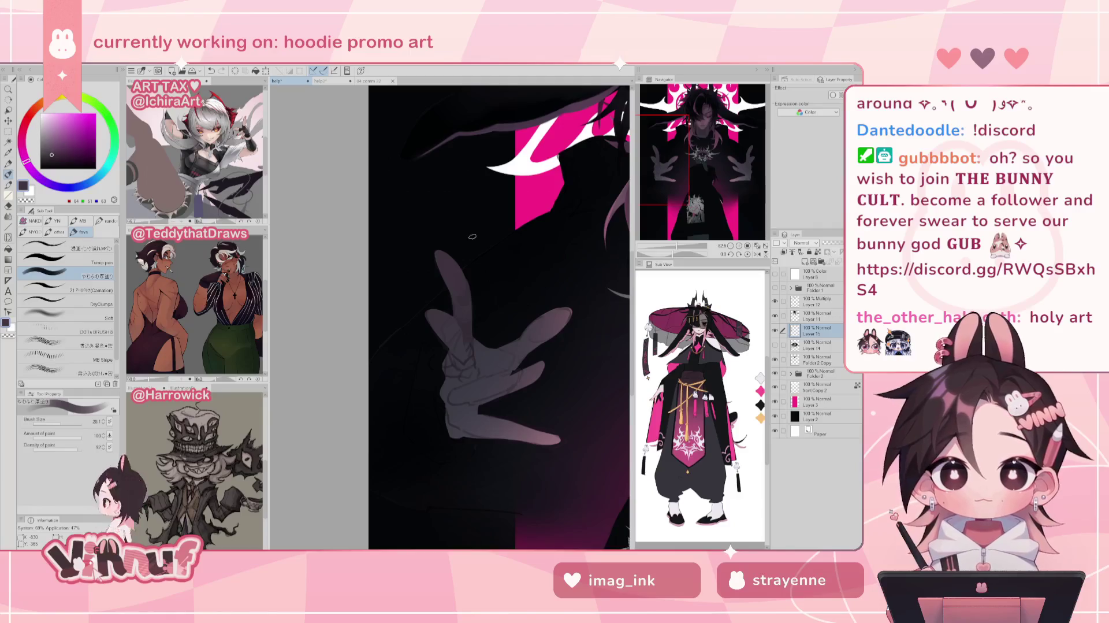
pyautogui.keyDown('alt'); pyautogui.click(465, 237); pyautogui.keyUp('alt')
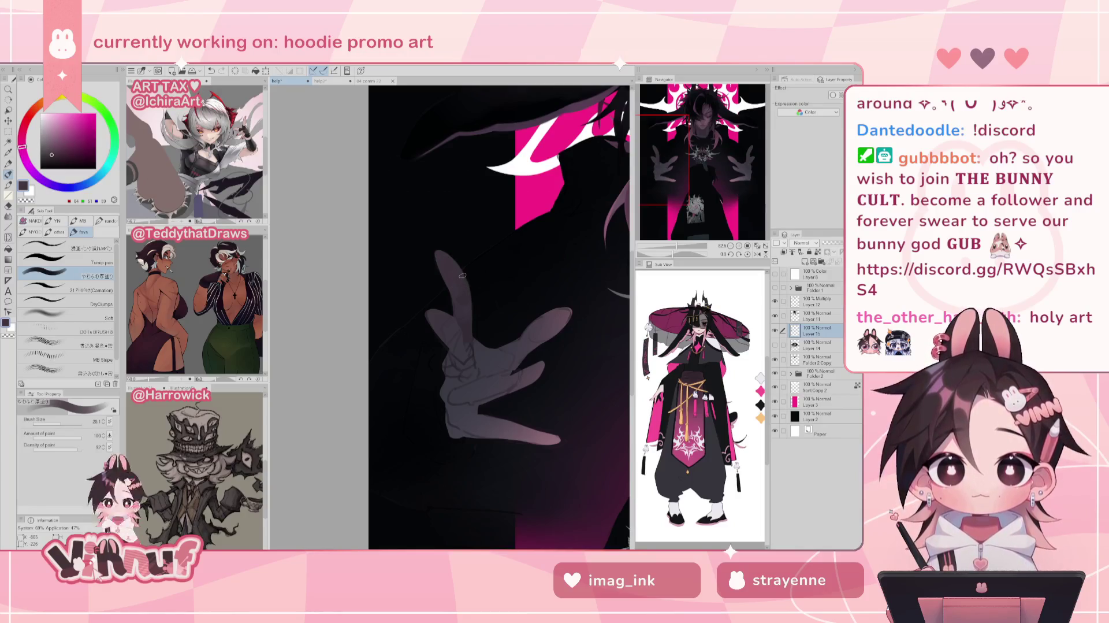
pyautogui.click(53, 154)
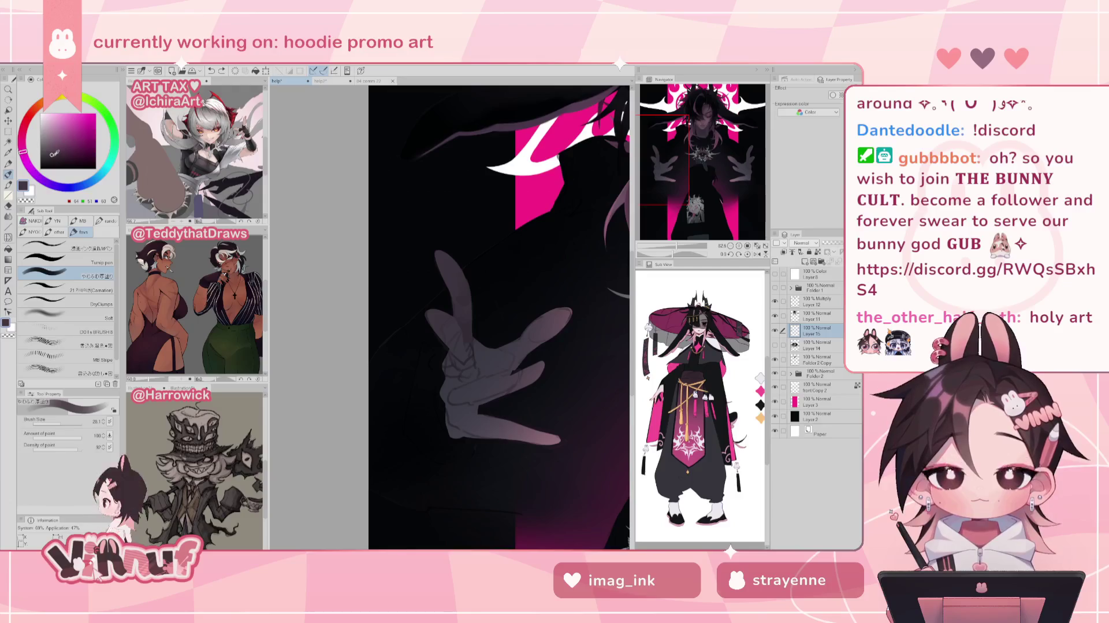
pyautogui.moveTo(55, 153); pyautogui.dragTo(53, 152)
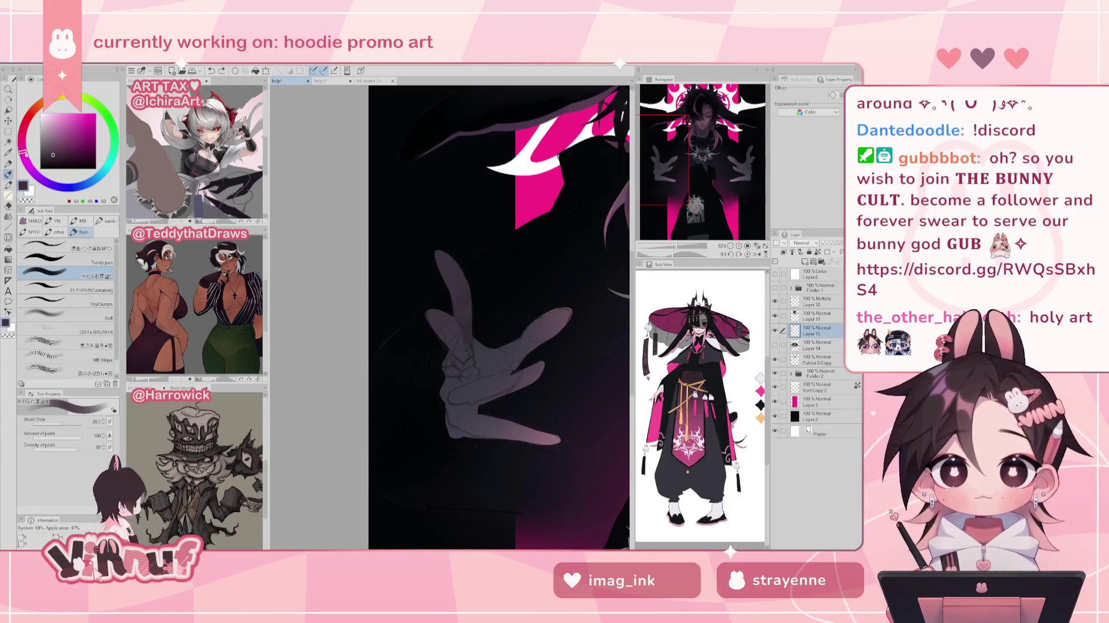
# - Sample lighter, darker and shadow tones from the hand while mirror-checking the view
pyautogui.keyDown('alt'); pyautogui.click(447, 269); pyautogui.keyUp('alt')
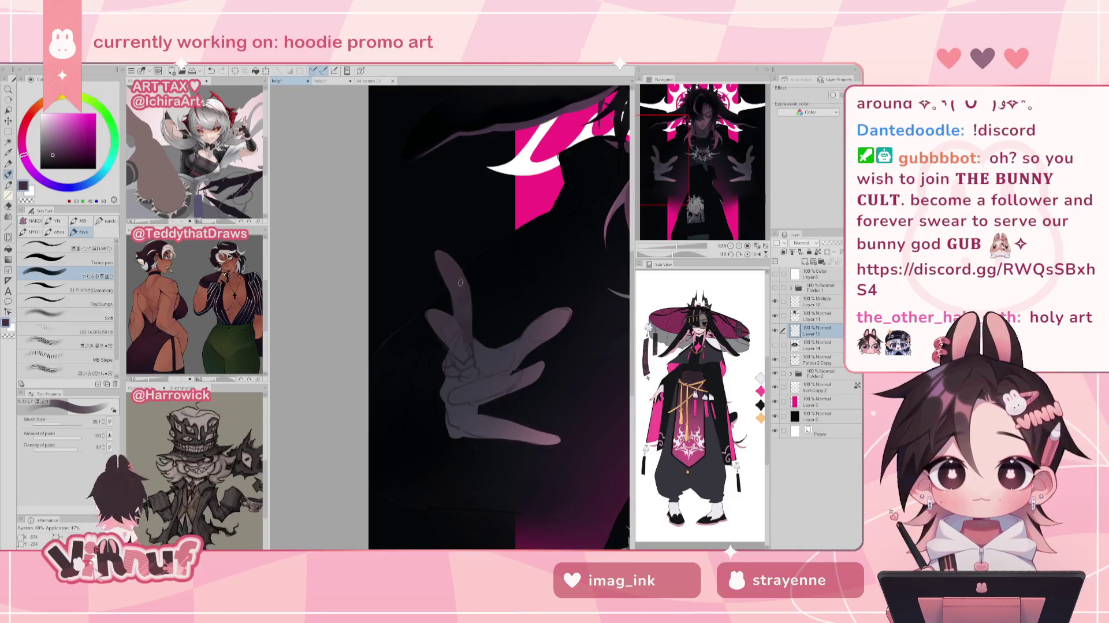
pyautogui.keyDown('alt'); pyautogui.click(447, 263); pyautogui.keyUp('alt')
pyautogui.press('h')
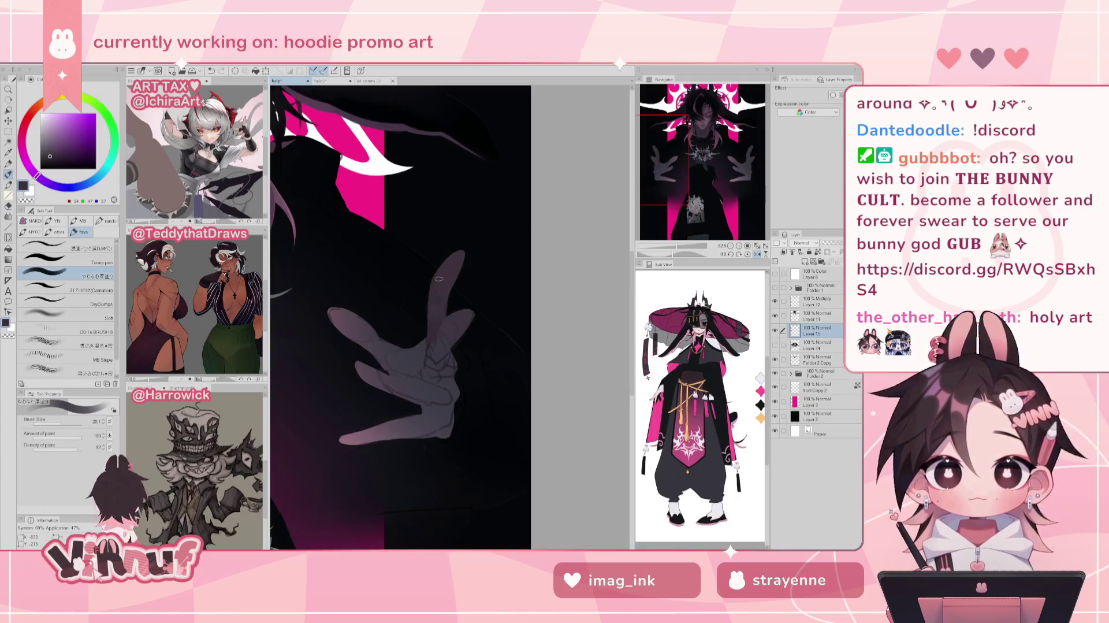
pyautogui.keyDown('alt'); pyautogui.click(444, 285); pyautogui.keyUp('alt')
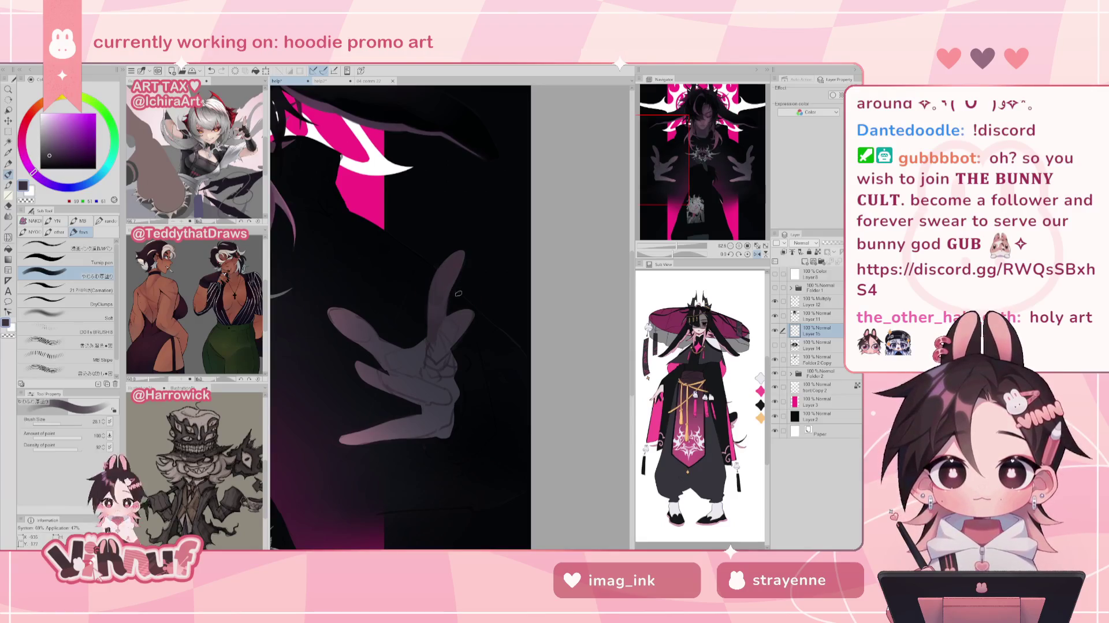
pyautogui.press('h')
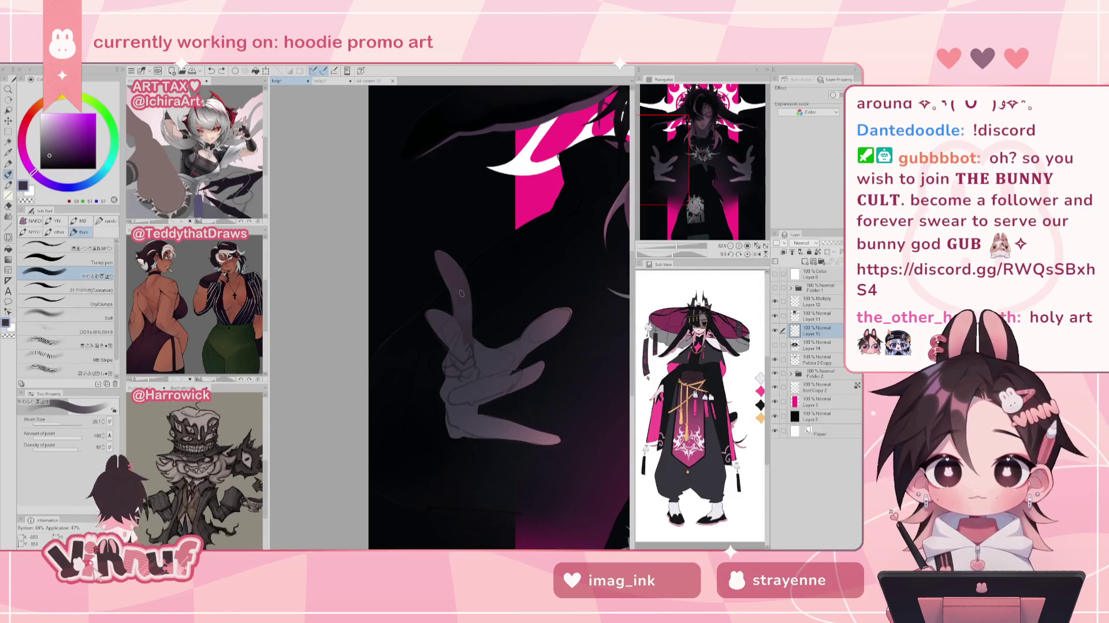
pyautogui.keyDown('alt'); pyautogui.click(461, 296); pyautogui.keyUp('alt')
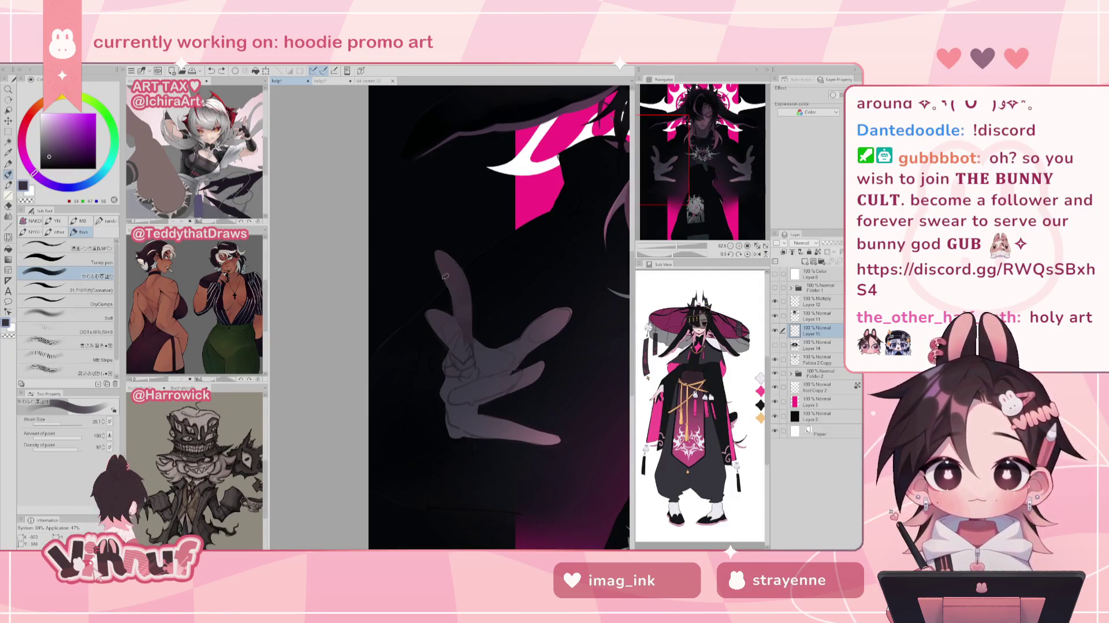
pyautogui.keyDown('alt'); pyautogui.click(455, 307); pyautogui.keyUp('alt')
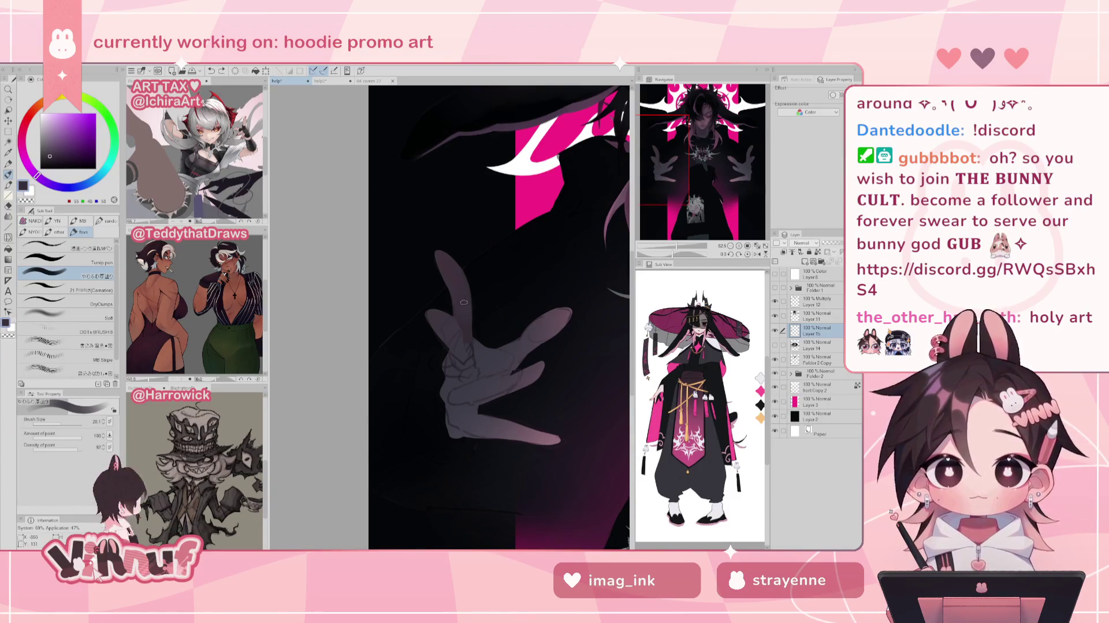
pyautogui.keyDown('alt'); pyautogui.click(466, 283); pyautogui.keyUp('alt')
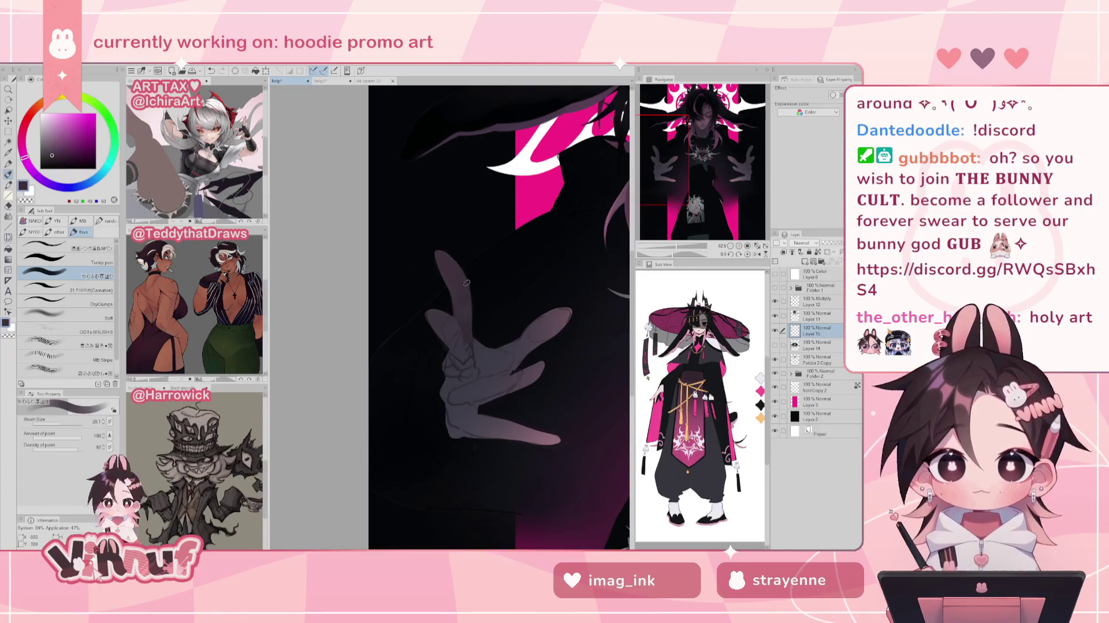
# - Glance at the face close-up, return to the hoodie promo, pick a purple-grey, and zoom out
pyautogui.click(373, 80)
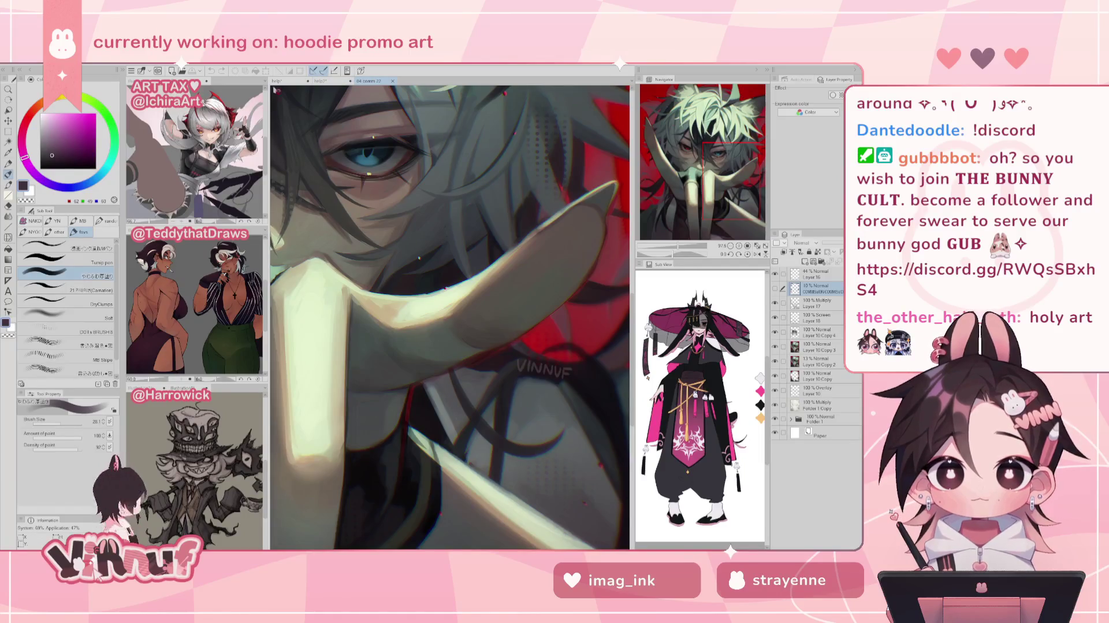
pyautogui.click(277, 81)
pyautogui.keyDown('alt'); pyautogui.click(494, 386); pyautogui.keyUp('alt')
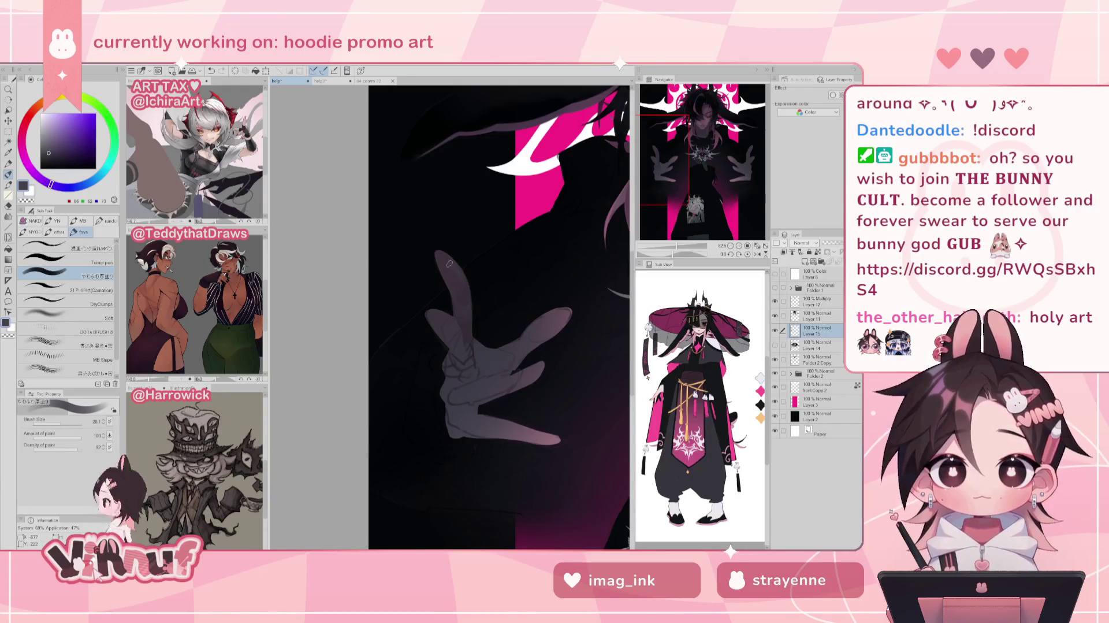
pyautogui.moveTo(679, 248); pyautogui.dragTo(675, 249)
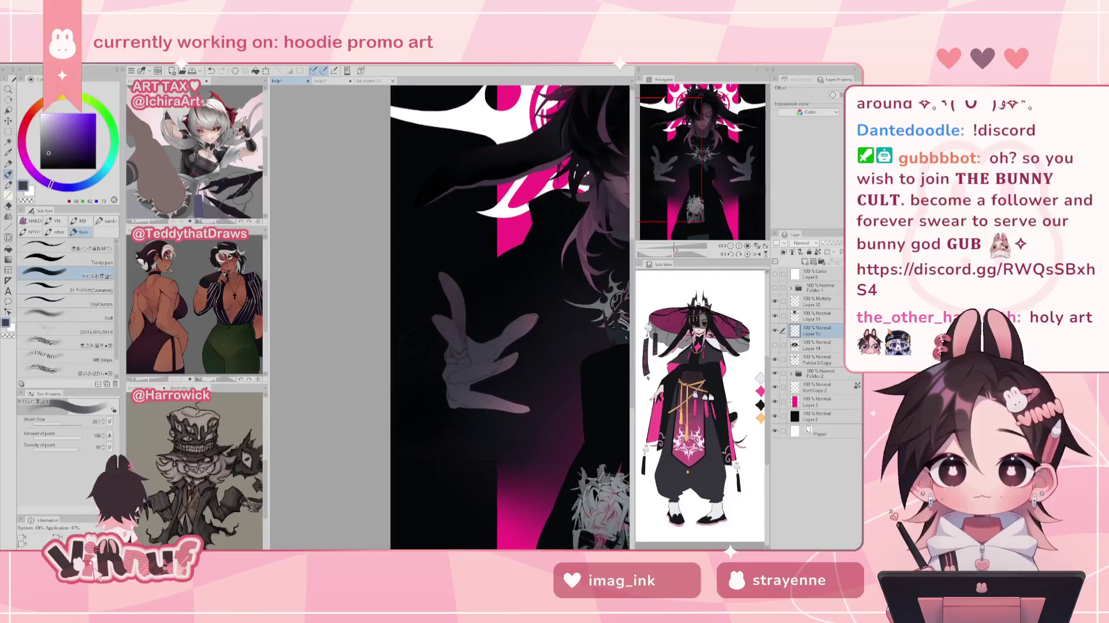
# - Reframe on the hand, sample a darker tone, and shrink the brush to 12.3
pyautogui.moveTo(453, 306); pyautogui.dragTo(462, 304)
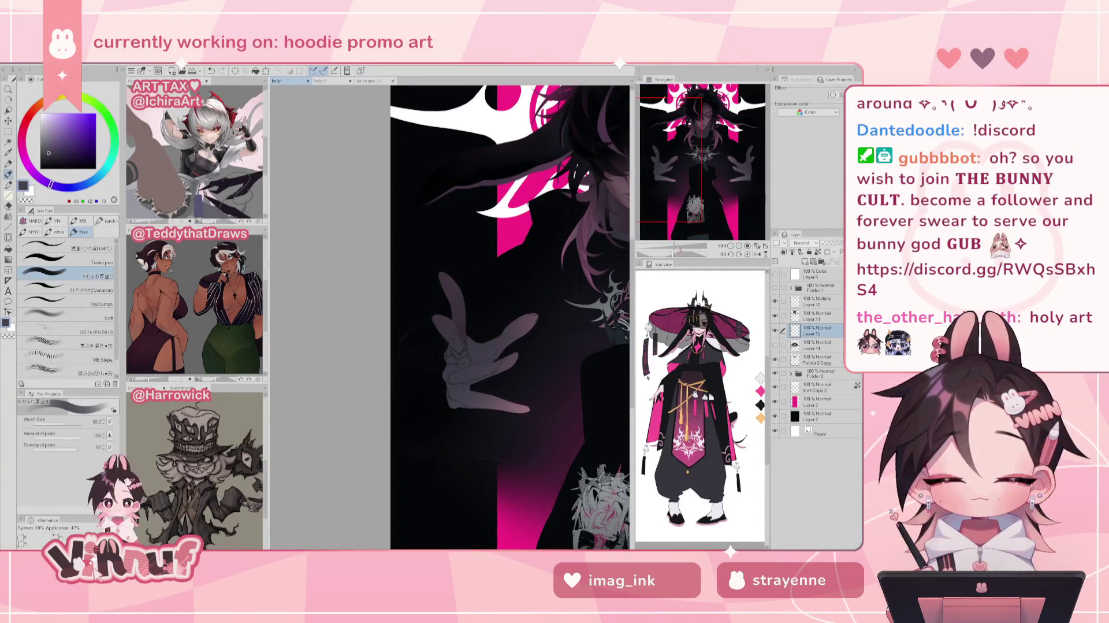
pyautogui.keyDown('alt'); pyautogui.click(464, 292); pyautogui.keyUp('alt')
pyautogui.moveTo(636, 292); pyautogui.dragTo(463, 292)
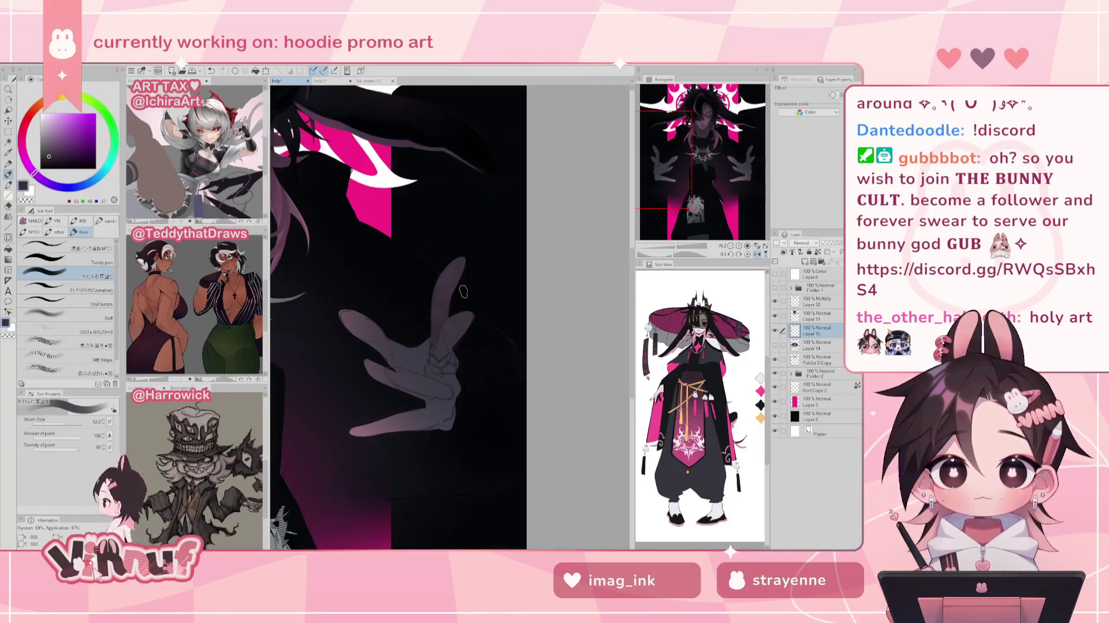
pyautogui.keyDown('alt'); pyautogui.click(435, 347); pyautogui.keyUp('alt')
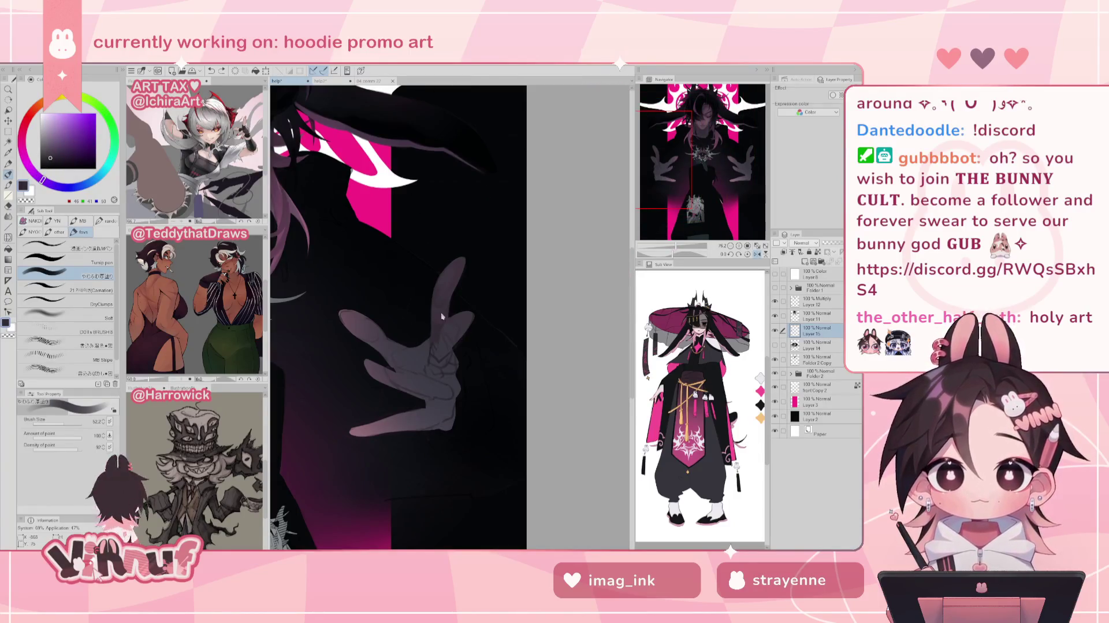
pyautogui.click(57, 425)
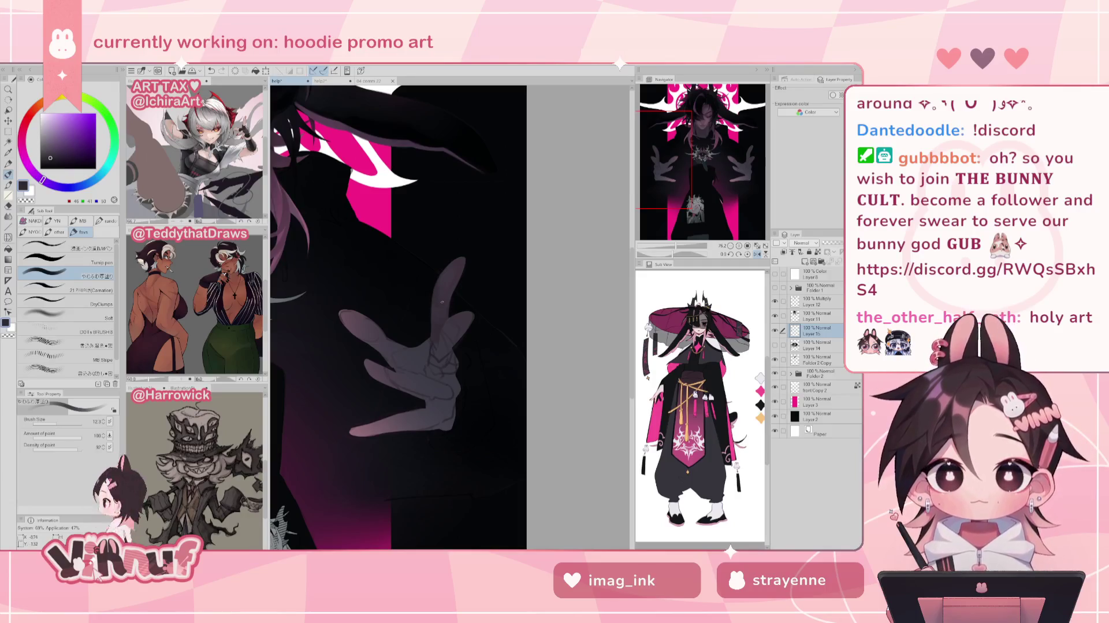
pyautogui.press('h')
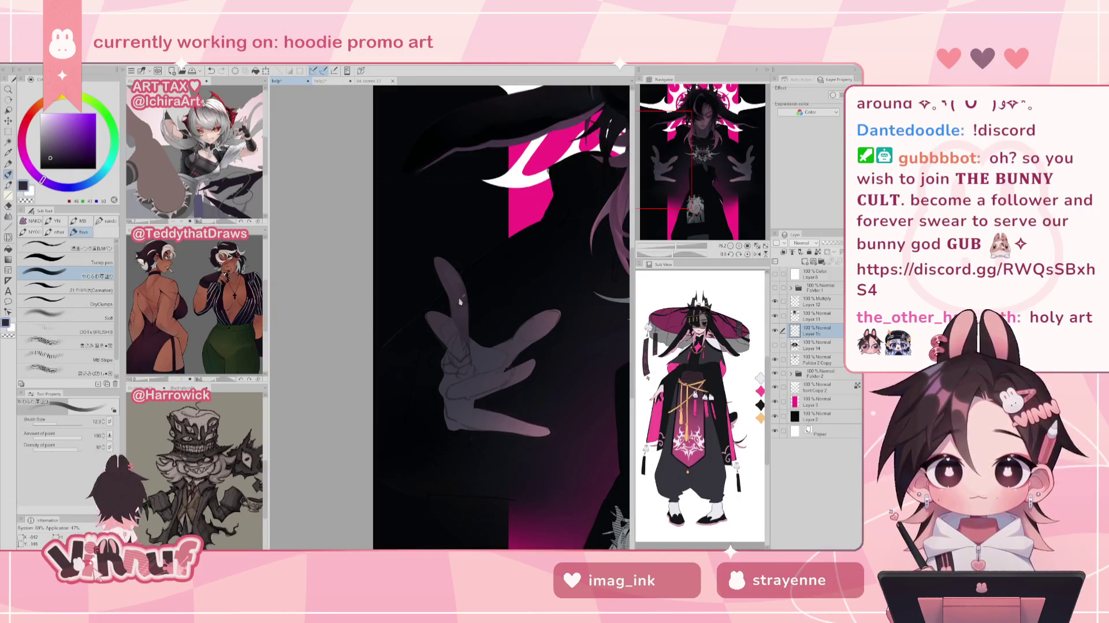
pyautogui.press('h')
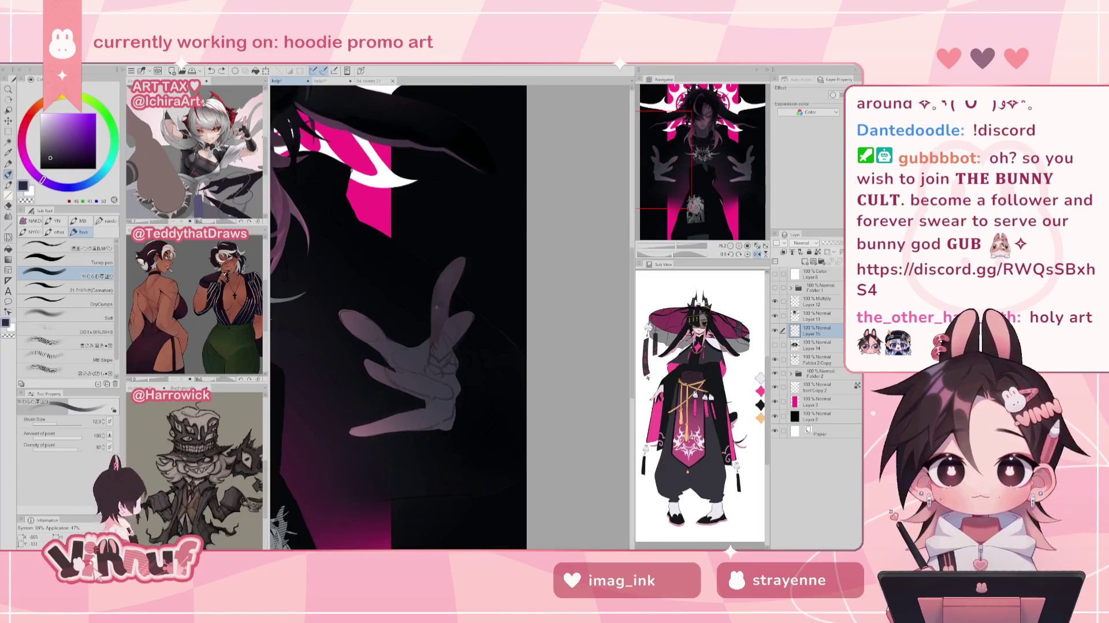
# - Sample grey-purple tones and paint a faint shading stroke on the hand in mirrored view
pyautogui.keyDown('alt'); pyautogui.click(448, 294); pyautogui.keyUp('alt')
pyautogui.keyDown('alt'); pyautogui.click(447, 297); pyautogui.keyUp('alt')
pyautogui.keyDown('alt'); pyautogui.click(438, 311); pyautogui.keyUp('alt')
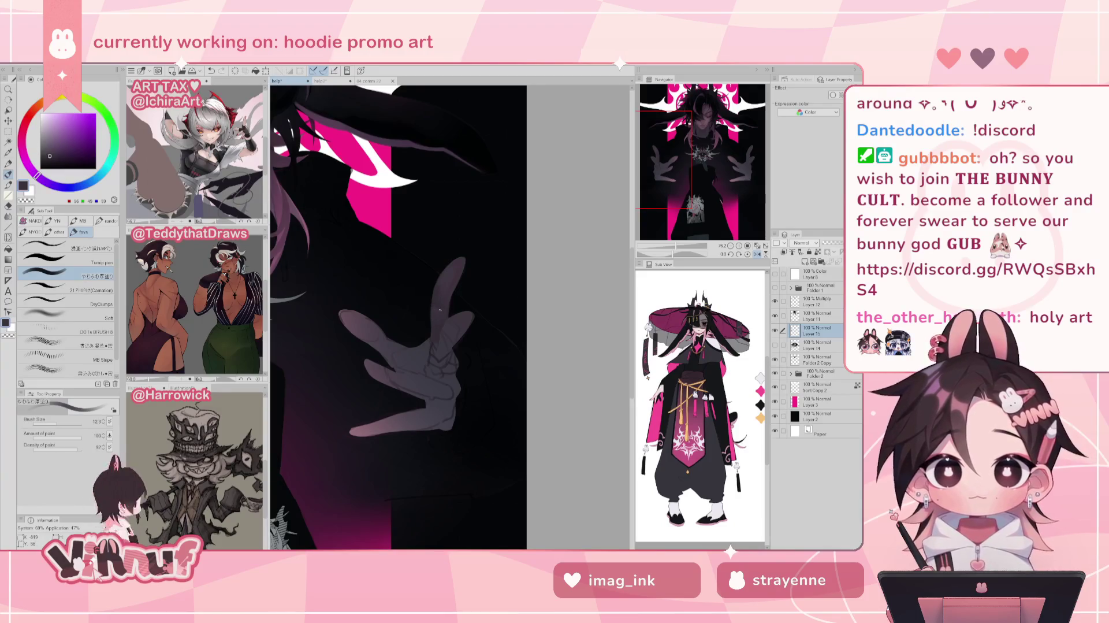
pyautogui.press('h')
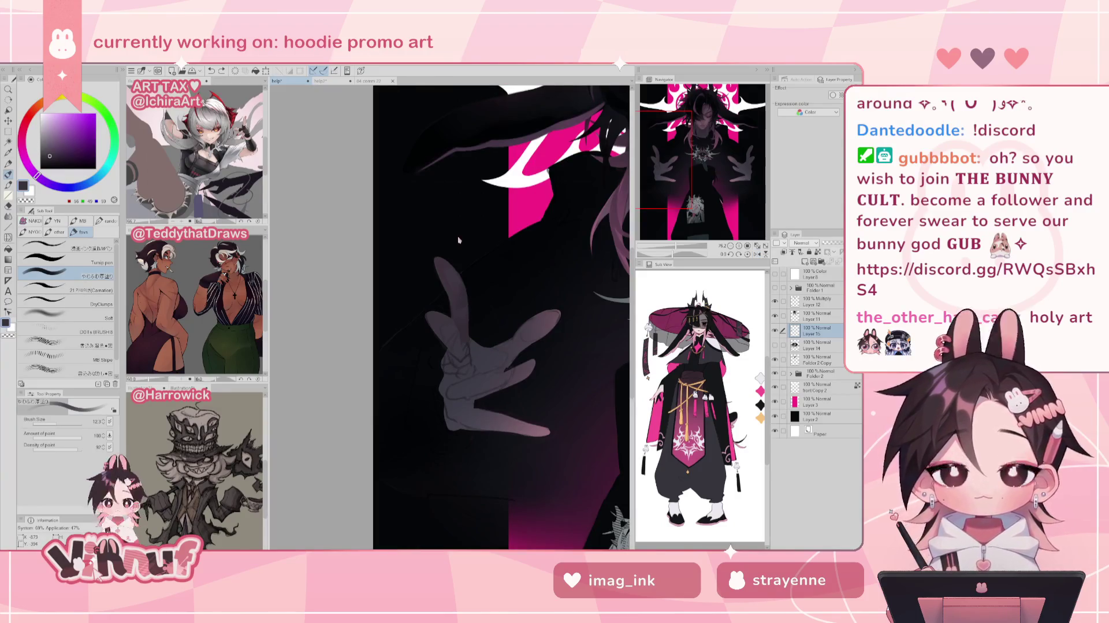
pyautogui.moveTo(463, 327); pyautogui.dragTo(461, 315)
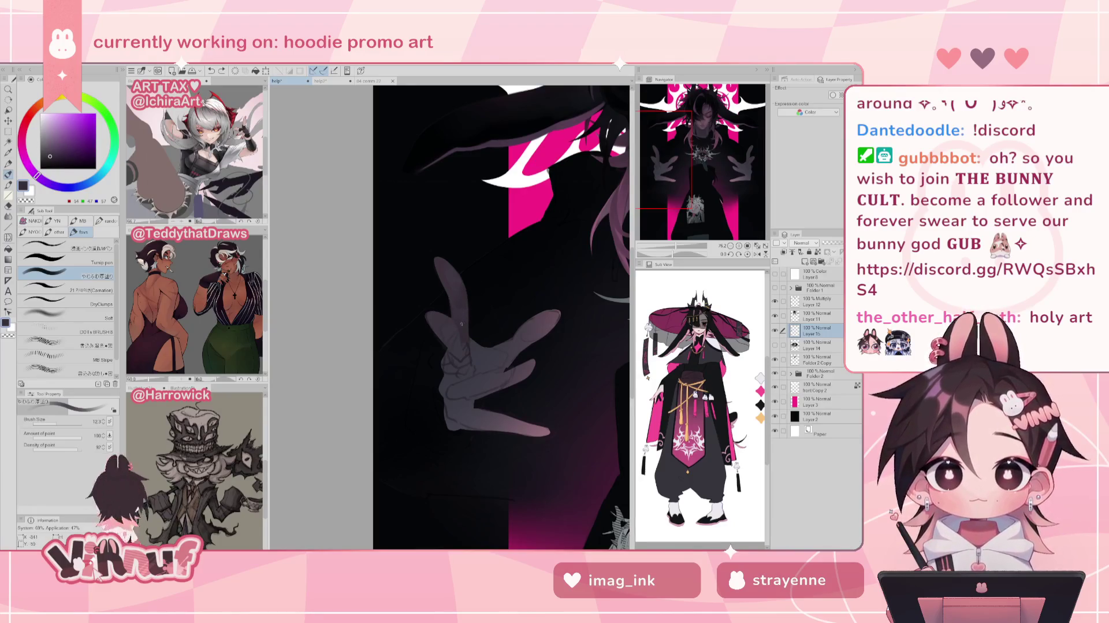
pyautogui.keyDown('alt'); pyautogui.click(463, 347); pyautogui.keyUp('alt')
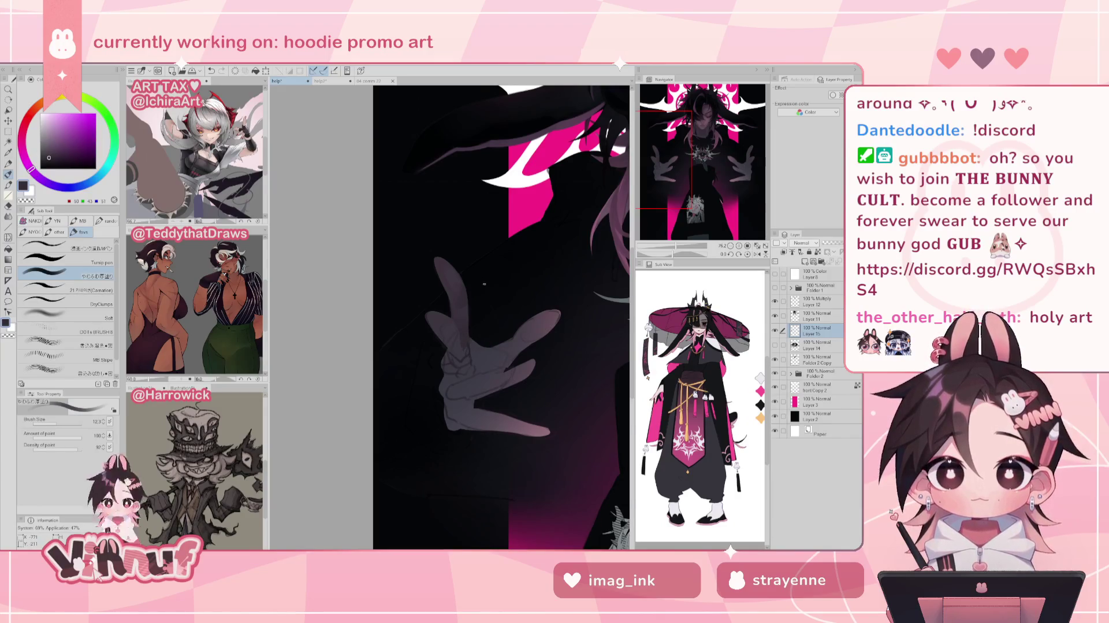
pyautogui.press('h')
pyautogui.press('h')
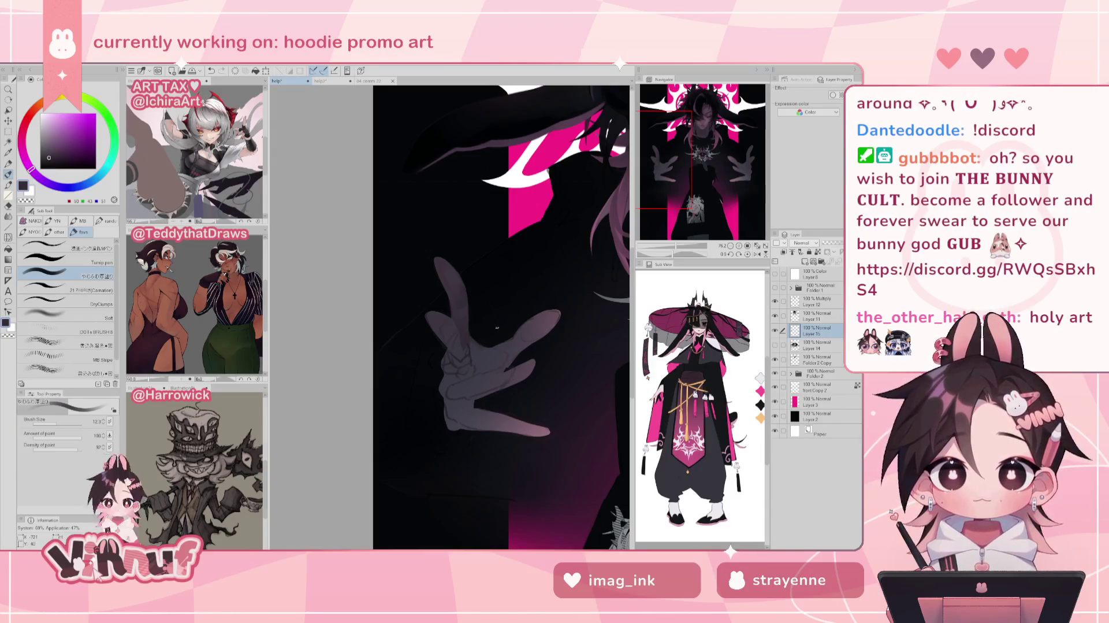
# - Sample purple-pink and bluish-purple tones, mirror-check, and paint a dark shading stroke
pyautogui.keyDown('alt'); pyautogui.click(475, 349); pyautogui.keyUp('alt')
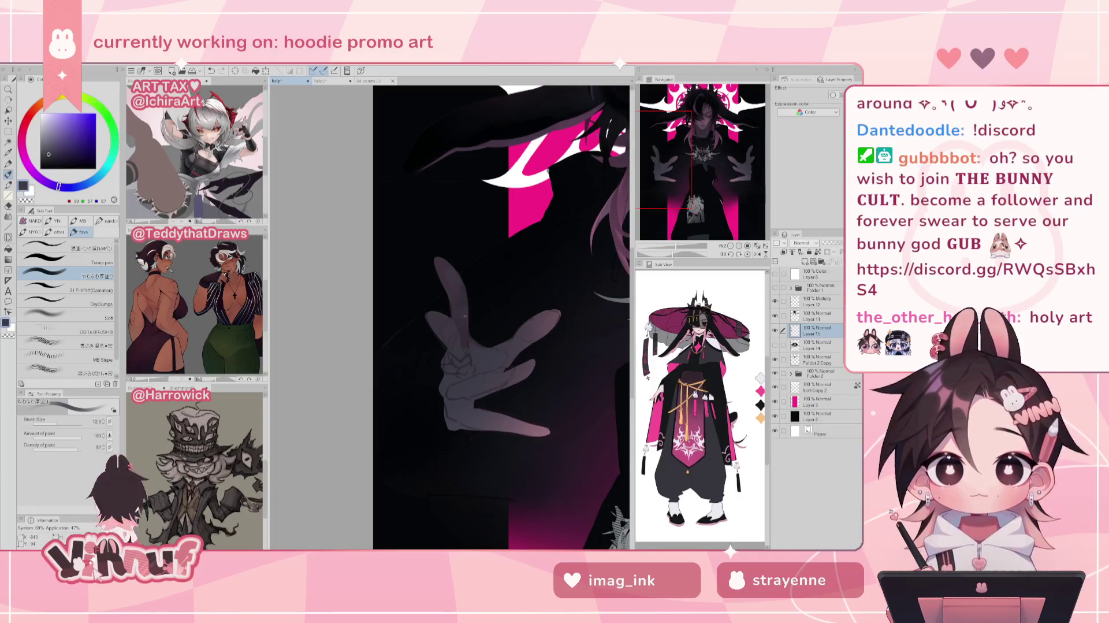
pyautogui.keyDown('alt'); pyautogui.click(465, 310); pyautogui.keyUp('alt')
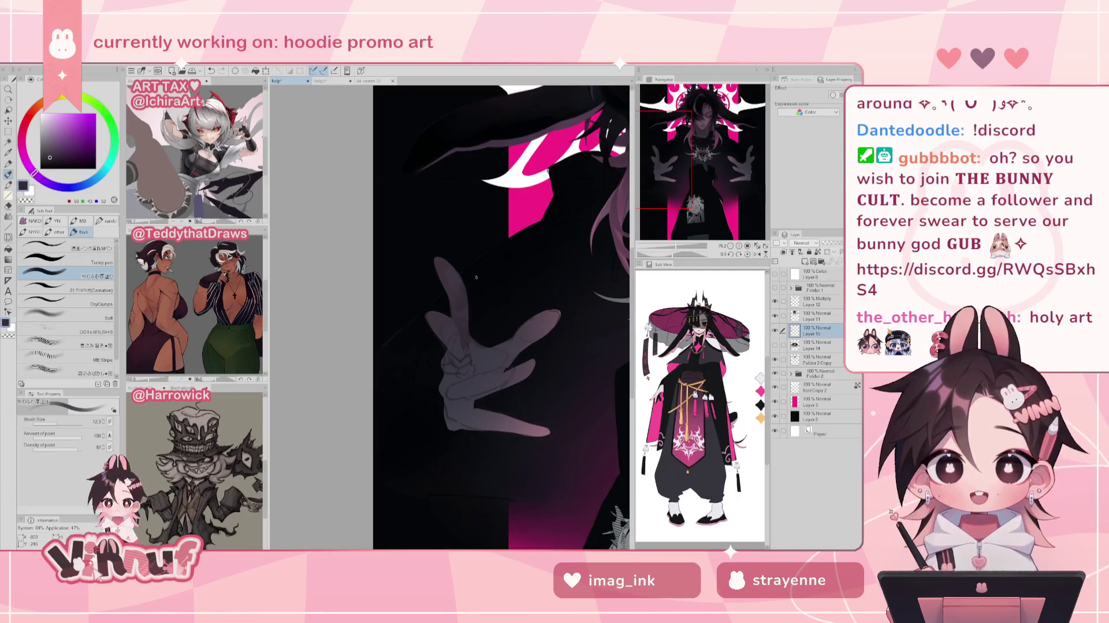
pyautogui.keyDown('alt'); pyautogui.click(463, 322); pyautogui.keyUp('alt')
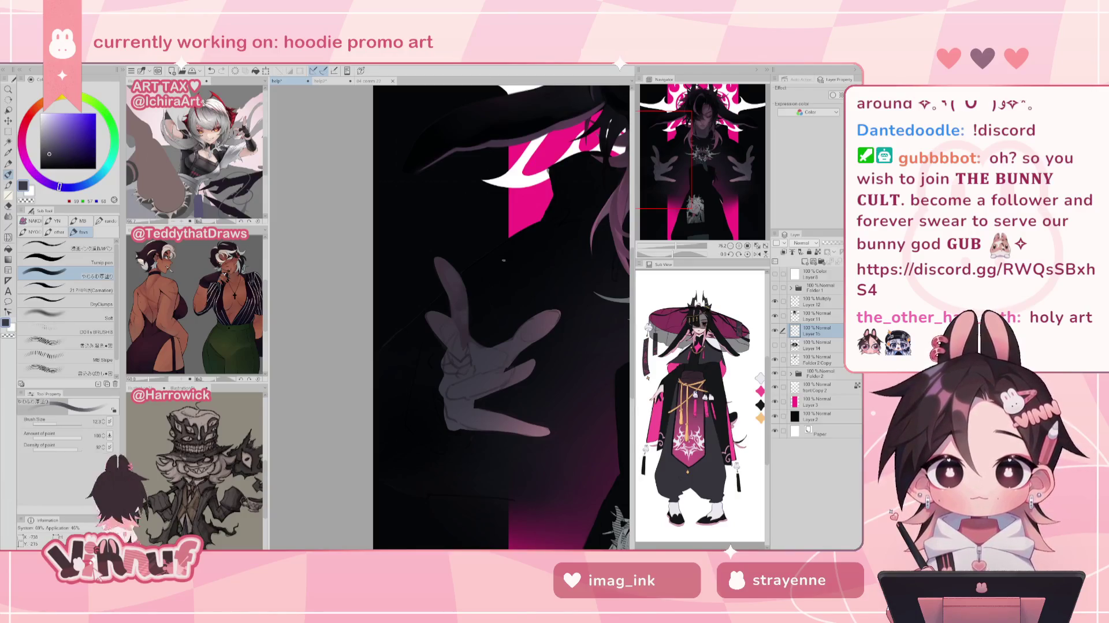
pyautogui.press('h')
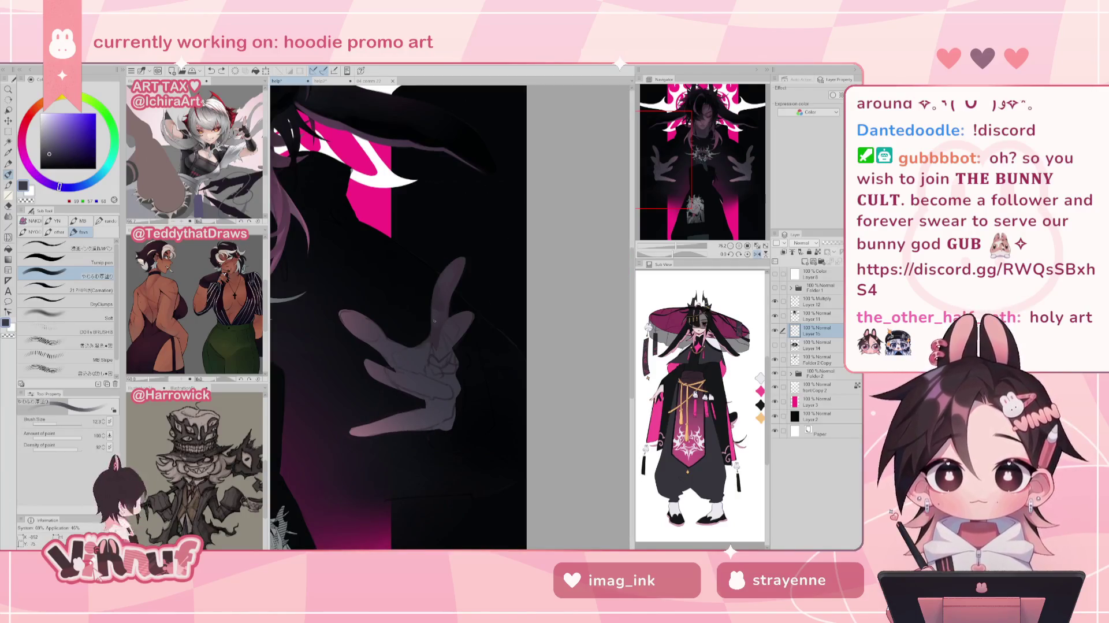
pyautogui.press('h')
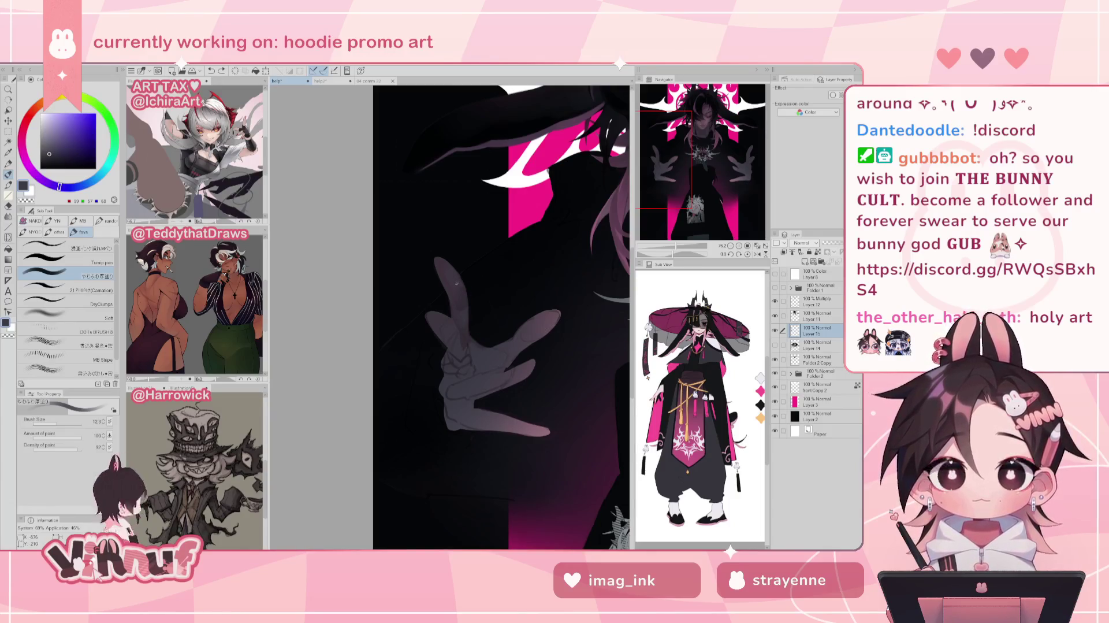
pyautogui.moveTo(450, 274); pyautogui.dragTo(472, 283)
# - Sample dark, lighter, bluish and pinkish purple tones from around the hand
pyautogui.keyDown('alt'); pyautogui.click(480, 336); pyautogui.keyUp('alt')
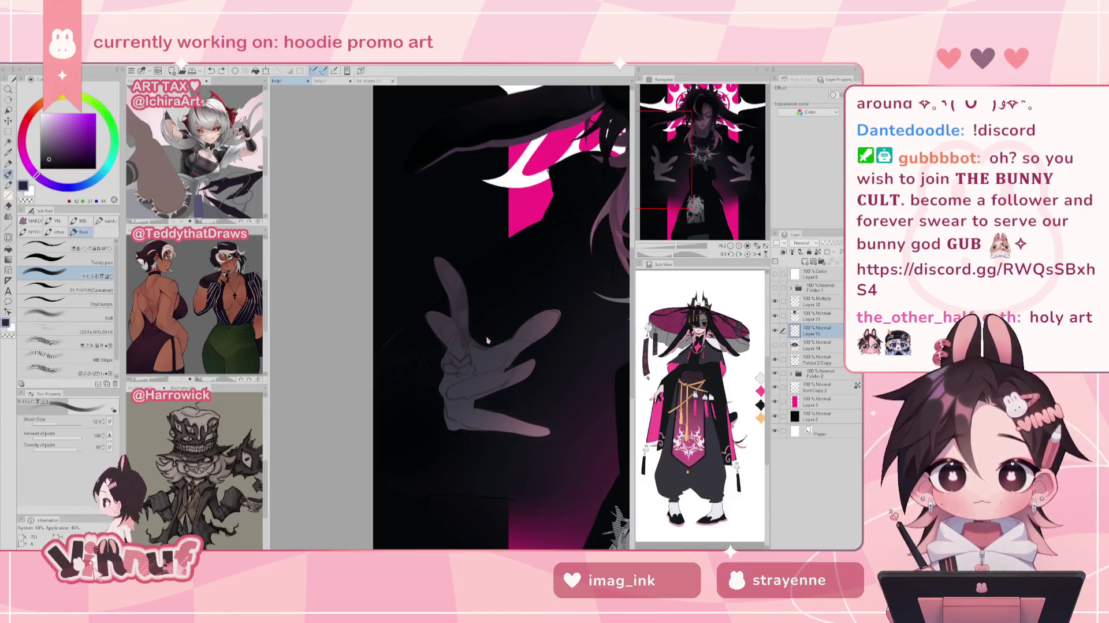
pyautogui.keyDown('alt'); pyautogui.click(489, 347); pyautogui.keyUp('alt')
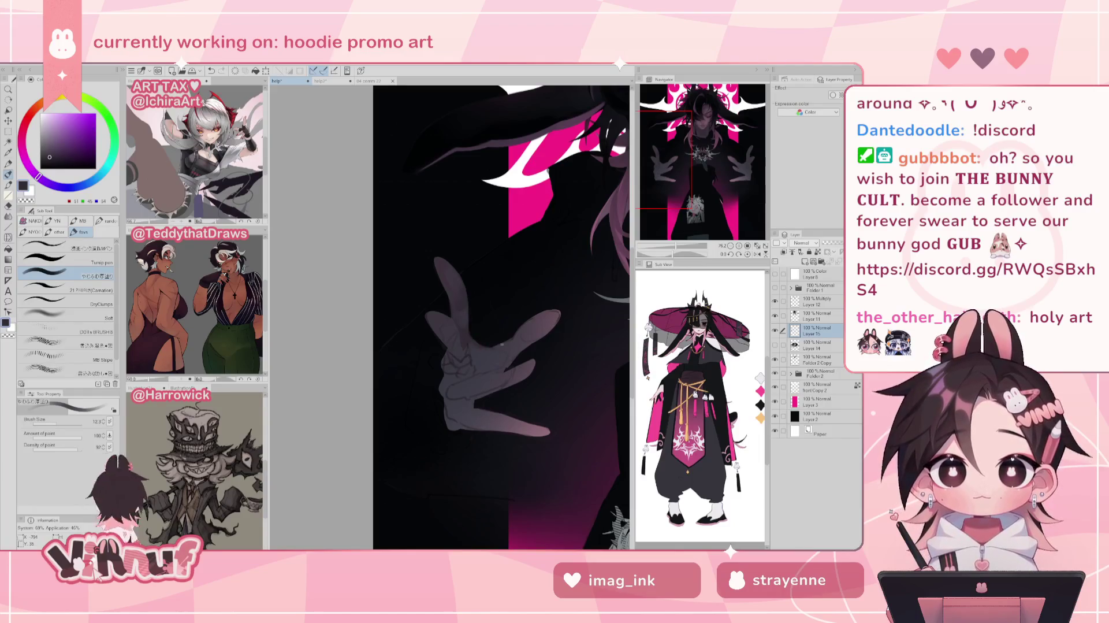
pyautogui.keyDown('alt'); pyautogui.click(473, 342); pyautogui.keyUp('alt')
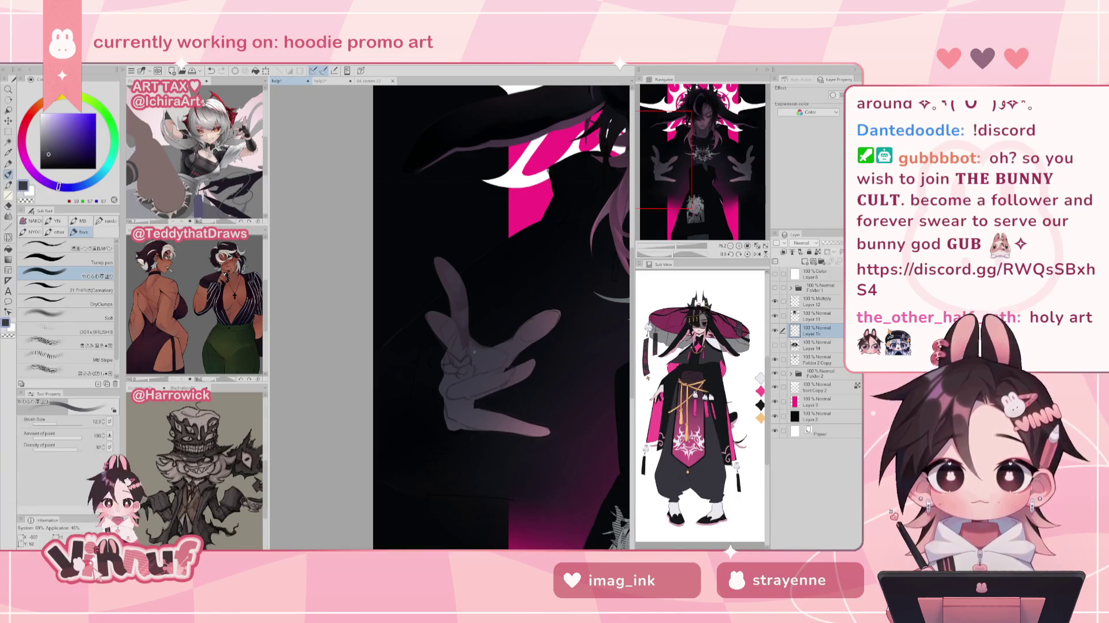
pyautogui.keyDown('alt'); pyautogui.click(444, 268); pyautogui.keyUp('alt')
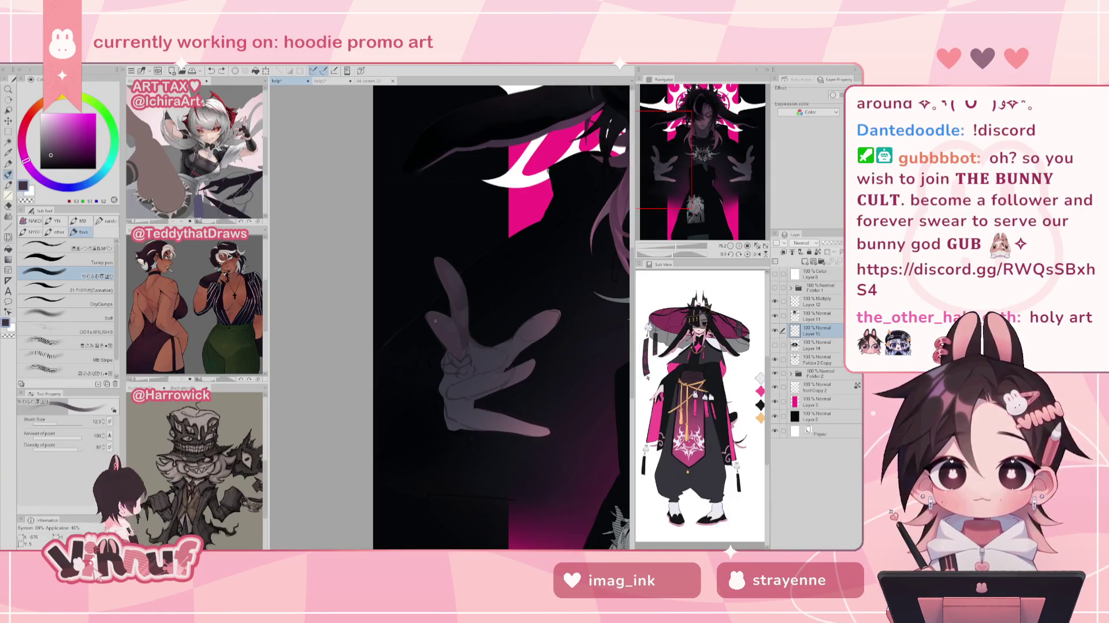
# - Mirror-check the hand, sample a dark purple and shrink the brush from 26.3 to 16.2
pyautogui.press('h')
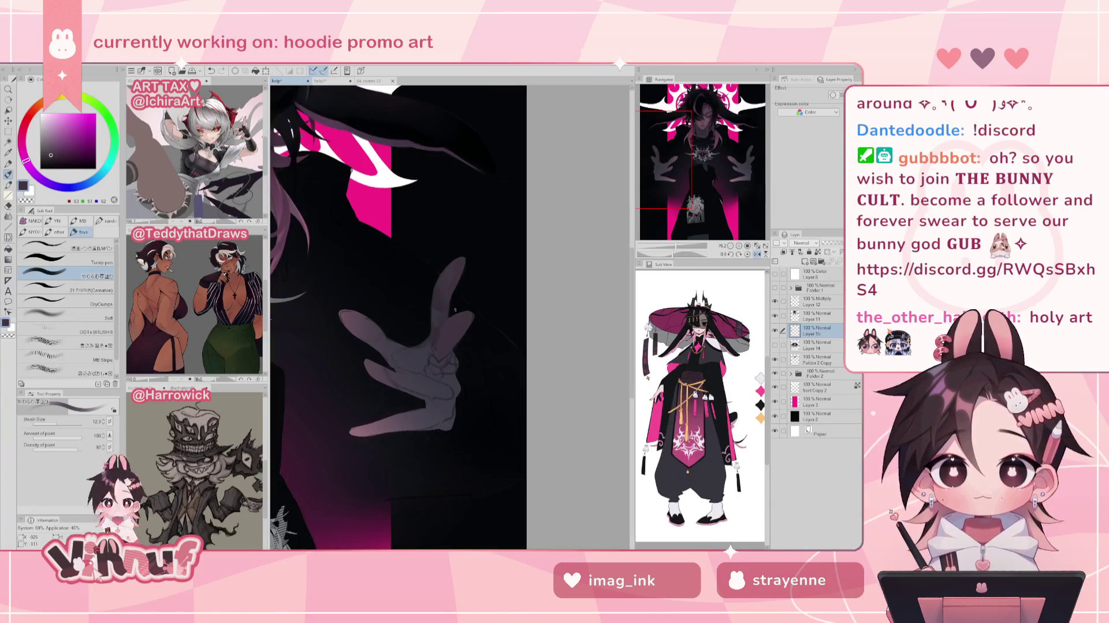
pyautogui.moveTo(71, 419); pyautogui.dragTo(60, 420)
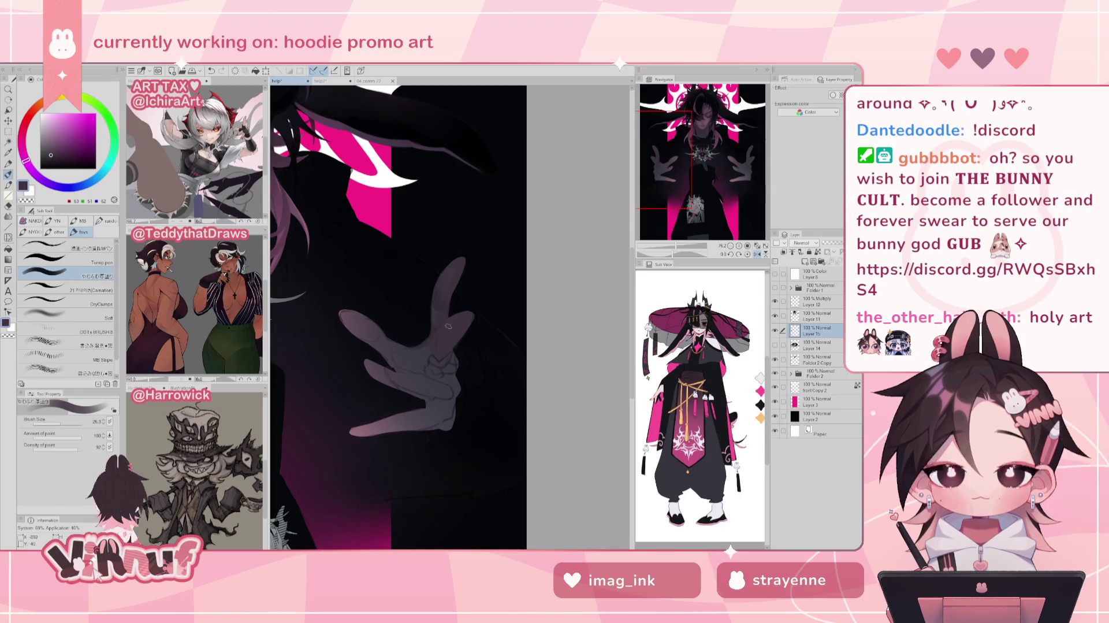
pyautogui.press('h')
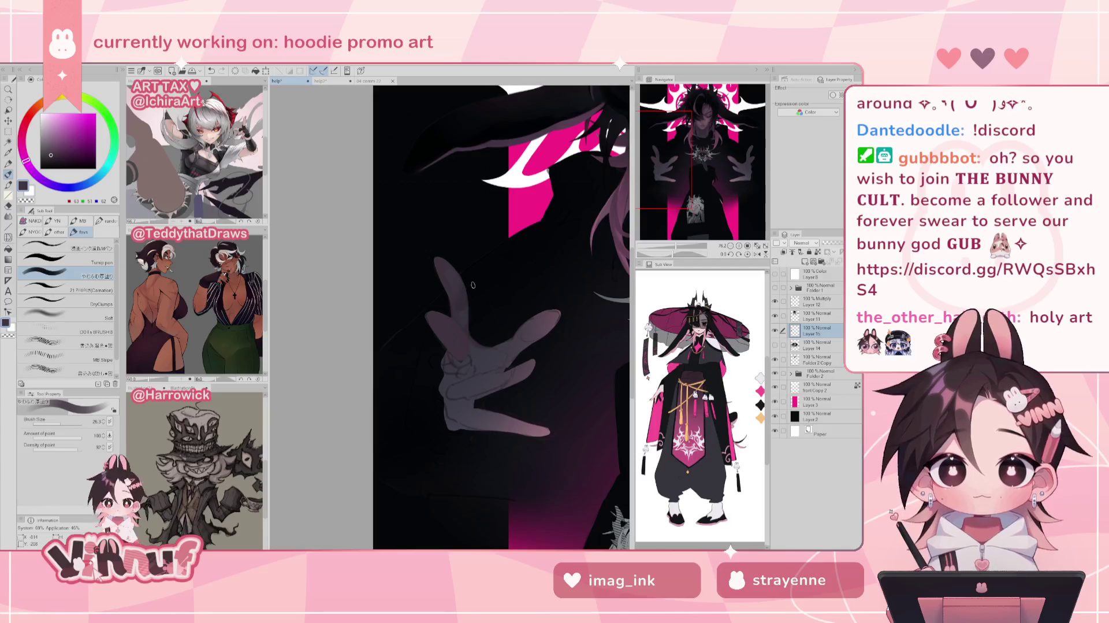
pyautogui.keyDown('alt'); pyautogui.click(462, 304); pyautogui.keyUp('alt')
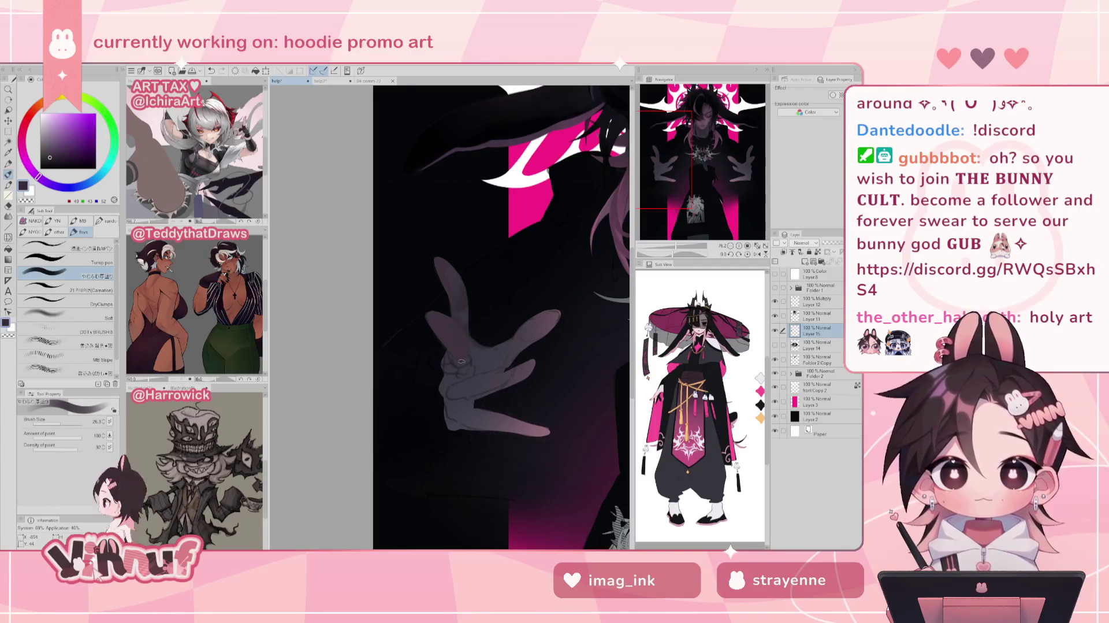
pyautogui.press('[')
pyautogui.press('[')
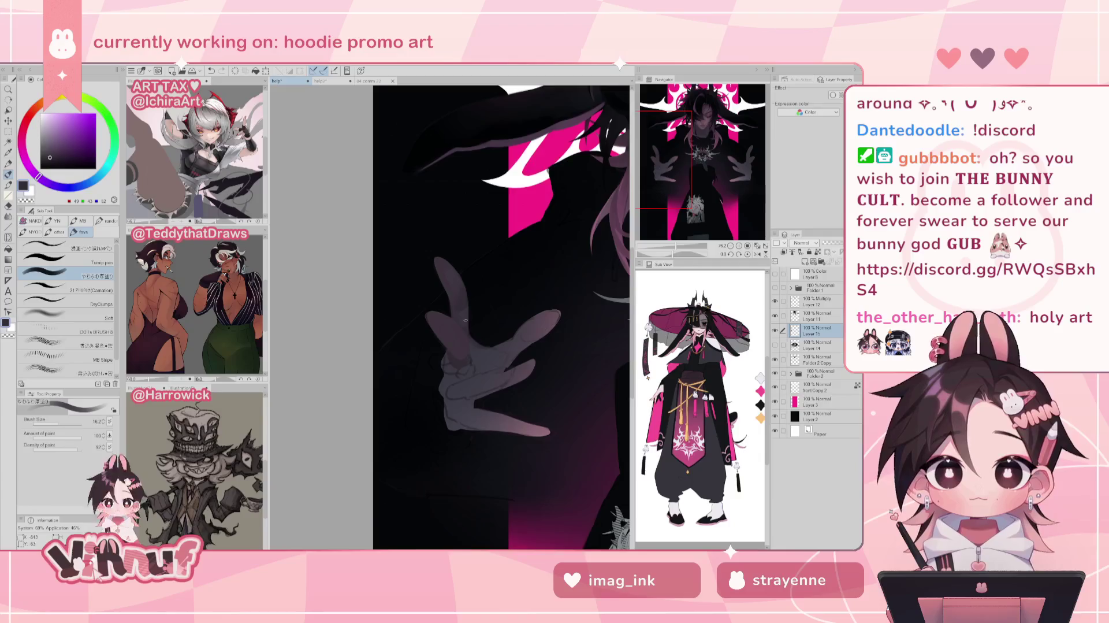
# - Shade the hand in lighter purple-grey and magenta-grey, undoing a stray stroke
pyautogui.press('h')
pyautogui.keyDown('alt'); pyautogui.click(428, 352); pyautogui.keyUp('alt')
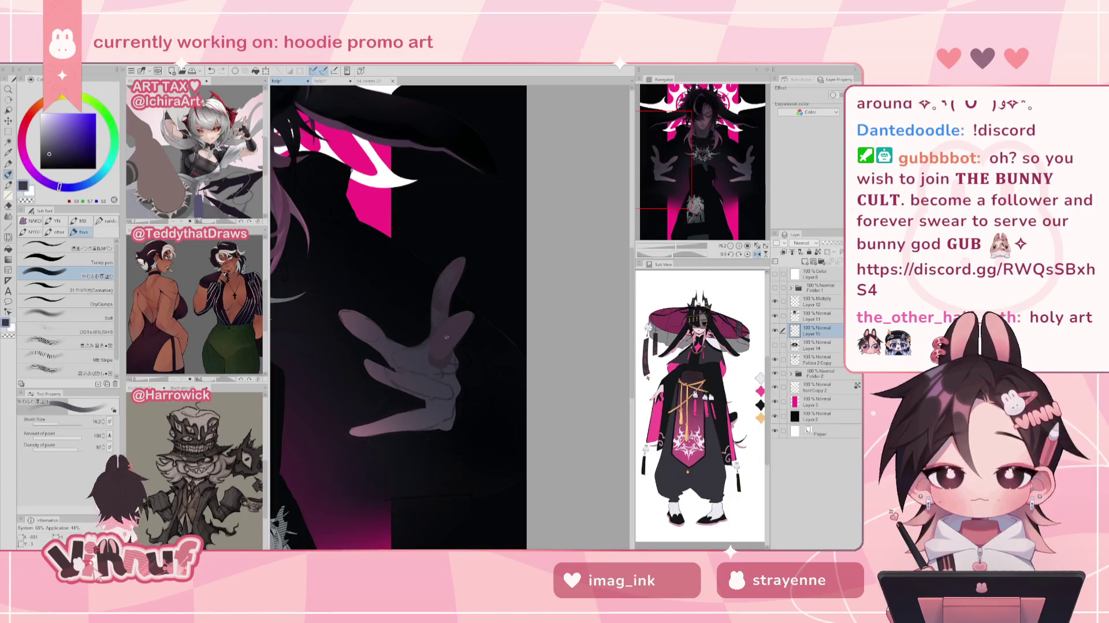
pyautogui.press('h')
pyautogui.keyDown('alt'); pyautogui.click(448, 360); pyautogui.keyUp('alt')
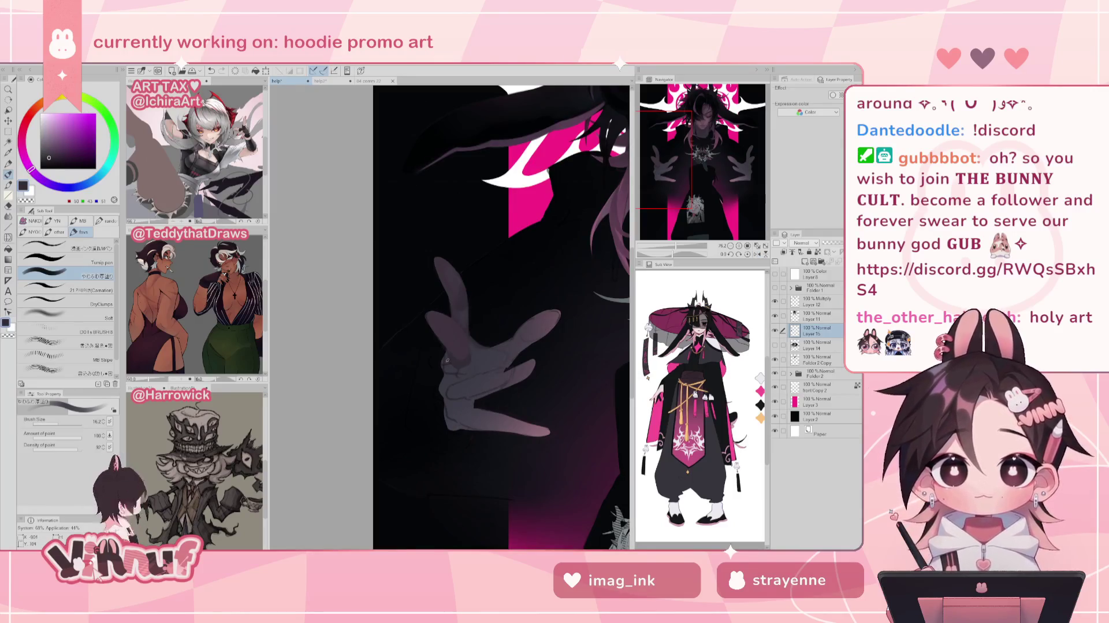
pyautogui.hotkey('ctrl', 'z')
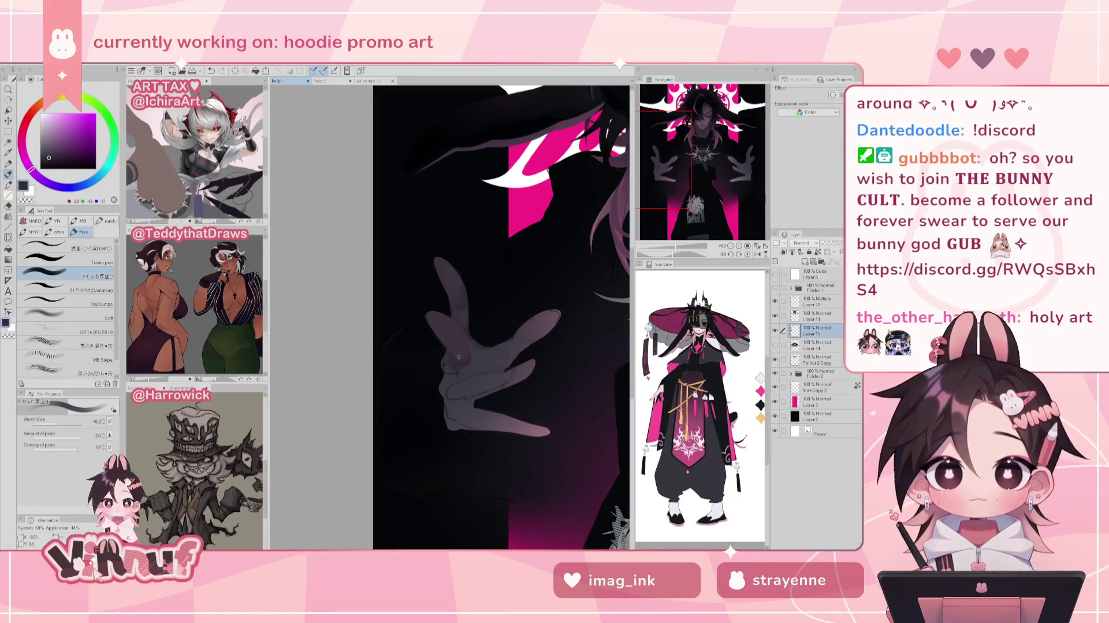
# - Continue shading the fingers with bluish and dark purple-grey tones, mirror-checking the view
pyautogui.keyDown('alt'); pyautogui.click(453, 357); pyautogui.keyUp('alt')
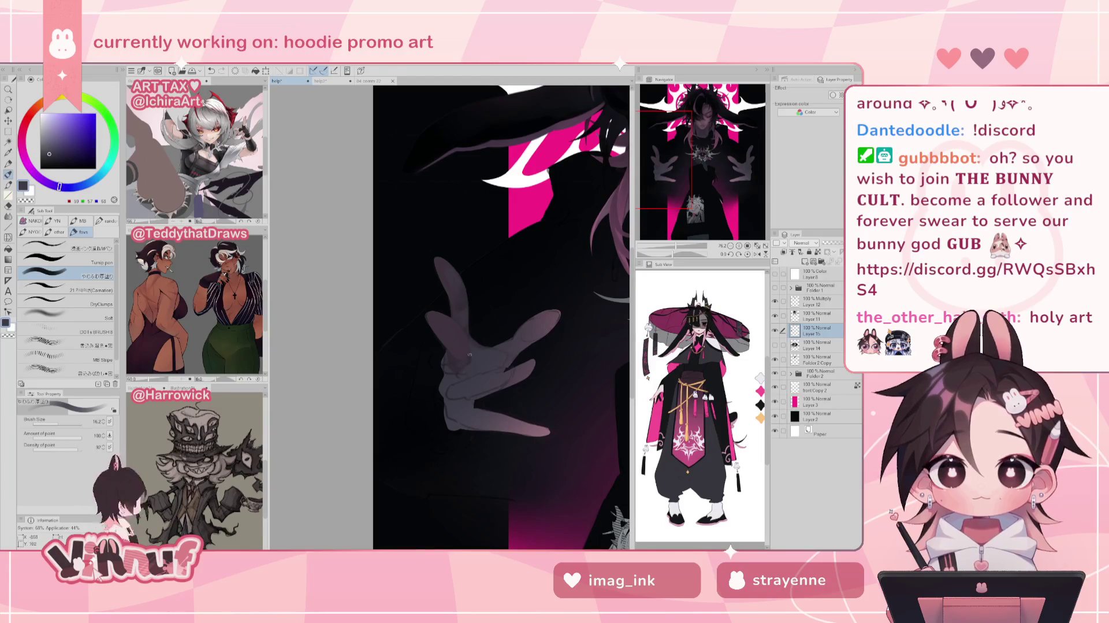
pyautogui.press('h')
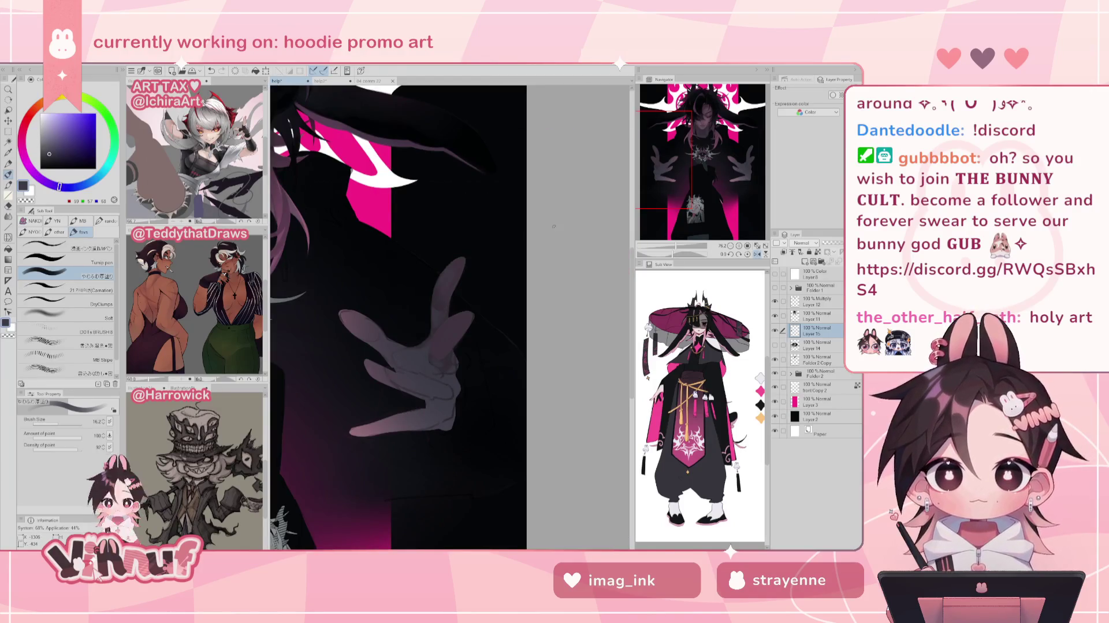
pyautogui.press('h')
pyautogui.keyDown('alt'); pyautogui.click(471, 361); pyautogui.keyUp('alt')
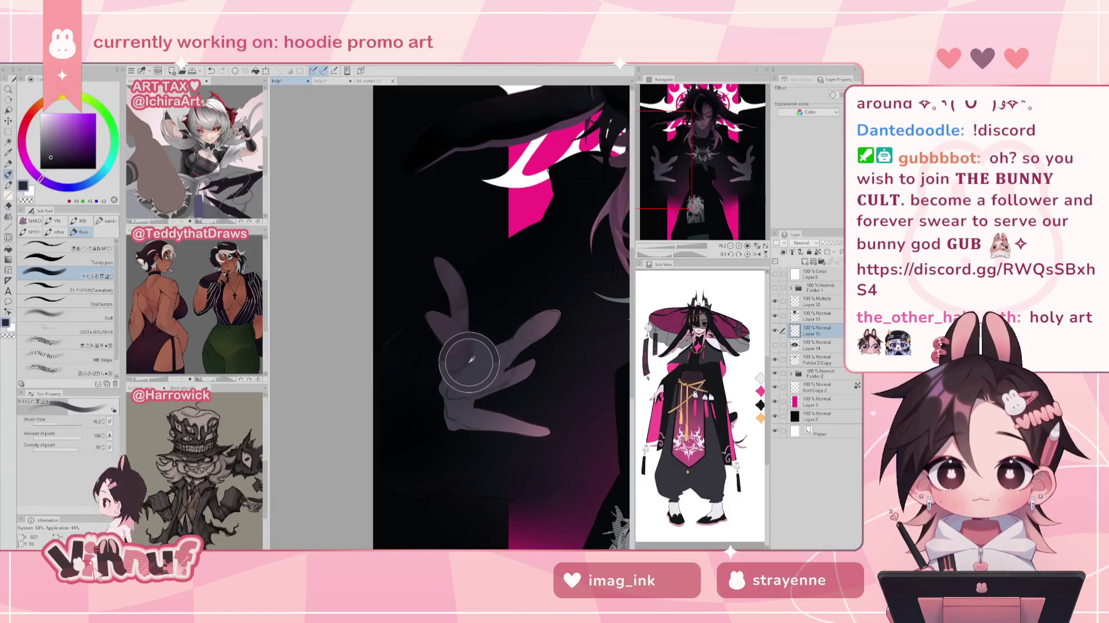
pyautogui.press('h')
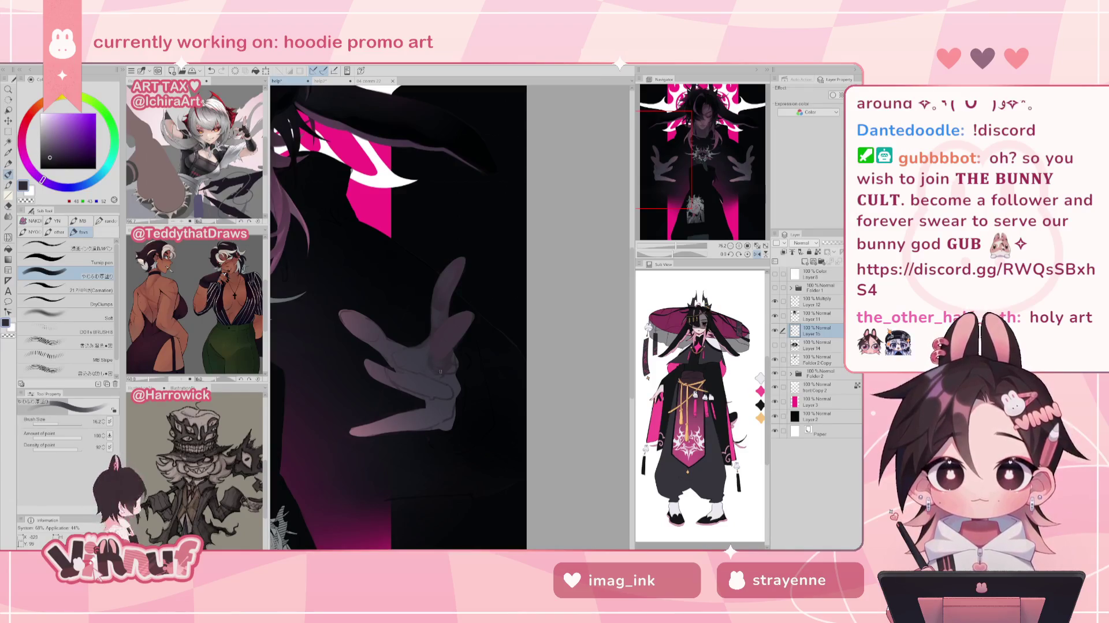
pyautogui.keyDown('alt'); pyautogui.click(431, 362); pyautogui.keyUp('alt')
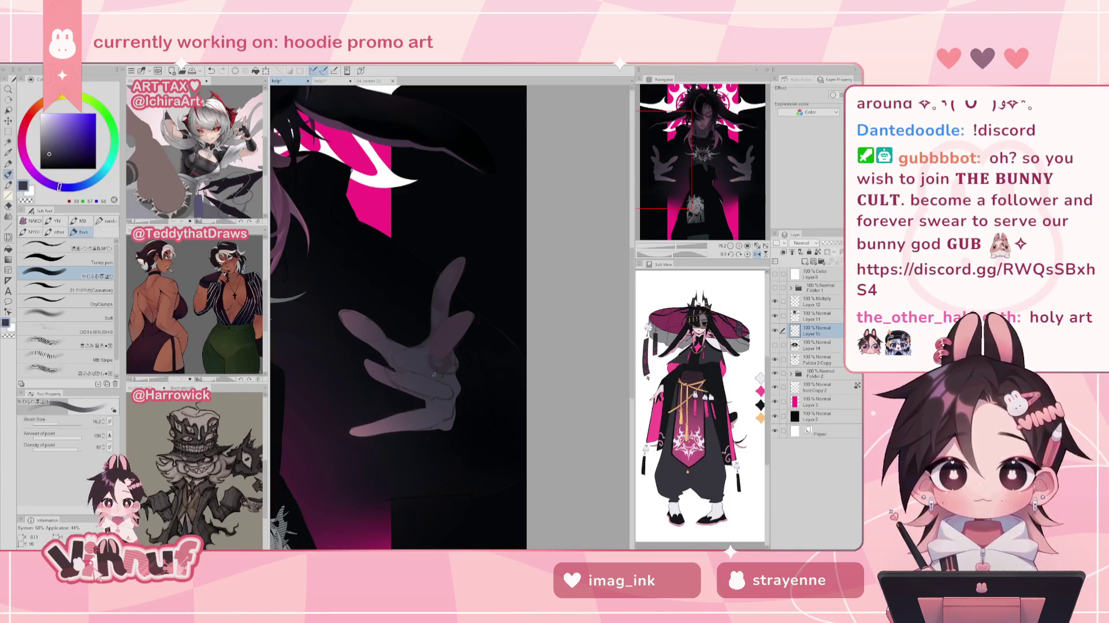
pyautogui.keyDown('alt'); pyautogui.click(439, 365); pyautogui.keyUp('alt')
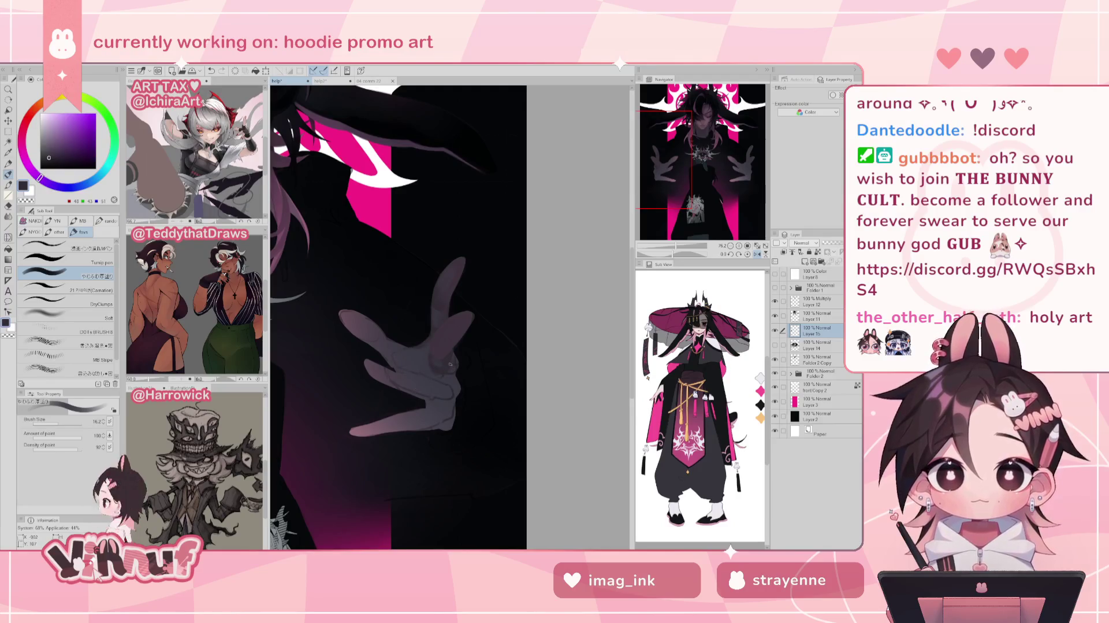
pyautogui.hscroll(-3, 465, 318)
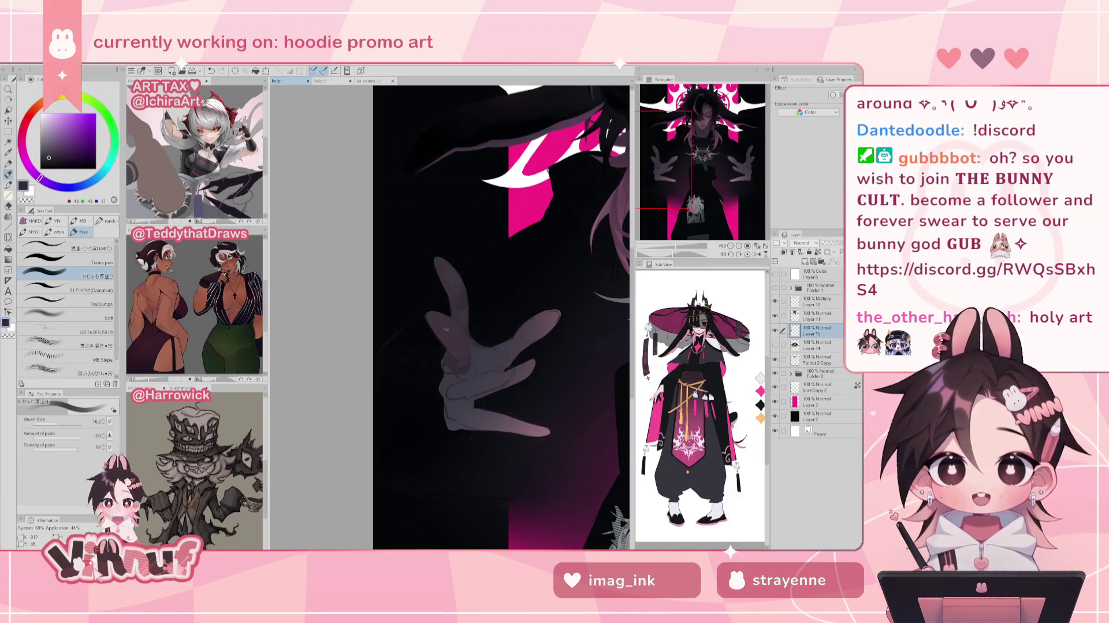
# - Refine the finger shading, alternating lighter grey-violet with darker purple-grey and blue-violet tones
pyautogui.keyDown('alt'); pyautogui.click(448, 366); pyautogui.keyUp('alt')
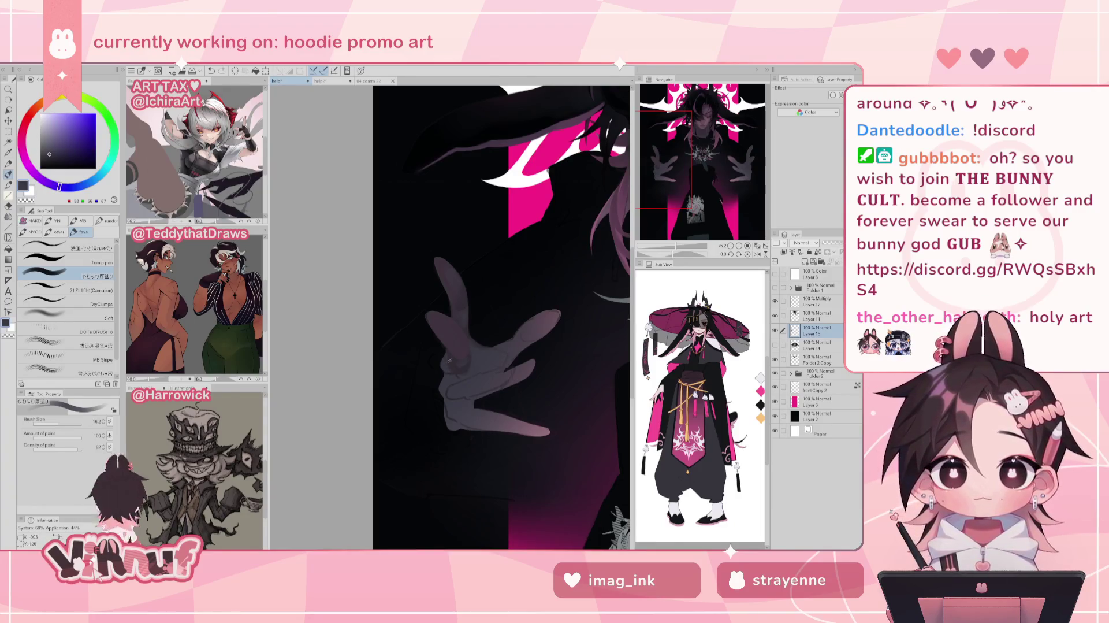
pyautogui.keyDown('alt'); pyautogui.click(454, 363); pyautogui.keyUp('alt')
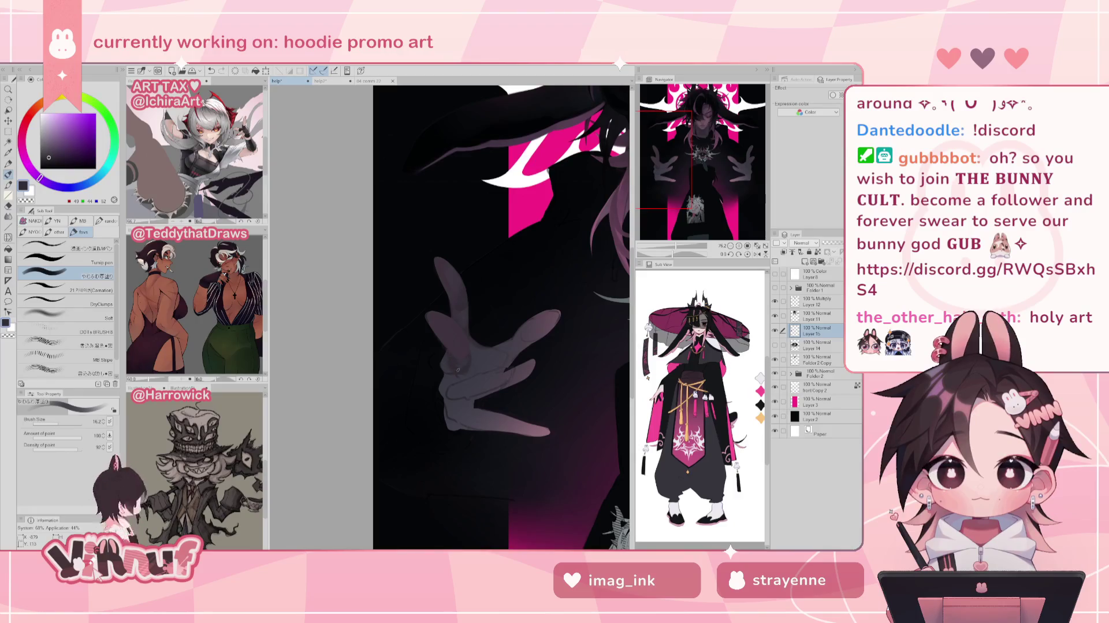
pyautogui.keyDown('alt'); pyautogui.click(457, 360); pyautogui.keyUp('alt')
pyautogui.keyDown('alt'); pyautogui.click(462, 368); pyautogui.keyUp('alt')
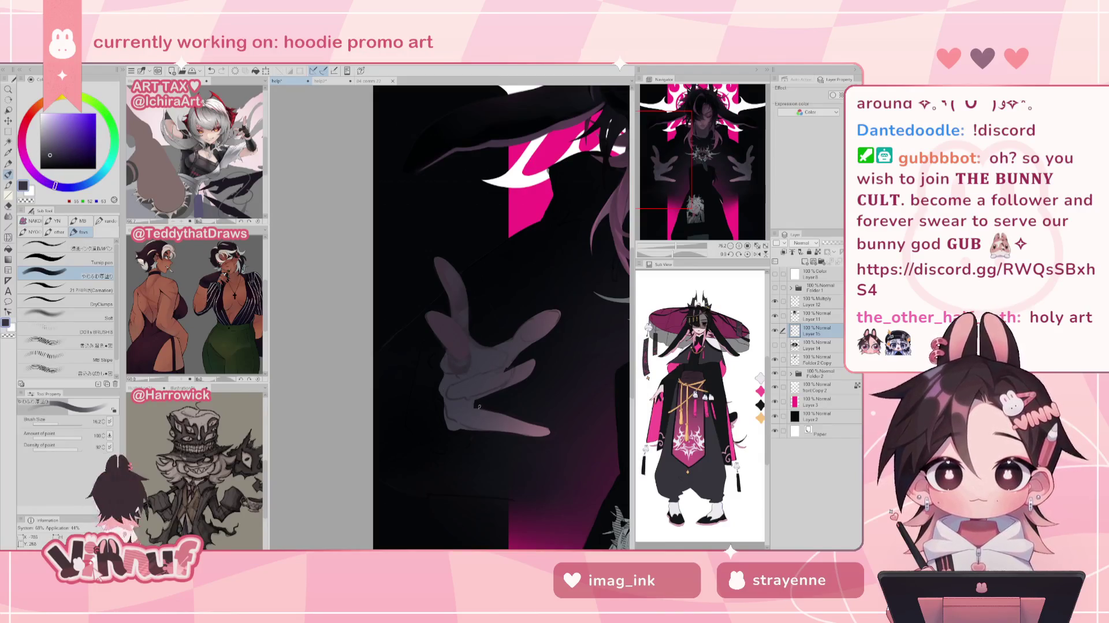
pyautogui.keyDown('alt'); pyautogui.click(445, 368); pyautogui.keyUp('alt')
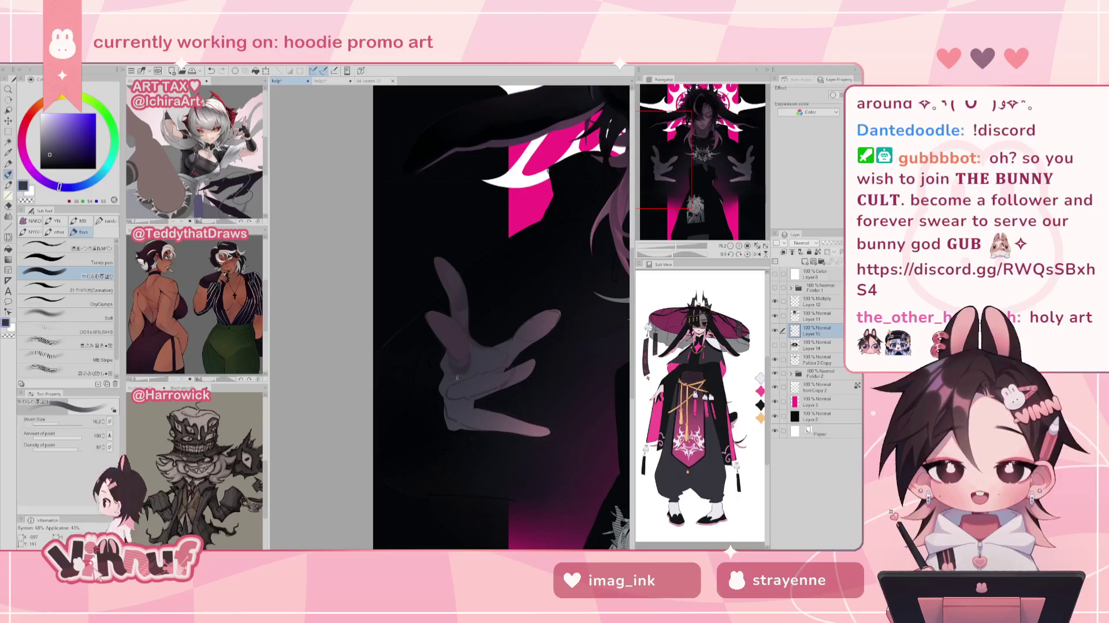
pyautogui.keyDown('alt'); pyautogui.click(464, 372); pyautogui.keyUp('alt')
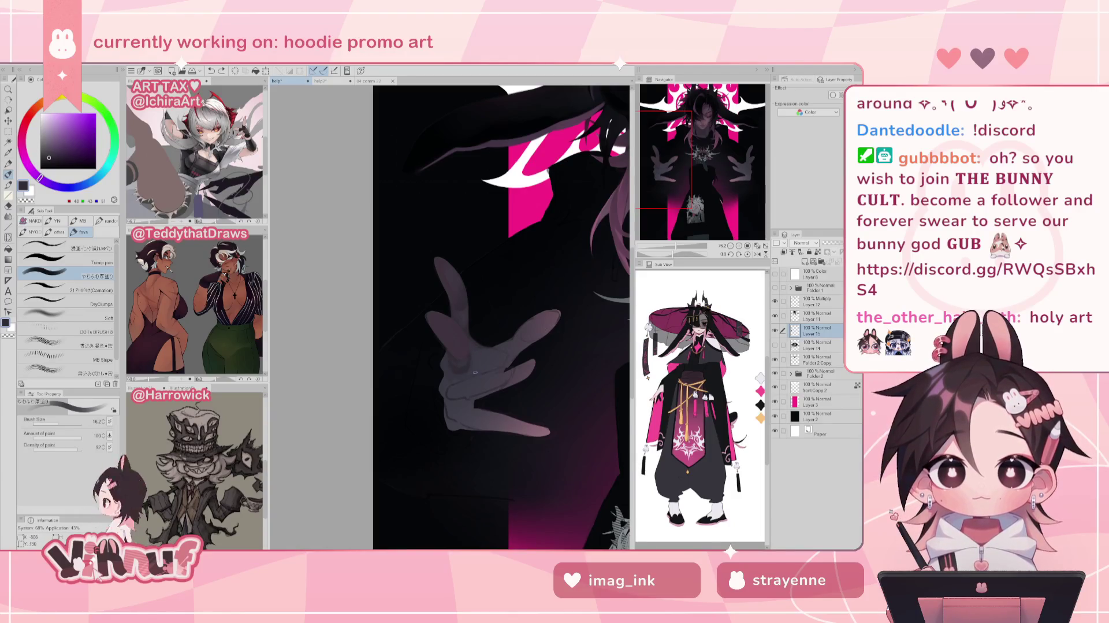
pyautogui.keyDown('alt'); pyautogui.click(474, 357); pyautogui.keyUp('alt')
pyautogui.keyDown('alt'); pyautogui.click(474, 355); pyautogui.keyUp('alt')
# - Mirror-check the hand, then rework shading with lighter and darker tones, undoing one stroke
pyautogui.press('h')
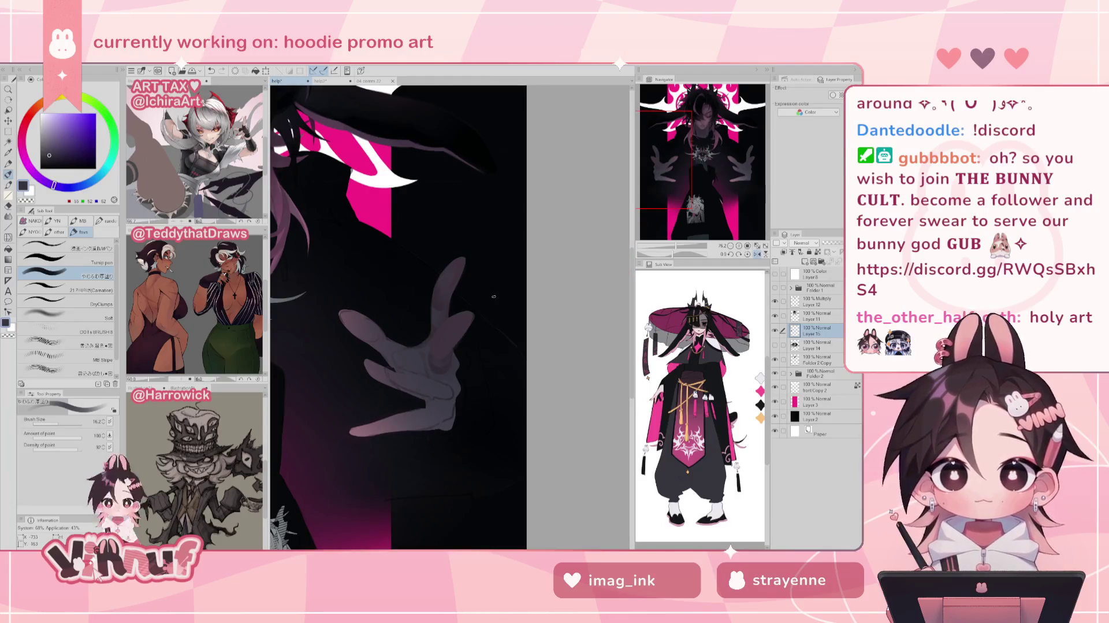
pyautogui.press('h')
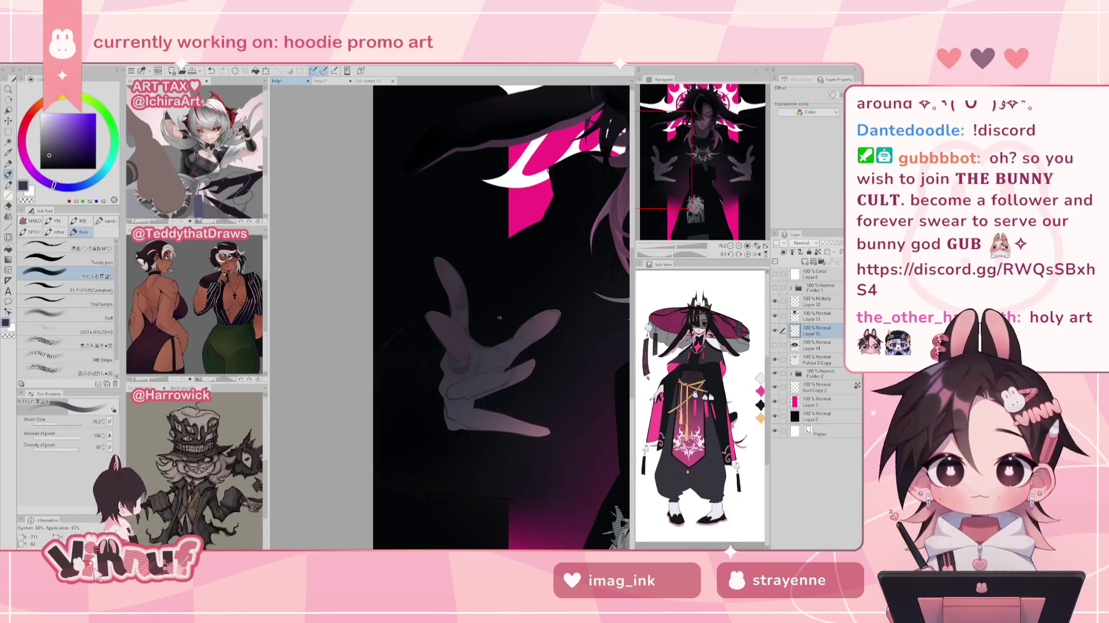
pyautogui.keyDown('alt'); pyautogui.click(473, 360); pyautogui.keyUp('alt')
pyautogui.keyDown('alt'); pyautogui.click(473, 343); pyautogui.keyUp('alt')
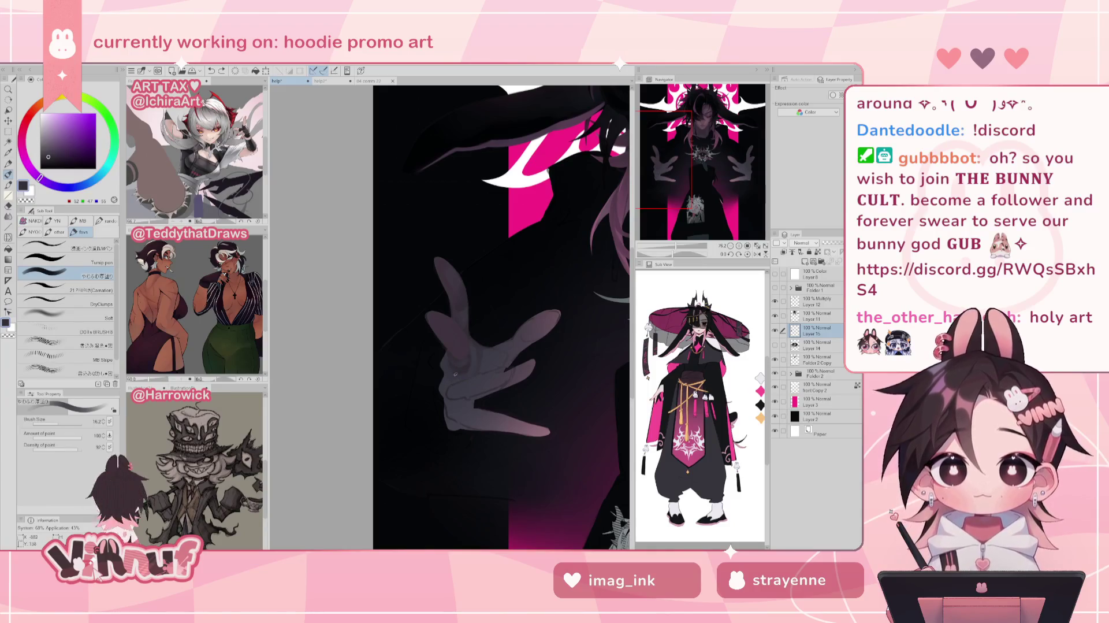
pyautogui.hotkey('ctrl', 'z')
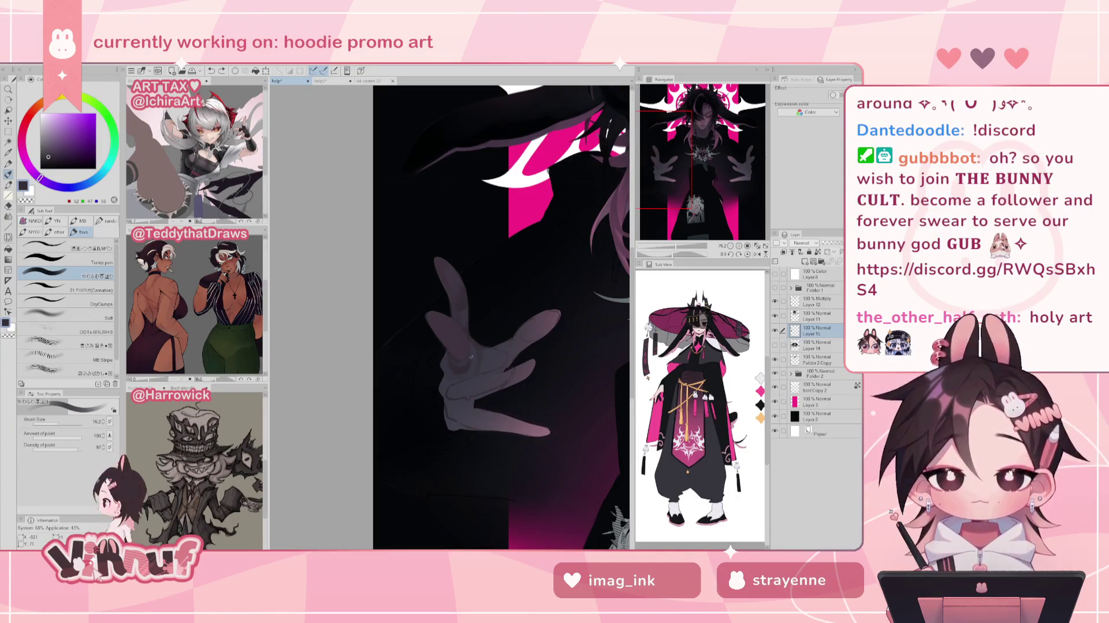
pyautogui.keyDown('alt'); pyautogui.click(469, 369); pyautogui.keyUp('alt')
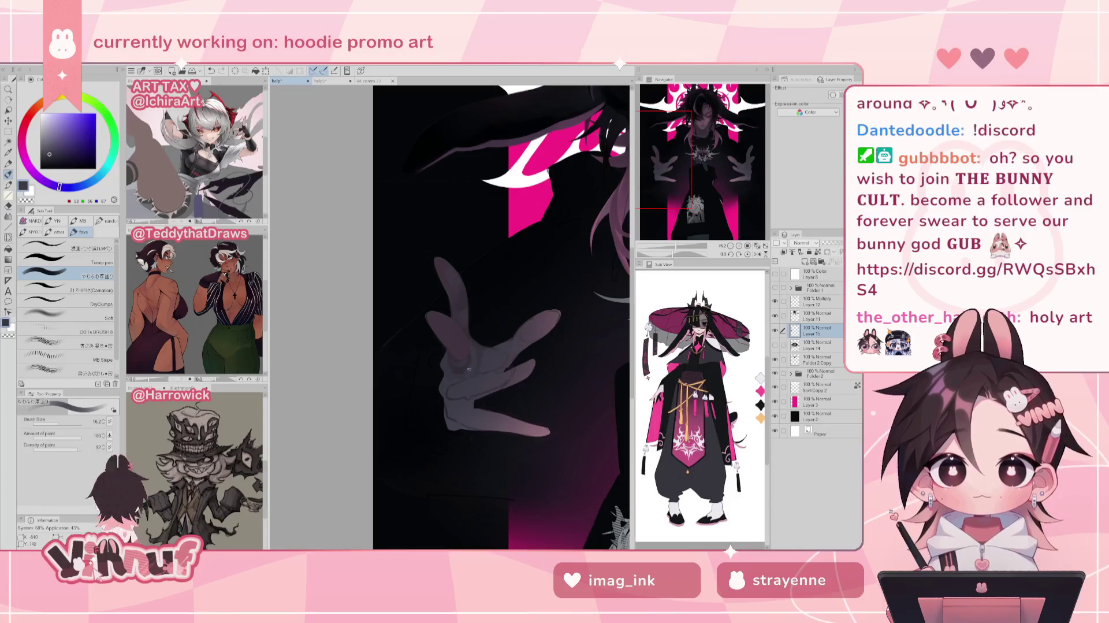
pyautogui.keyDown('alt'); pyautogui.click(461, 373); pyautogui.keyUp('alt')
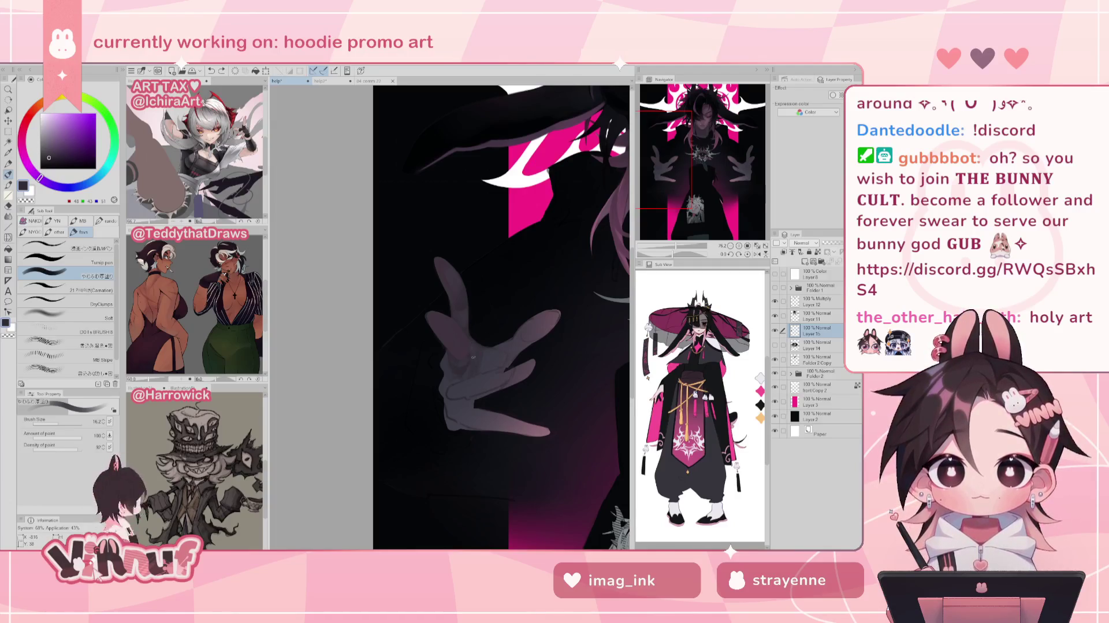
# - Shade with lighter blue-grey and darker purple-grey tones, then mirror-check the hand
pyautogui.keyDown('alt'); pyautogui.click(476, 364); pyautogui.keyUp('alt')
pyautogui.keyDown('alt'); pyautogui.click(480, 360); pyautogui.keyUp('alt')
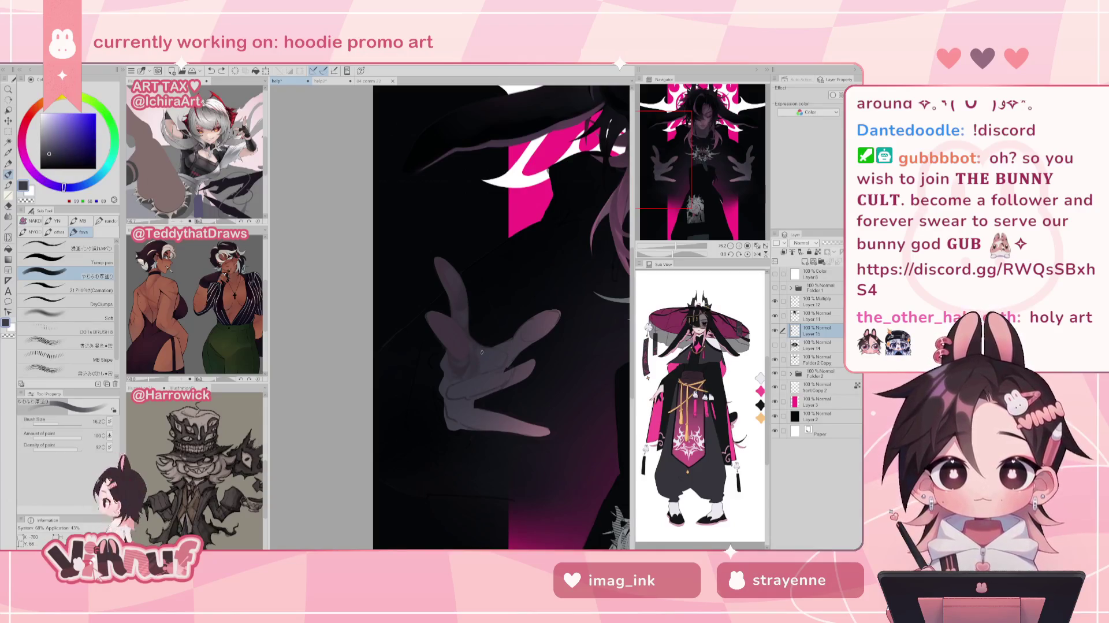
pyautogui.keyDown('alt'); pyautogui.click(471, 373); pyautogui.keyUp('alt')
pyautogui.press('h')
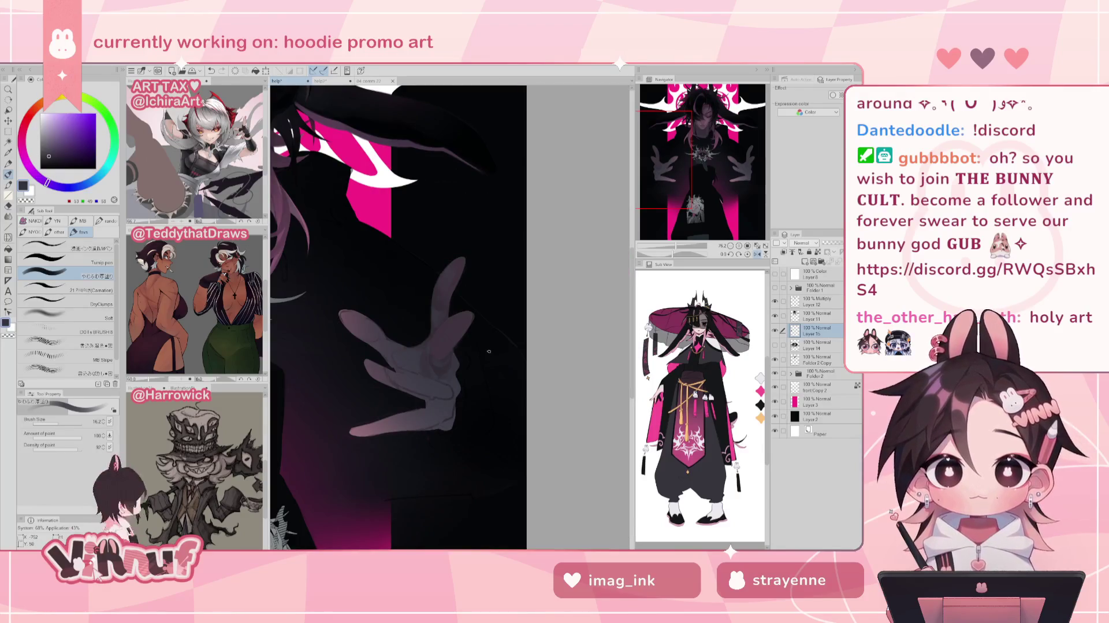
pyautogui.press('h')
# - Finish the finger shading with light grey-violet, darkest and mid-dark purple-grey tones
pyautogui.keyDown('alt'); pyautogui.click(487, 359); pyautogui.keyUp('alt')
pyautogui.keyDown('alt'); pyautogui.click(449, 368); pyautogui.keyUp('alt')
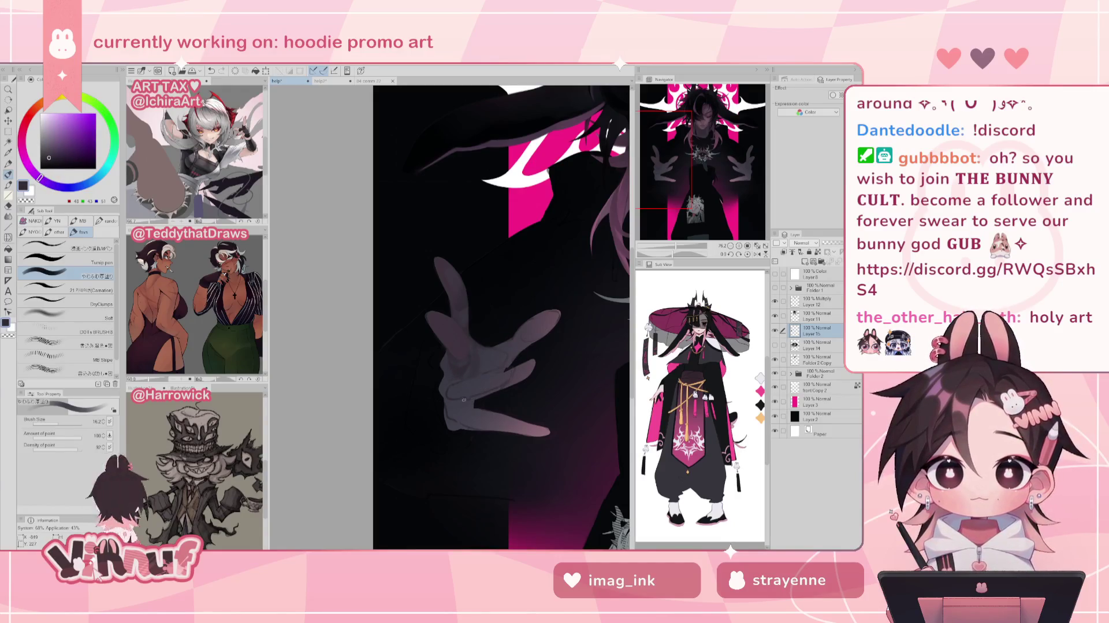
pyautogui.keyDown('alt'); pyautogui.click(447, 393); pyautogui.keyUp('alt')
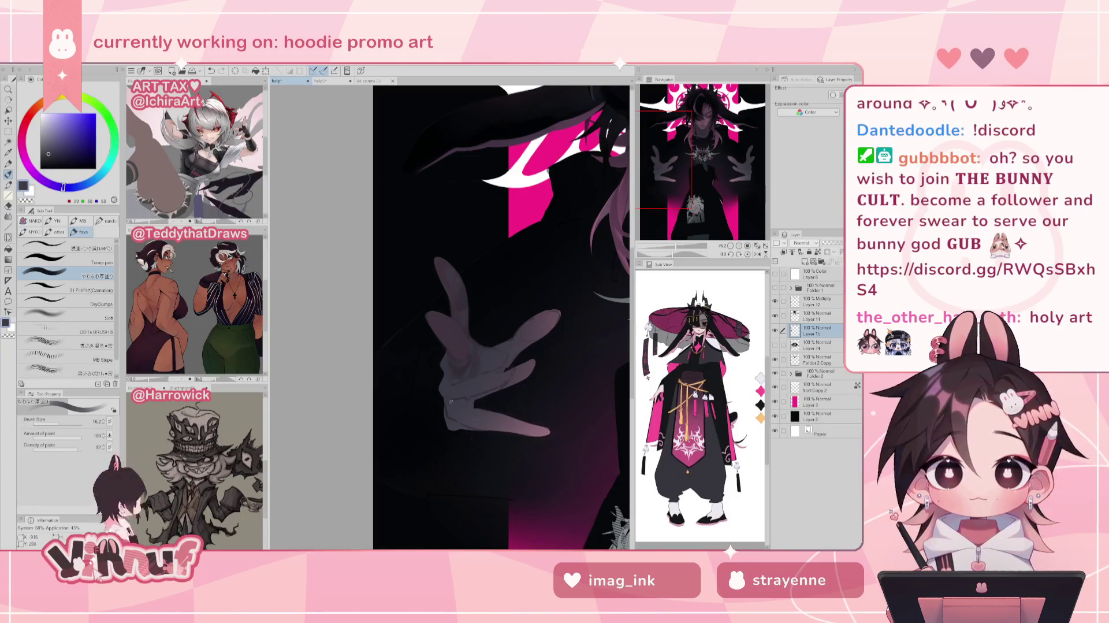
pyautogui.keyDown('alt'); pyautogui.click(459, 381); pyautogui.keyUp('alt')
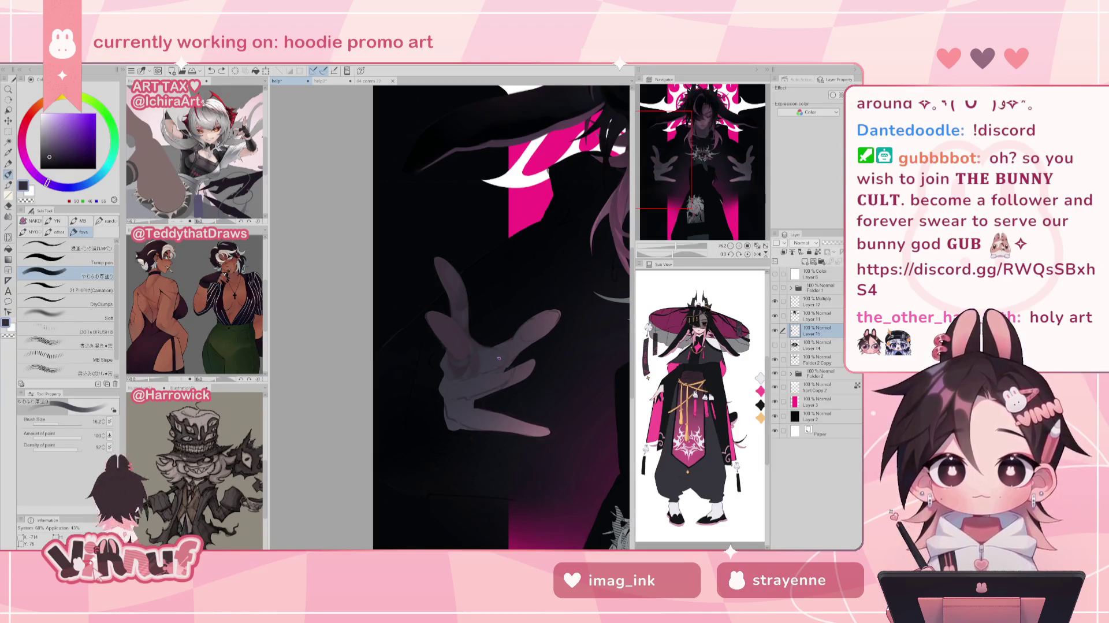
pyautogui.keyDown('alt'); pyautogui.click(450, 378); pyautogui.keyUp('alt')
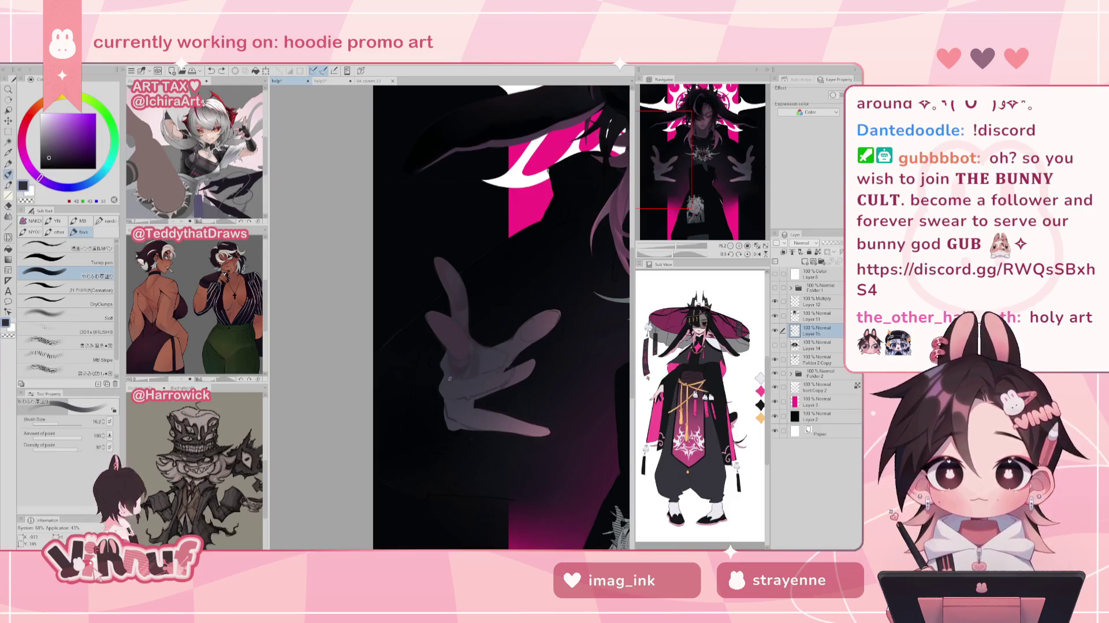
# - Paint a soft shading stroke on the hand and resize the brush from 37.0 to half
pyautogui.moveTo(445, 371); pyautogui.dragTo(456, 381)
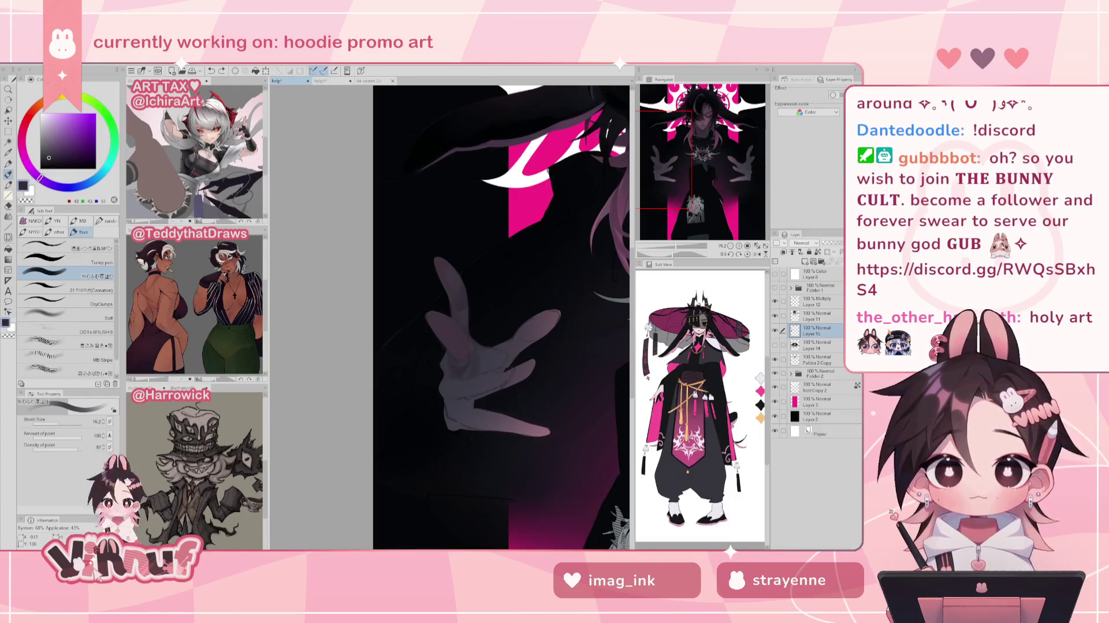
pyautogui.press('h')
pyautogui.press('h')
pyautogui.click(64, 422)
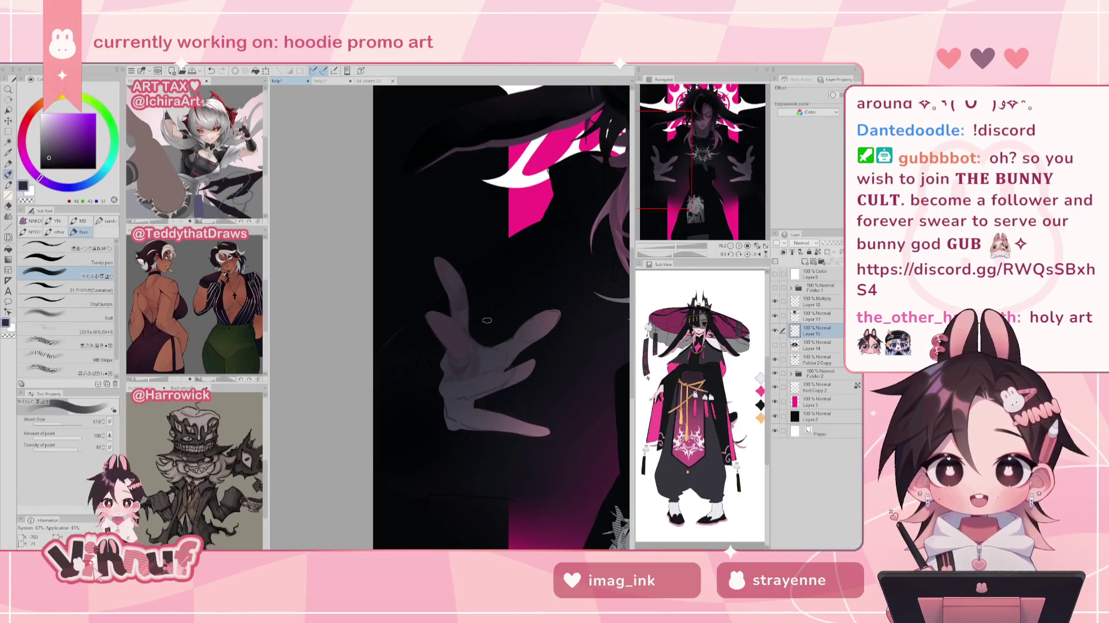
pyautogui.keyDown('alt'); pyautogui.click(446, 303); pyautogui.keyUp('alt')
pyautogui.press('[')
pyautogui.press('[')
pyautogui.press('[')
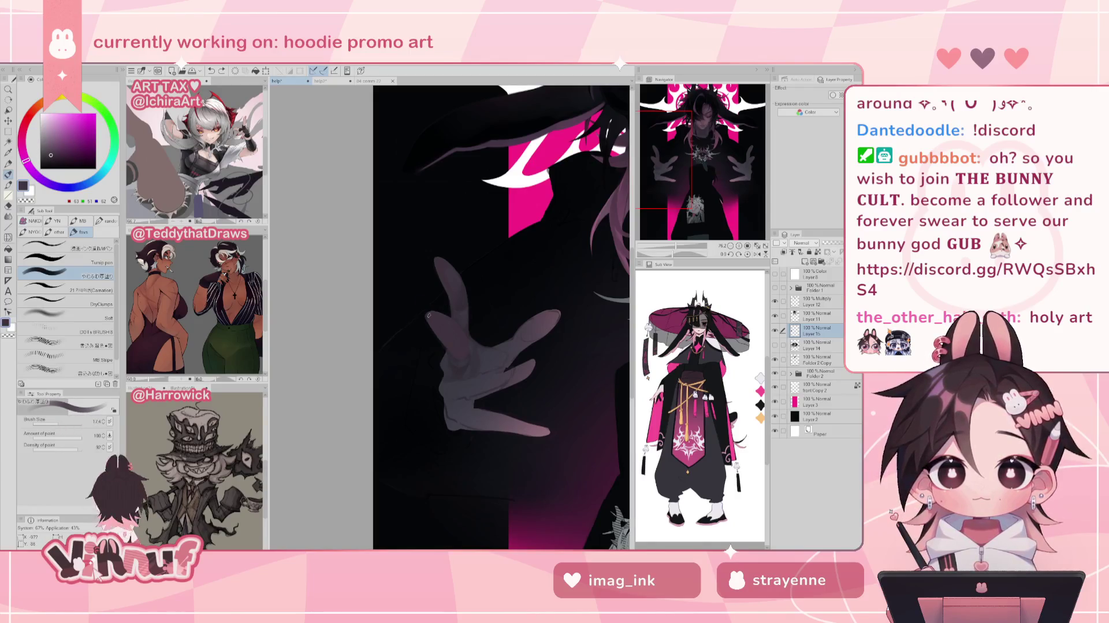
# - Shade the hand with lighter and muted tones sampled from it, mirror-checking the result
pyautogui.keyDown('alt'); pyautogui.click(458, 283); pyautogui.keyUp('alt')
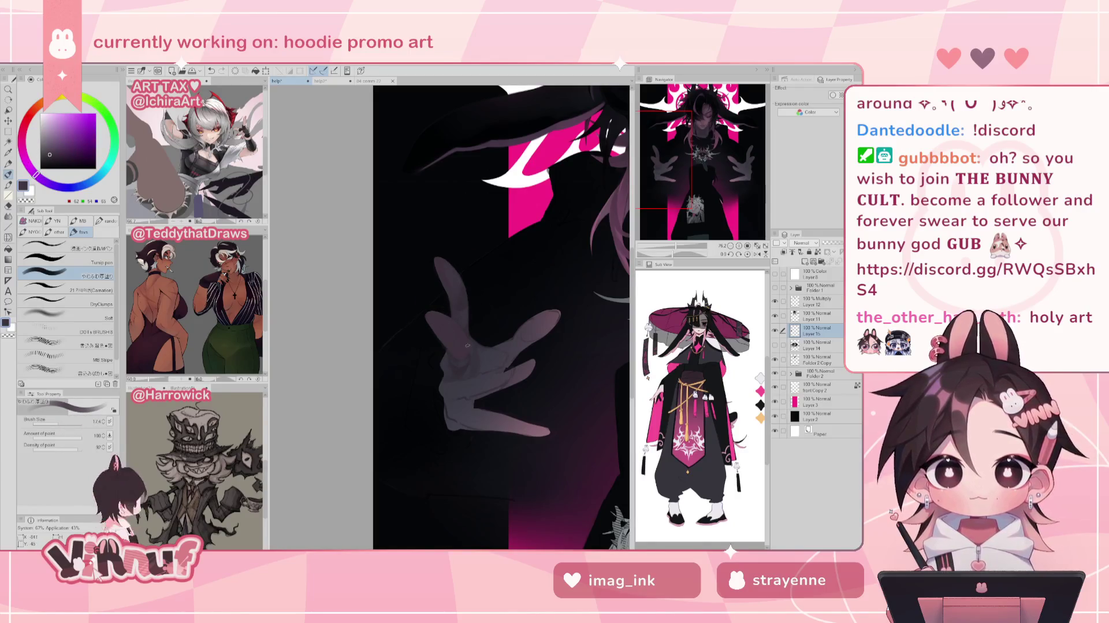
pyautogui.keyDown('alt'); pyautogui.click(460, 309); pyautogui.keyUp('alt')
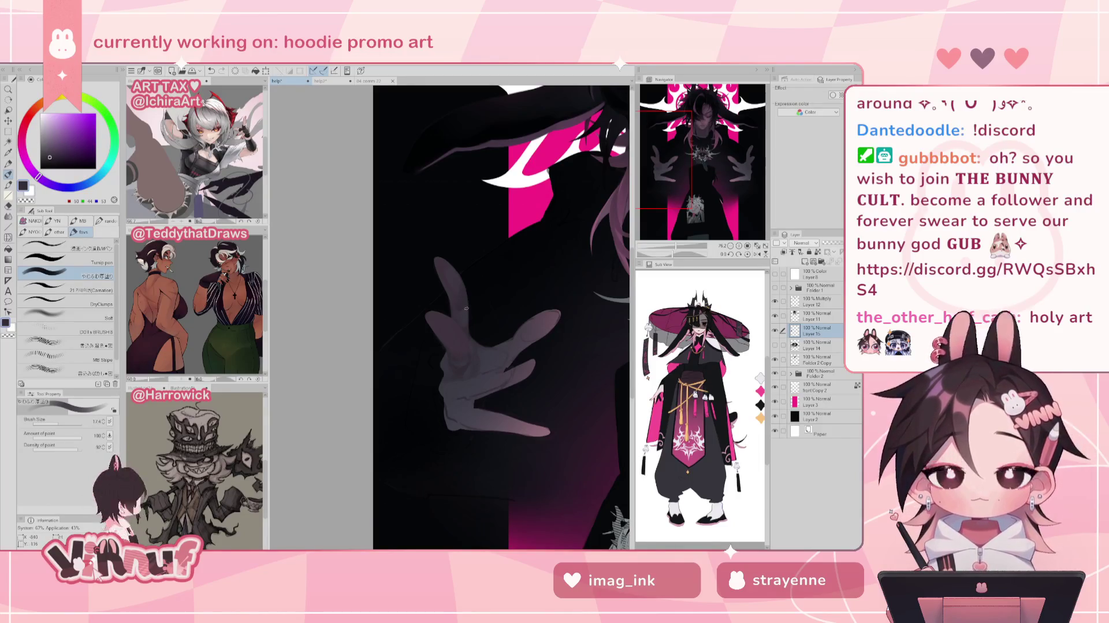
pyautogui.press('h')
pyautogui.keyDown('alt'); pyautogui.click(448, 345); pyautogui.keyUp('alt')
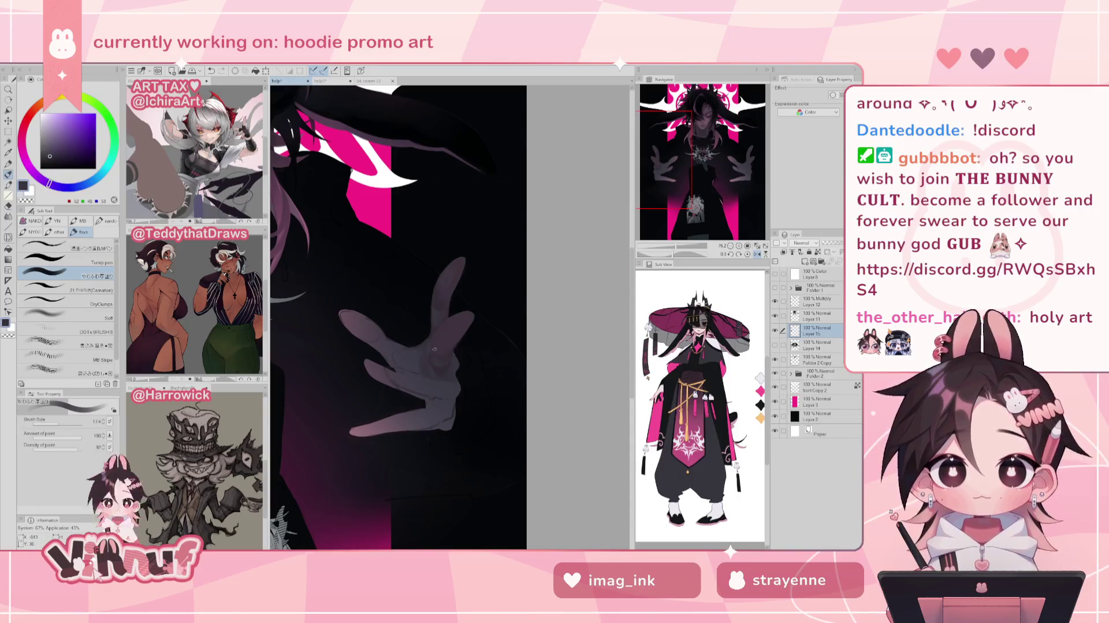
pyautogui.press('h')
pyautogui.keyDown('alt'); pyautogui.click(457, 340); pyautogui.keyUp('alt')
# - Add lighter tones with the brush near 60, then mirror and zoom out to the whole illustration
pyautogui.keyDown('alt'); pyautogui.click(456, 338); pyautogui.keyUp('alt')
pyautogui.keyDown('alt'); pyautogui.click(491, 357); pyautogui.keyUp('alt')
pyautogui.moveTo(67, 422); pyautogui.dragTo(59, 422)
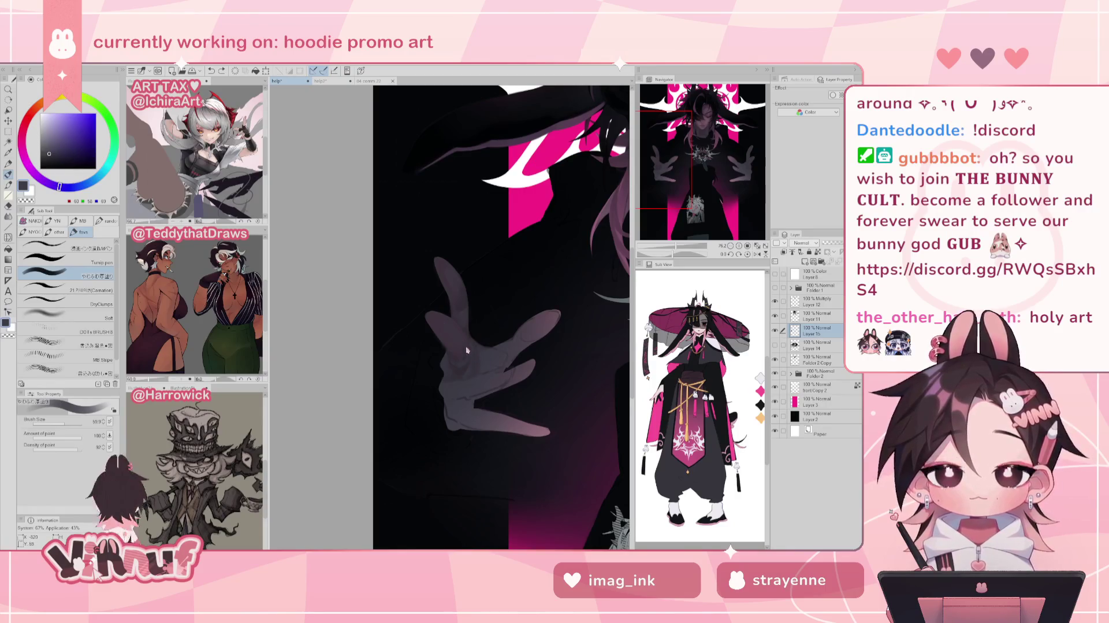
pyautogui.press('h')
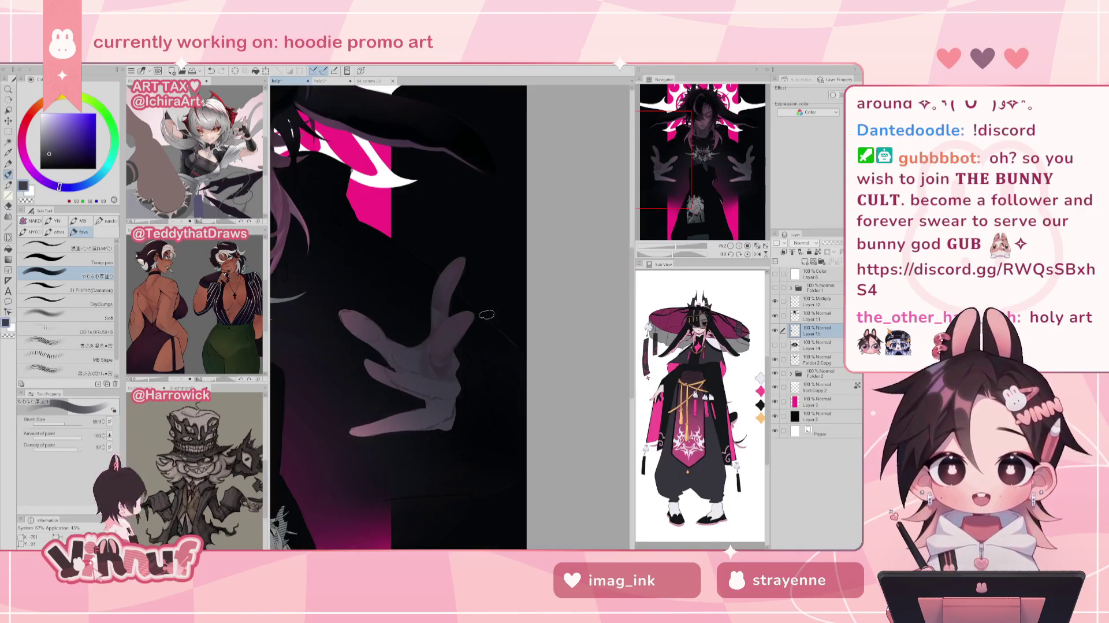
pyautogui.moveTo(676, 246); pyautogui.dragTo(677, 245)
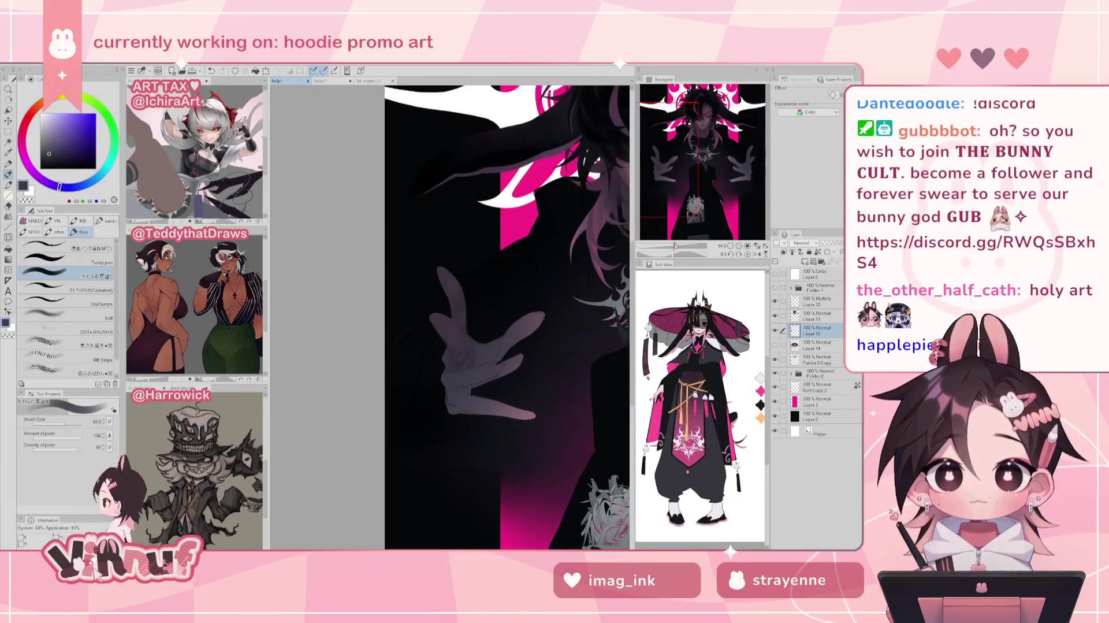
# - Shrink the brush from 45.5 to about 30 and pick a pinker shading colour near the hand
pyautogui.moveTo(692, 189); pyautogui.dragTo(696, 189)
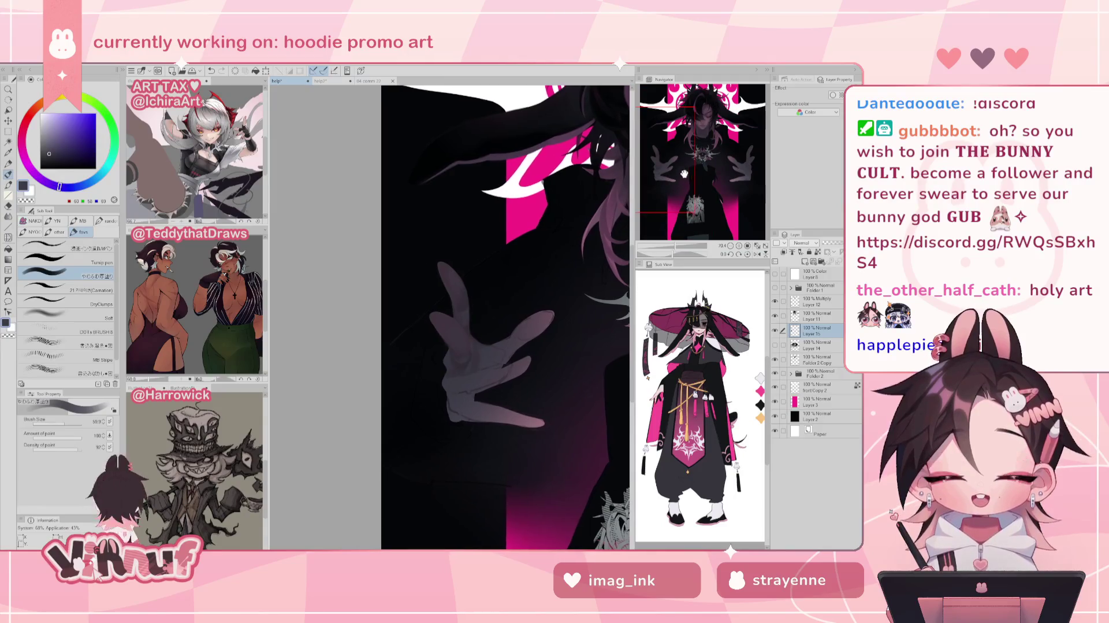
pyautogui.keyDown('alt'); pyautogui.click(433, 327); pyautogui.keyUp('alt')
pyautogui.press('[')
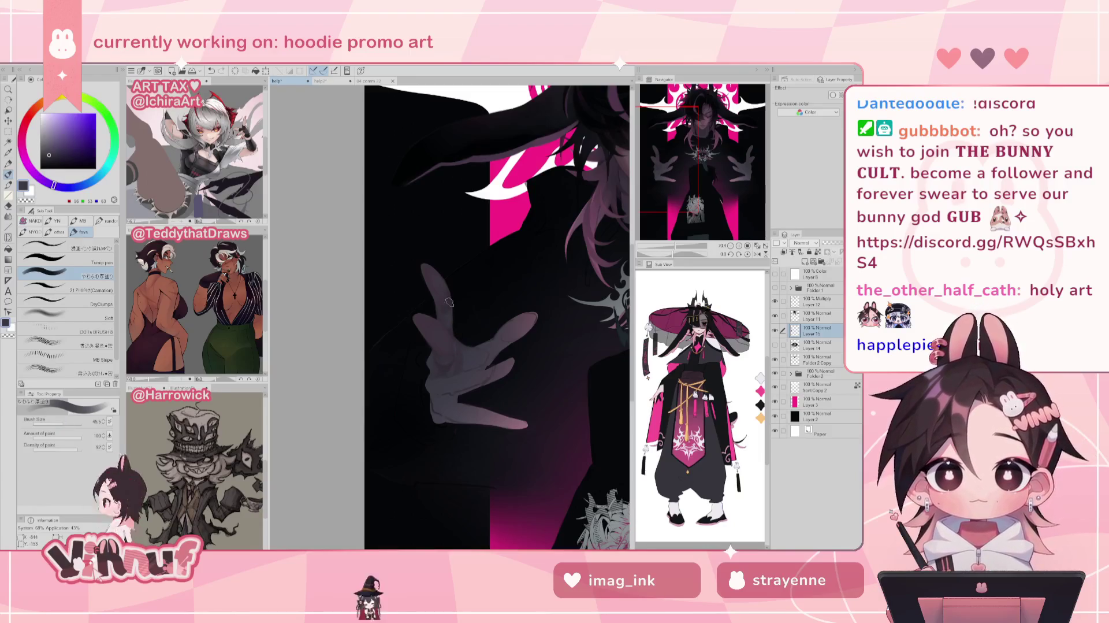
pyautogui.press('[')
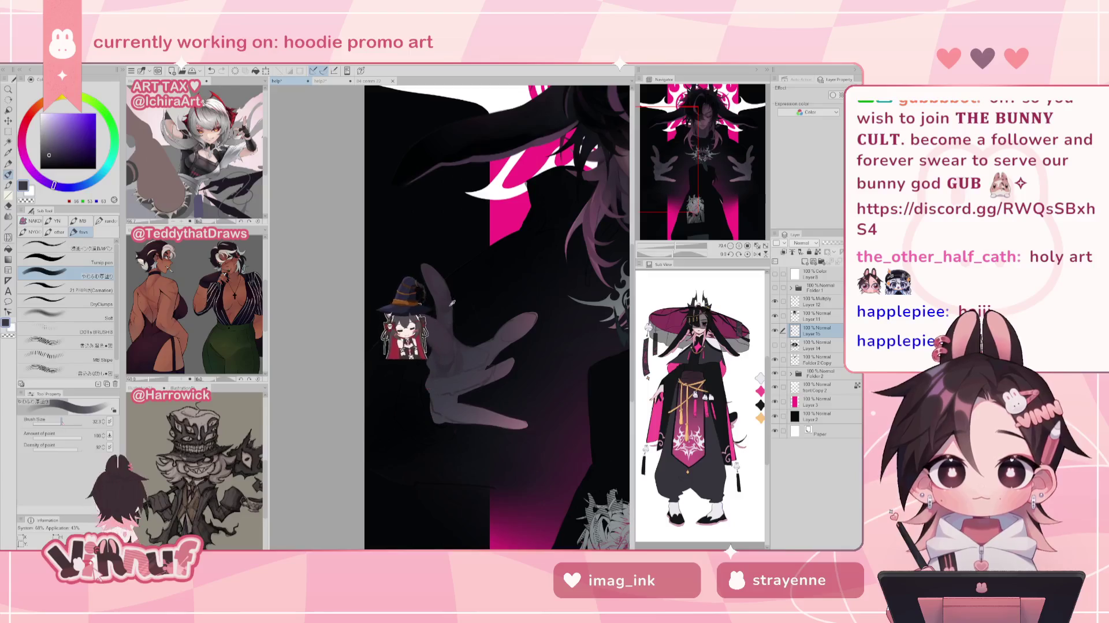
pyautogui.keyDown('alt'); pyautogui.click(434, 339); pyautogui.keyUp('alt')
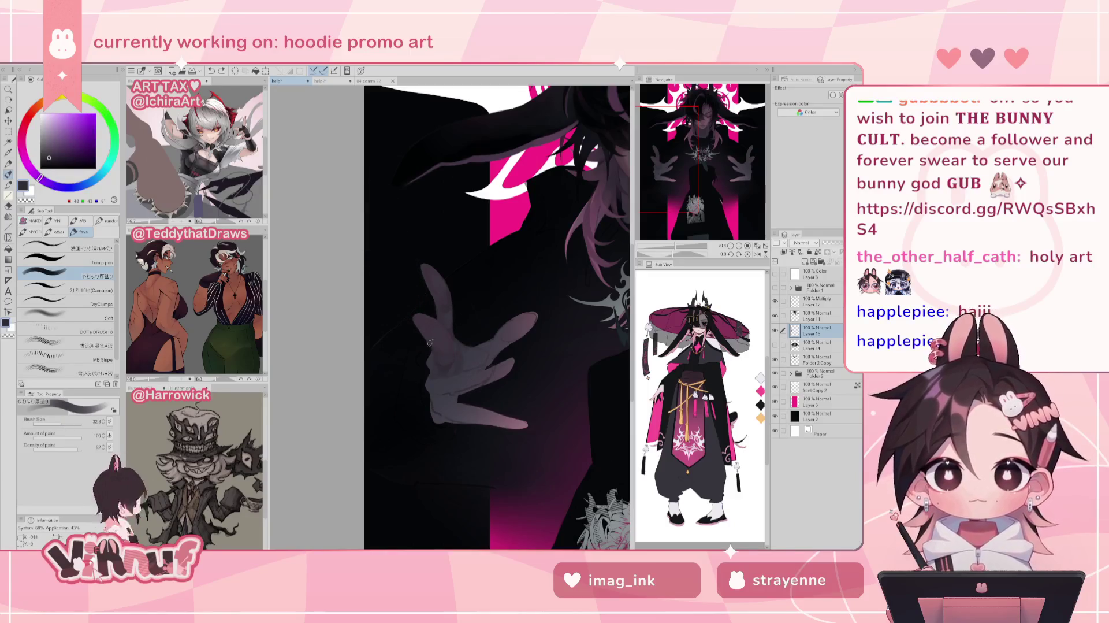
# - Mirror-check the hand, pick a near-black blue, then switch to the transparent drawing colour
pyautogui.press('h')
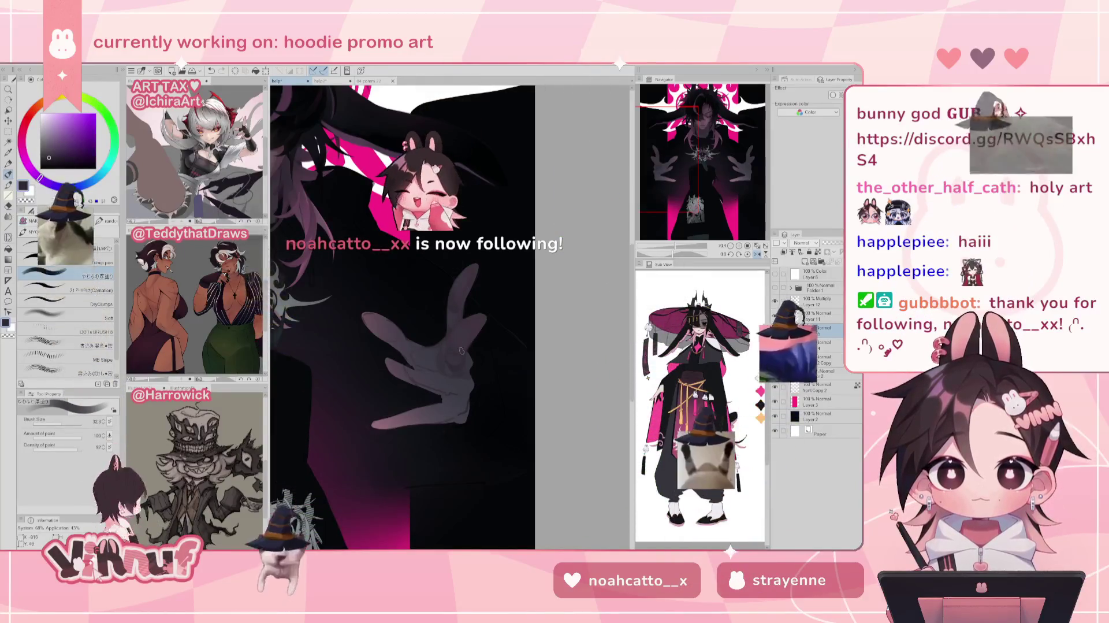
pyautogui.press('h')
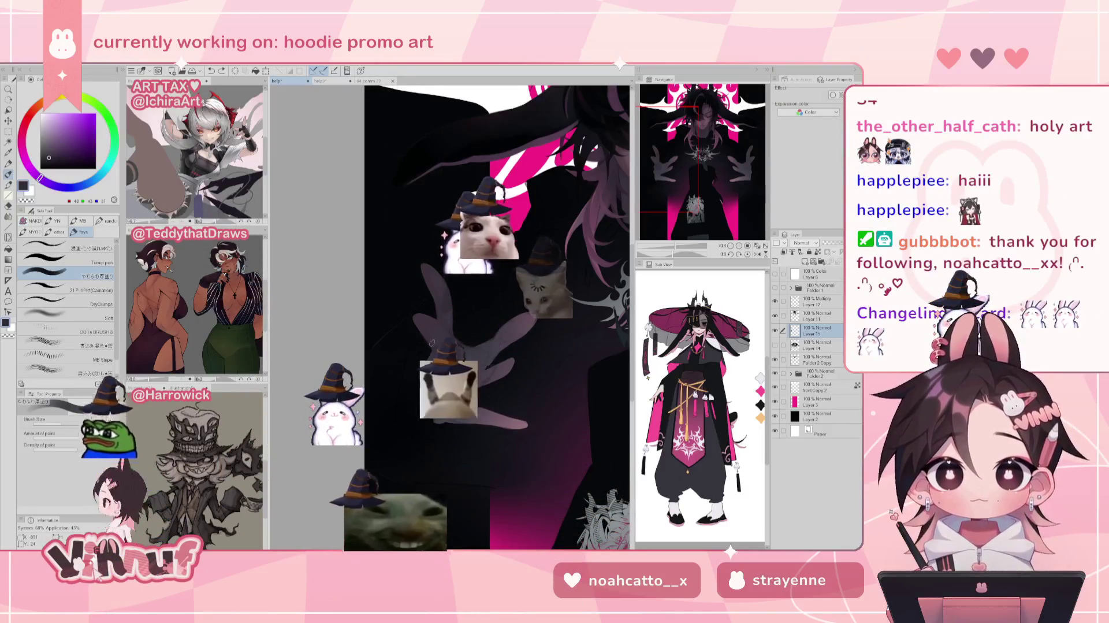
pyautogui.keyDown('alt'); pyautogui.click(430, 353); pyautogui.keyUp('alt')
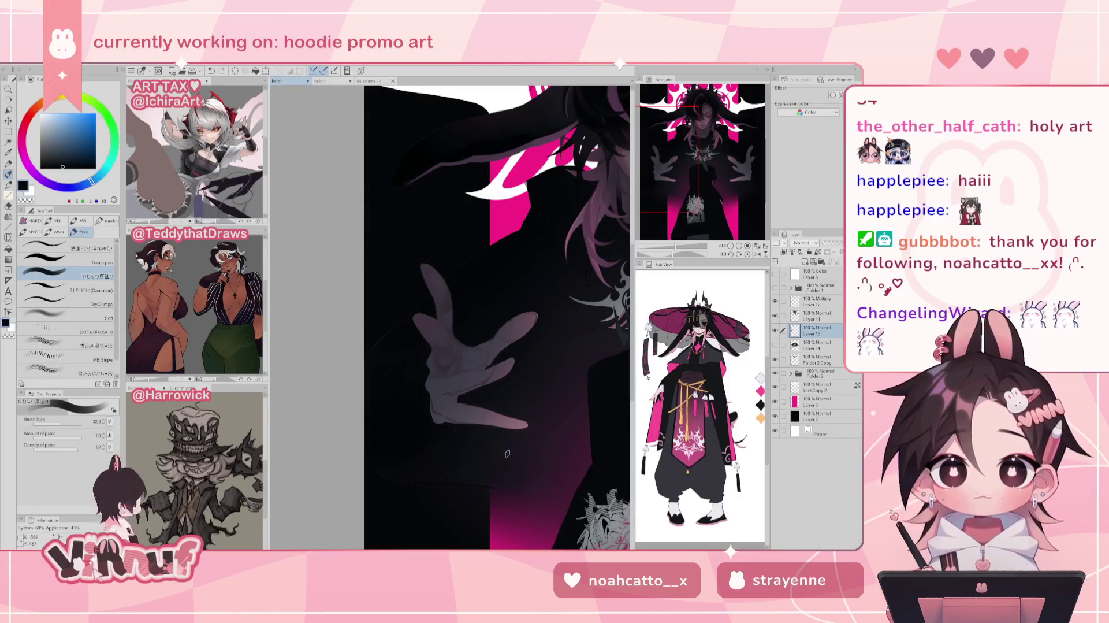
pyautogui.press('c')
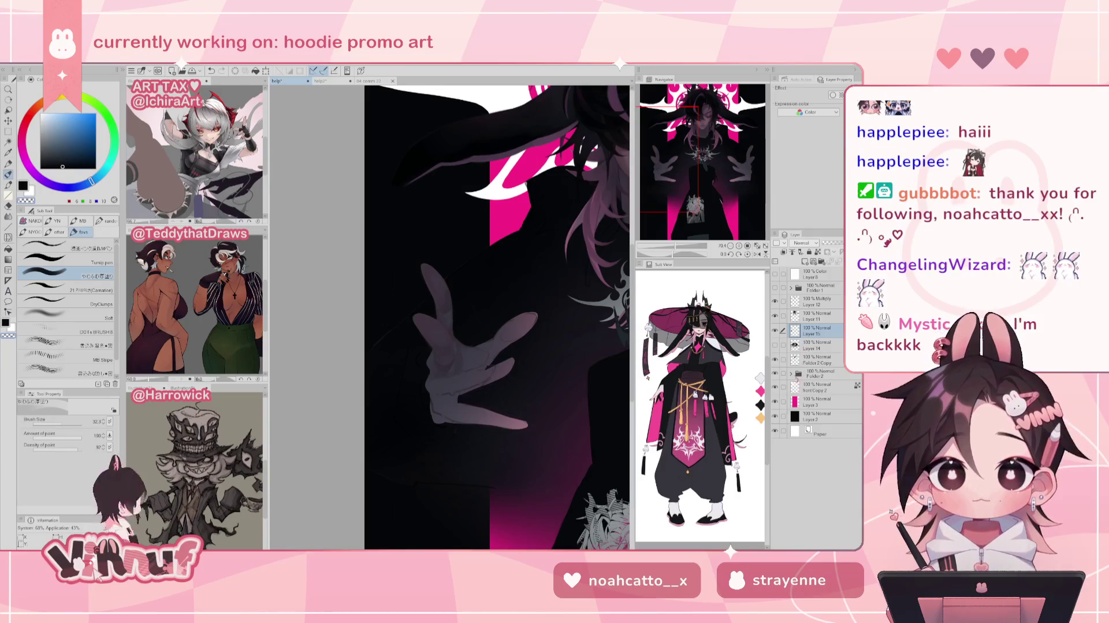
pyautogui.click(791, 373)
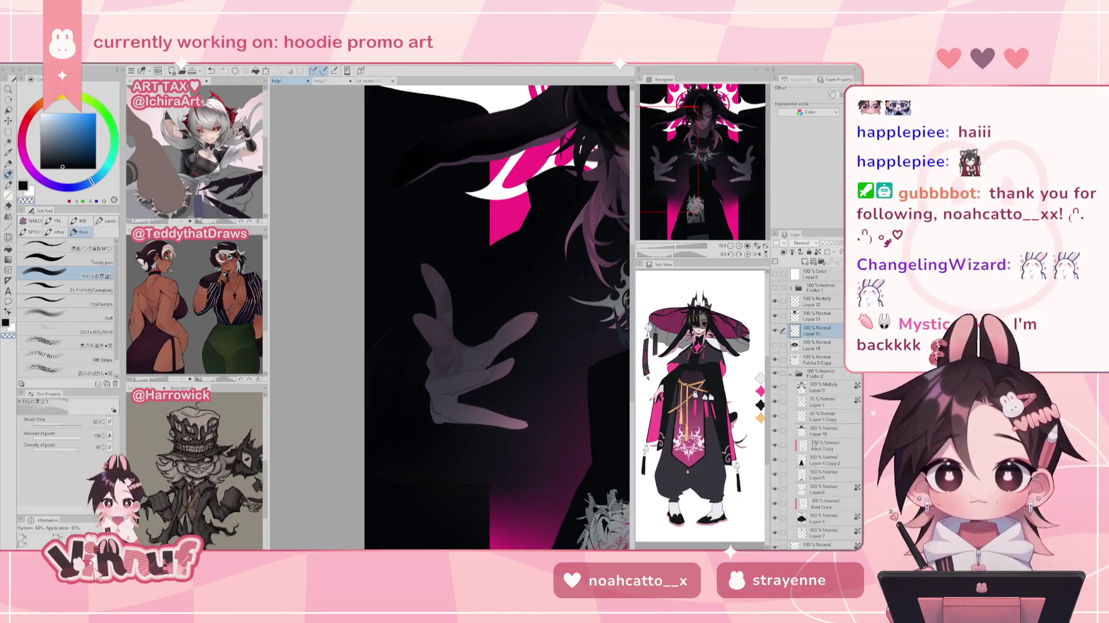
# - Lasso-erase a patch near the hand's lower fingers on Layer 6 in Folder 2, then return to the brush
pyautogui.click(821, 489)
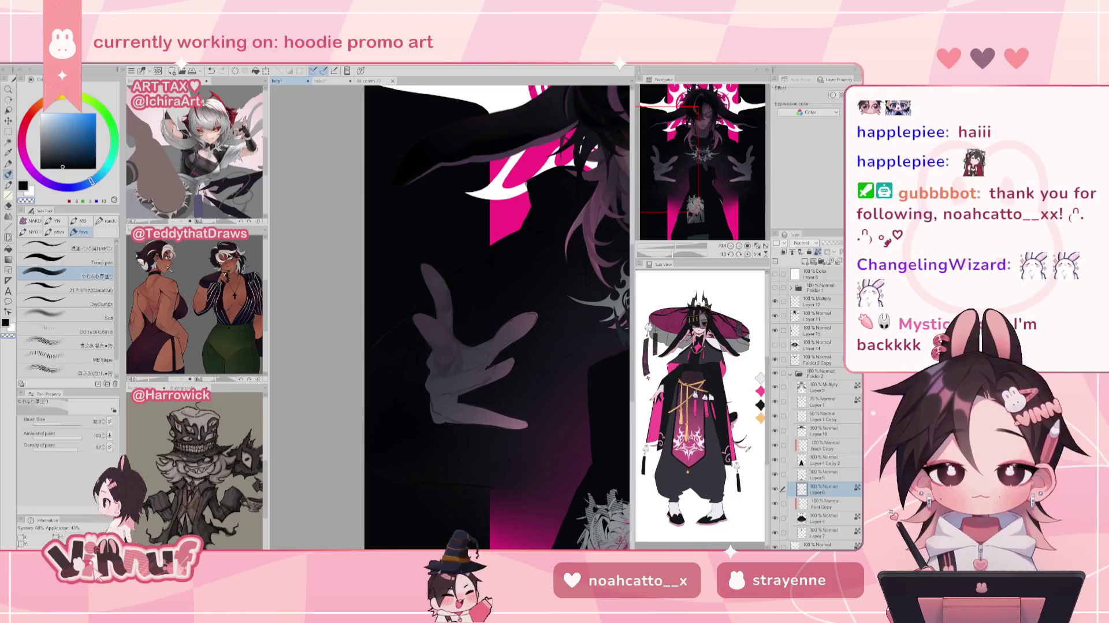
pyautogui.press('e')
pyautogui.press('.')
pyautogui.press('.')
pyautogui.press('.')
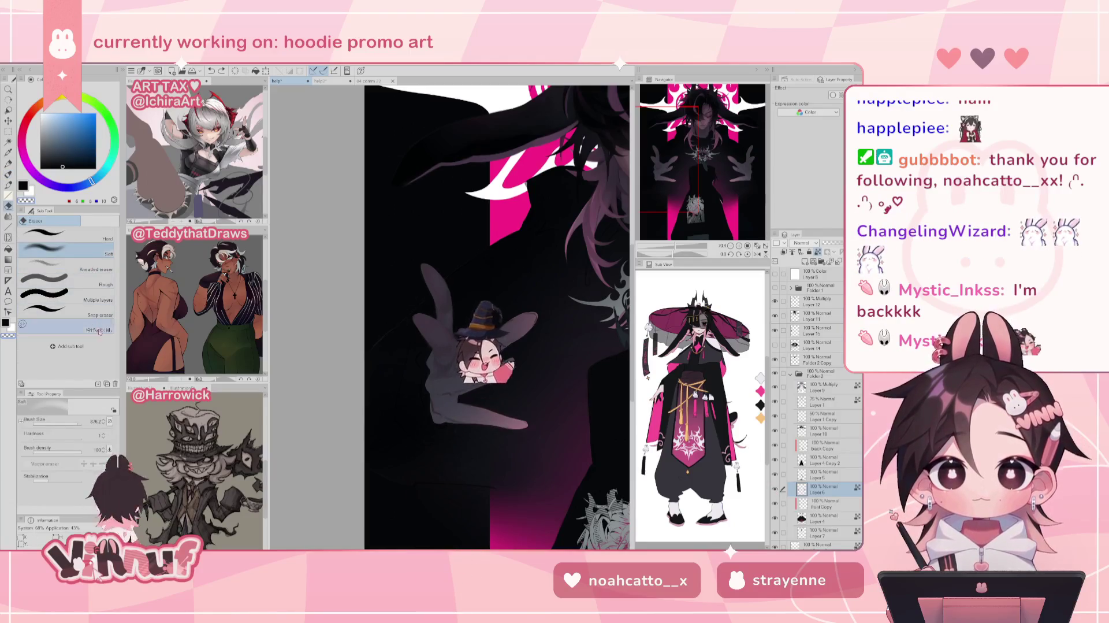
pyautogui.moveTo(491, 363); pyautogui.dragTo(512, 381)
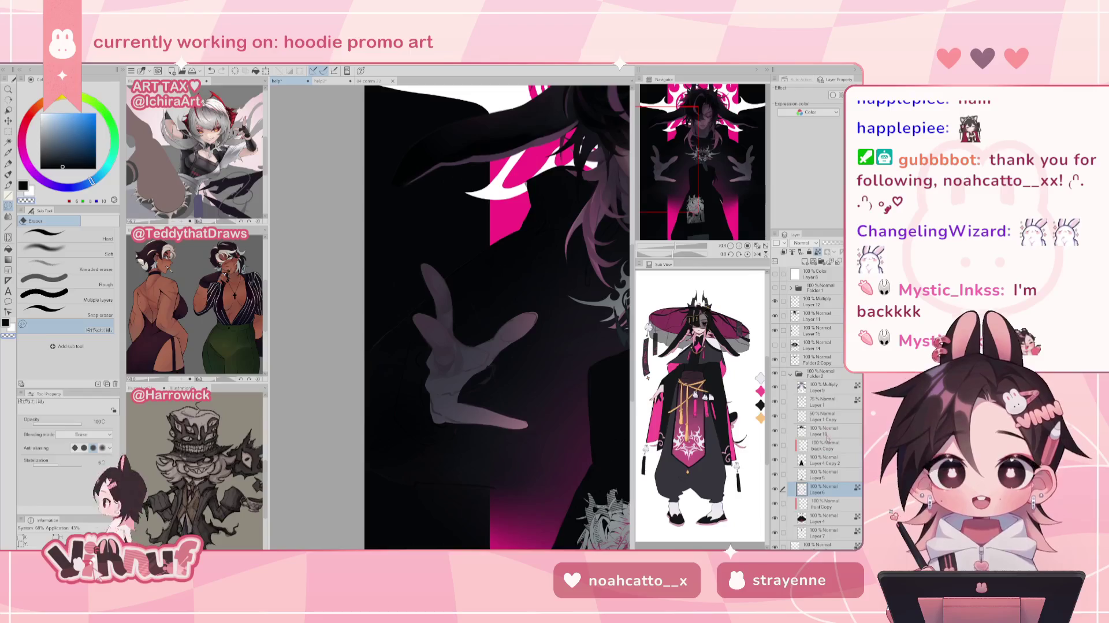
pyautogui.click(790, 373)
pyautogui.click(811, 333)
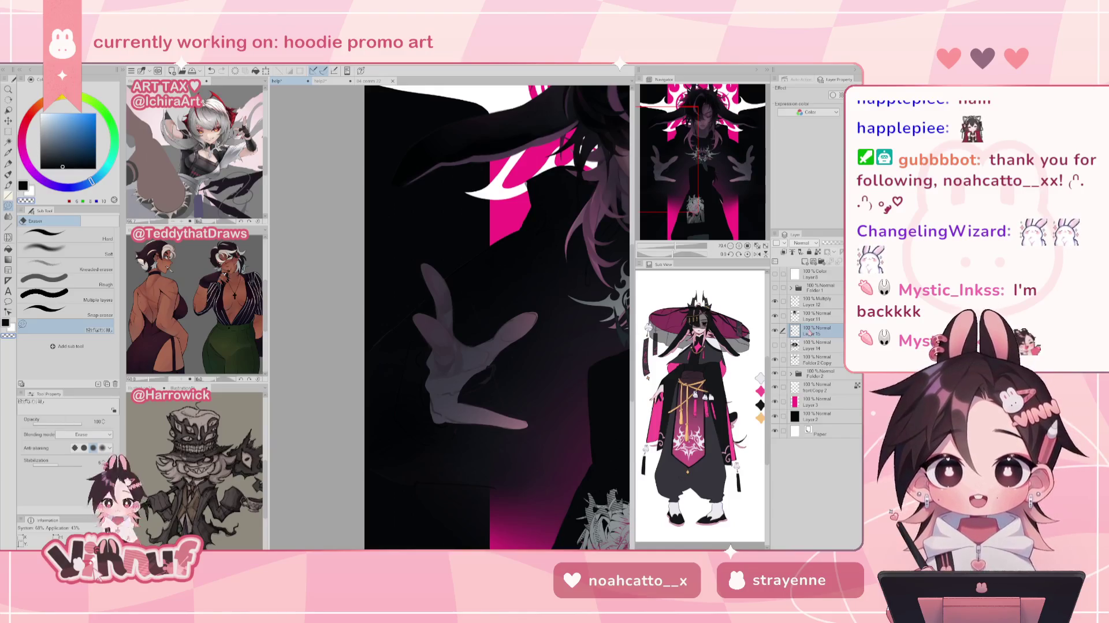
pyautogui.press('b')
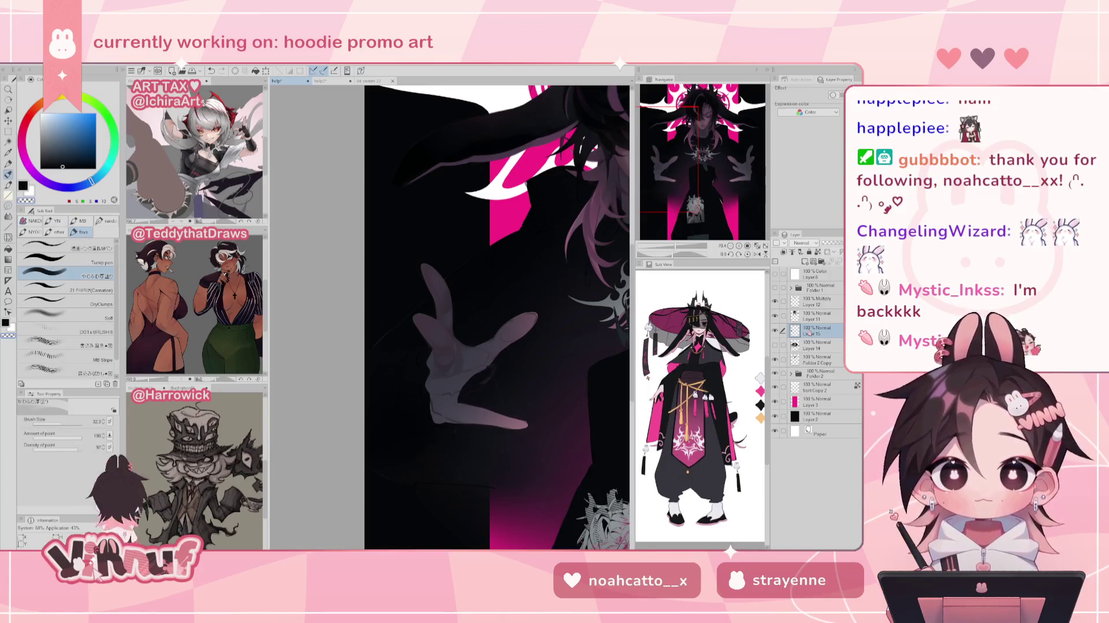
pyautogui.keyDown('alt'); pyautogui.click(462, 370); pyautogui.keyUp('alt')
pyautogui.moveTo(462, 385)
pyautogui.mouseDown()
pyautogui.moveTo(485, 381)
pyautogui.moveTo(508, 397)
pyautogui.mouseUp()
pyautogui.hotkey('ctrl', 'z')
pyautogui.hotkey('ctrl', 'z')
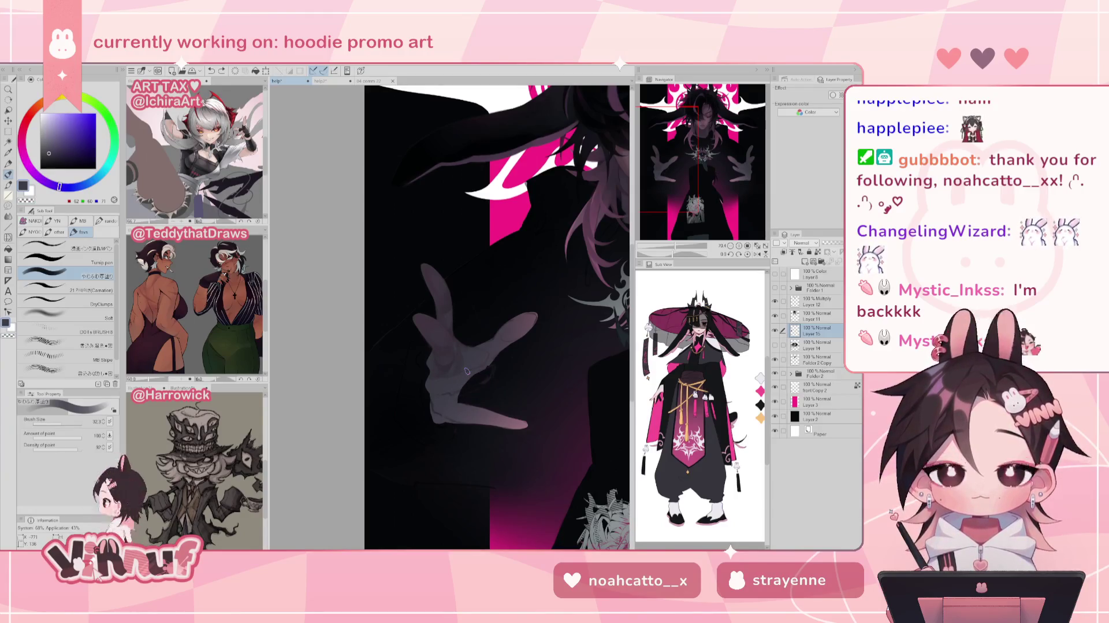
pyautogui.moveTo(477, 378); pyautogui.dragTo(498, 383)
pyautogui.press('h')
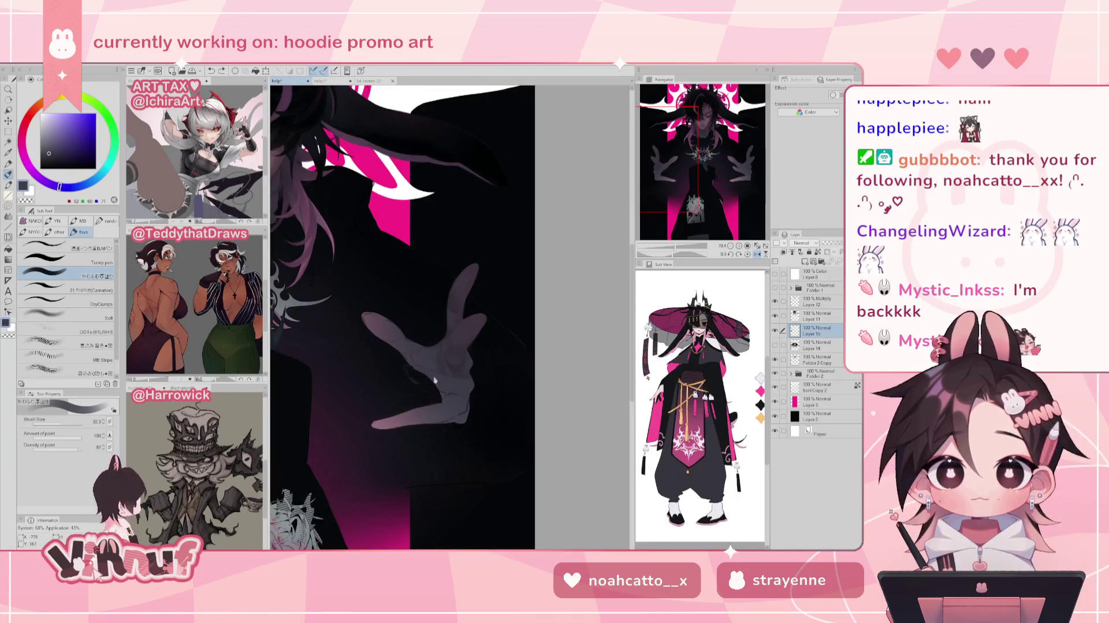
pyautogui.keyDown('ctrl'); pyautogui.keyDown('shift'); pyautogui.click(404, 374); pyautogui.keyUp('shift'); pyautogui.keyUp('ctrl')
pyautogui.keyDown('ctrl'); pyautogui.keyDown('shift'); pyautogui.click(405, 374); pyautogui.keyUp('shift'); pyautogui.keyUp('ctrl')
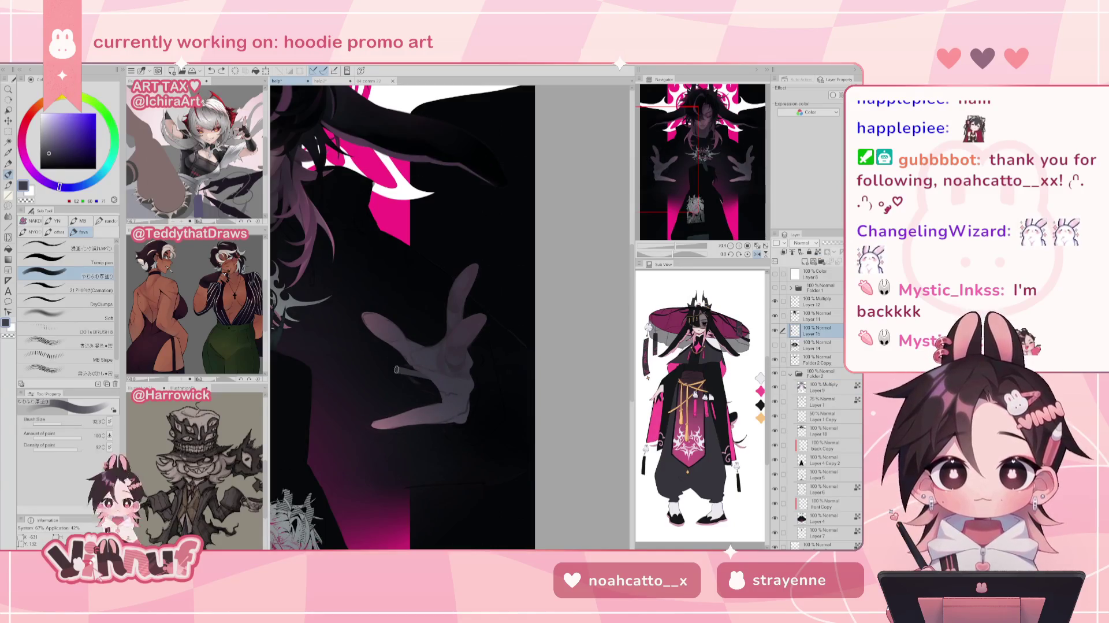
pyautogui.moveTo(424, 381)
pyautogui.mouseDown()
pyautogui.moveTo(386, 383)
pyautogui.moveTo(436, 390)
pyautogui.mouseUp()
pyautogui.press('h')
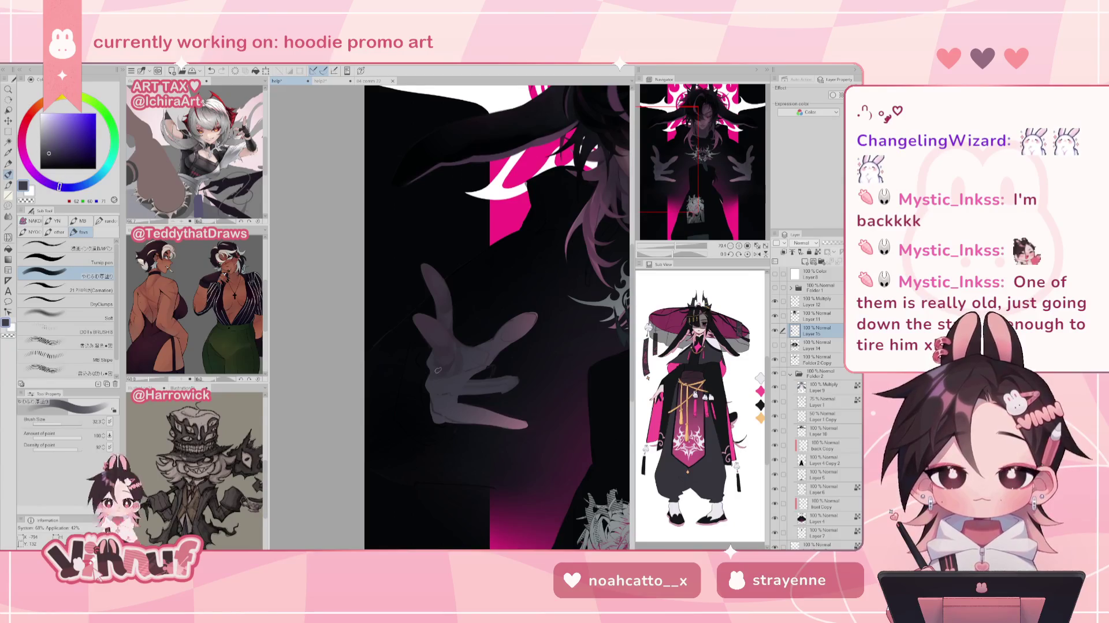
pyautogui.press('h')
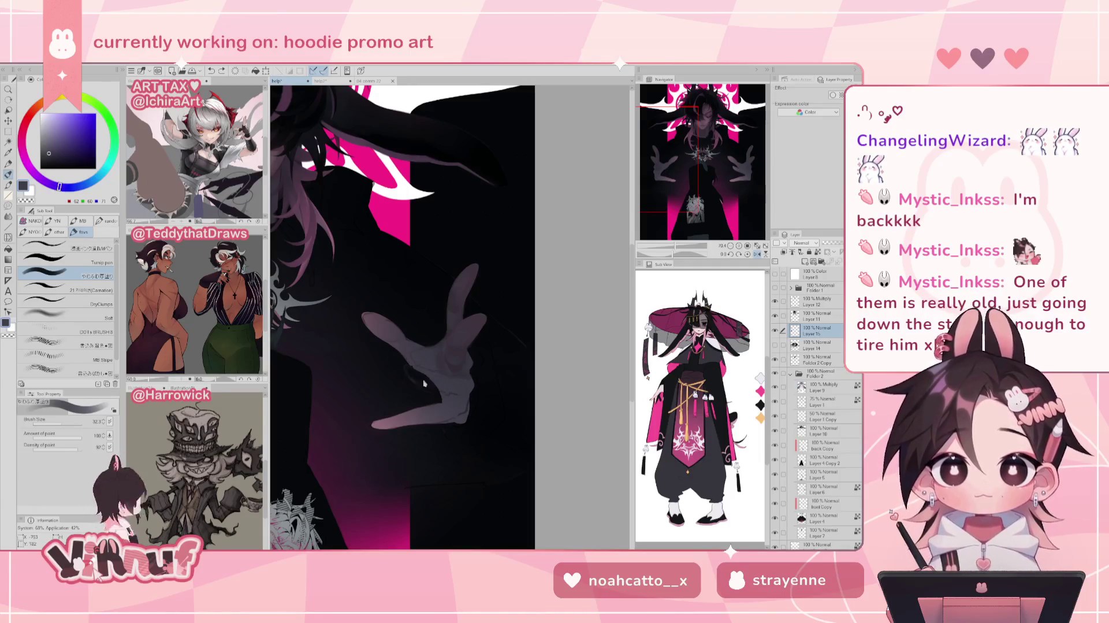
pyautogui.moveTo(391, 376)
pyautogui.mouseDown()
pyautogui.moveTo(413, 392)
pyautogui.moveTo(397, 379)
pyautogui.moveTo(411, 386)
pyautogui.moveTo(384, 386)
pyautogui.moveTo(439, 393)
pyautogui.mouseUp()
pyautogui.hscroll(-3, 456, 383)
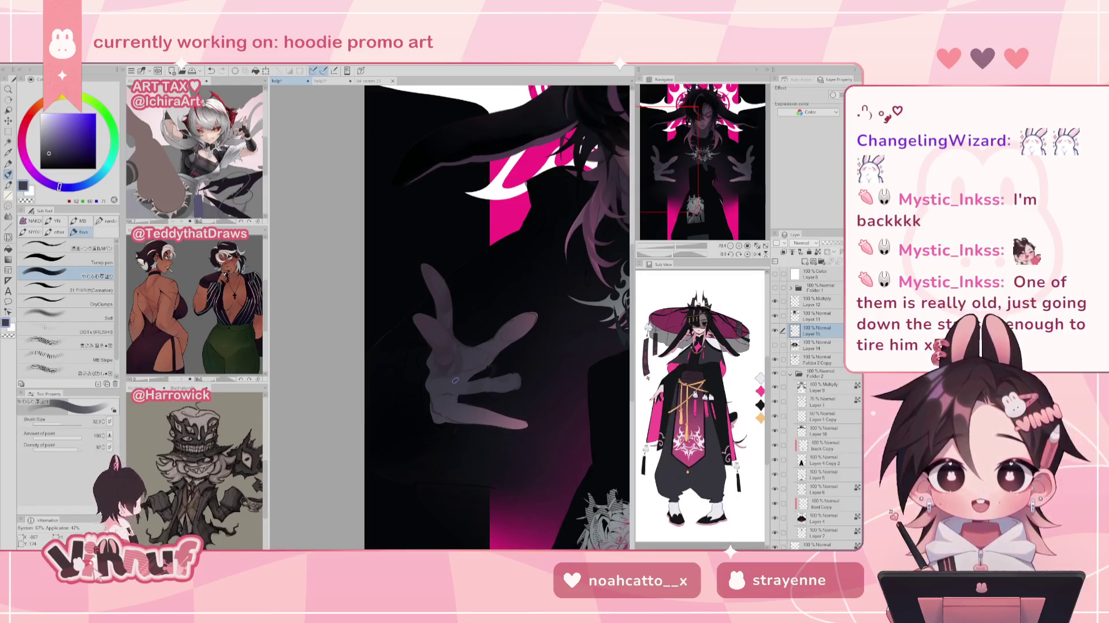
pyautogui.hscroll(3, 456, 380)
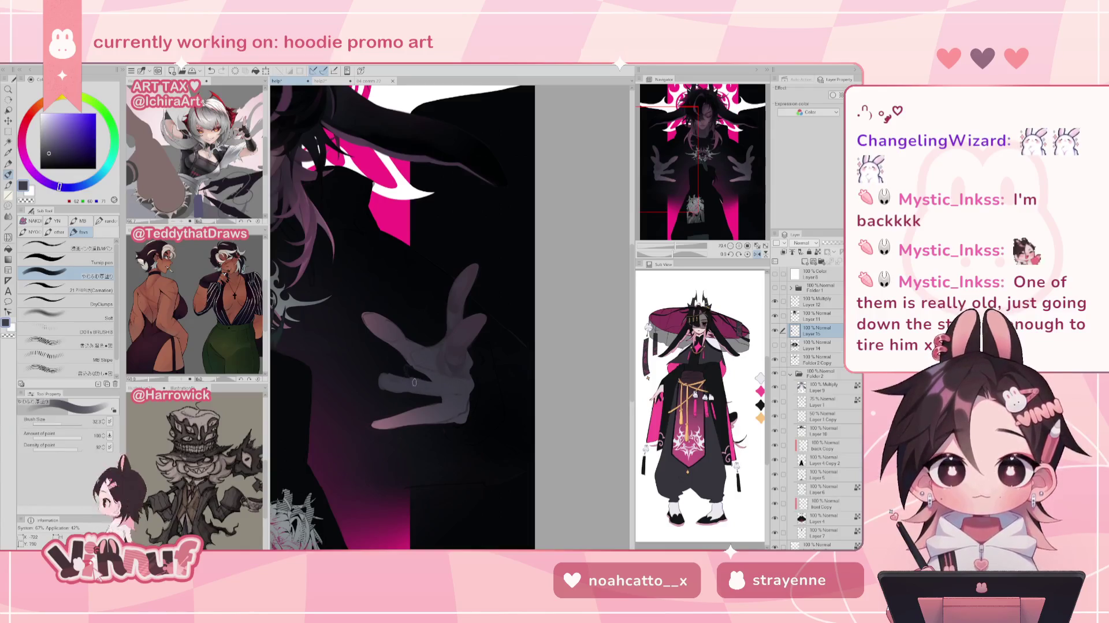
pyautogui.hscroll(-3, 452, 367)
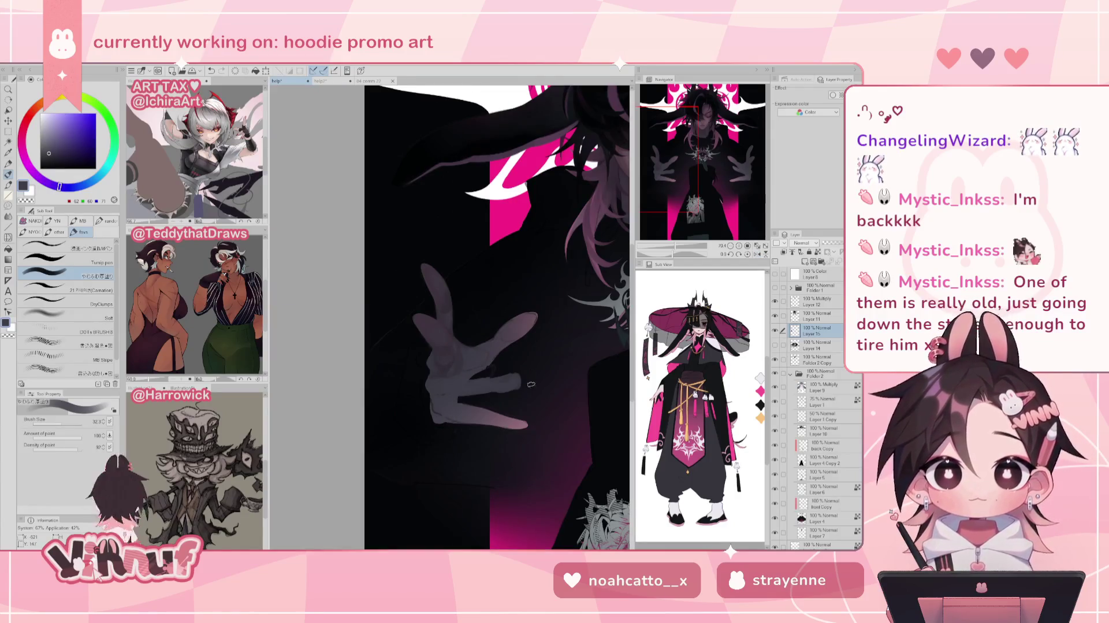
pyautogui.press('e')
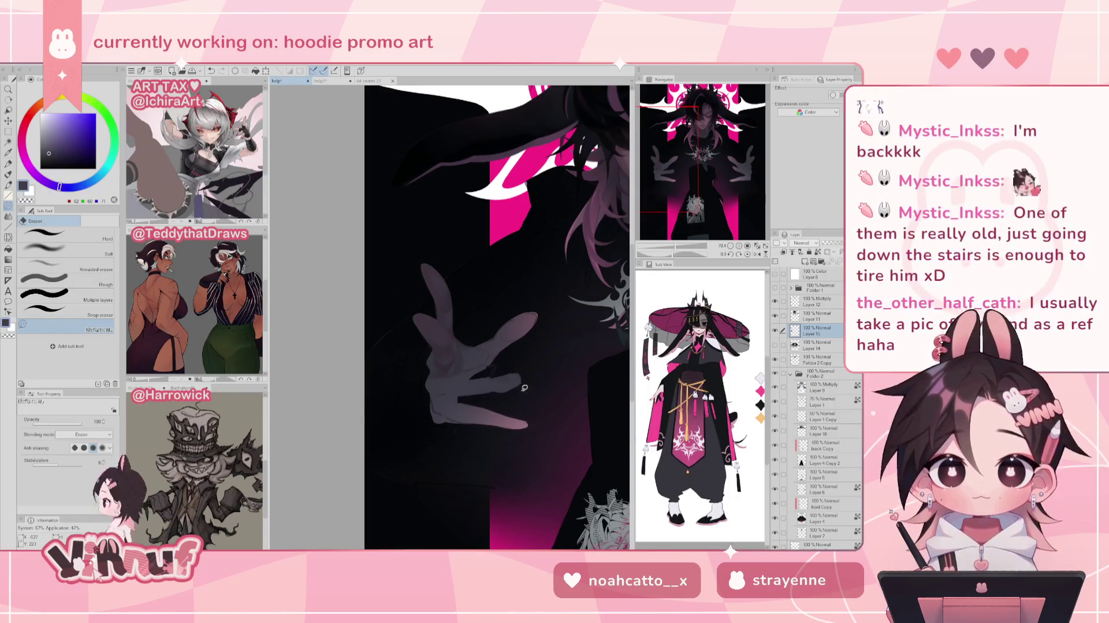
pyautogui.moveTo(535, 348); pyautogui.dragTo(415, 347)
pyautogui.press('b')
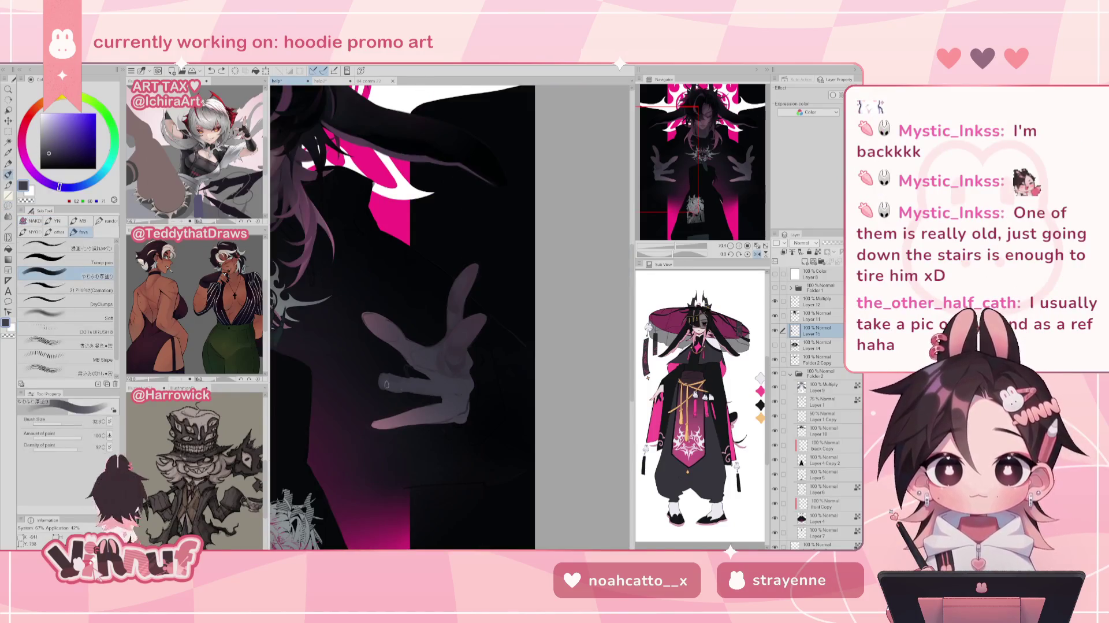
pyautogui.press('h')
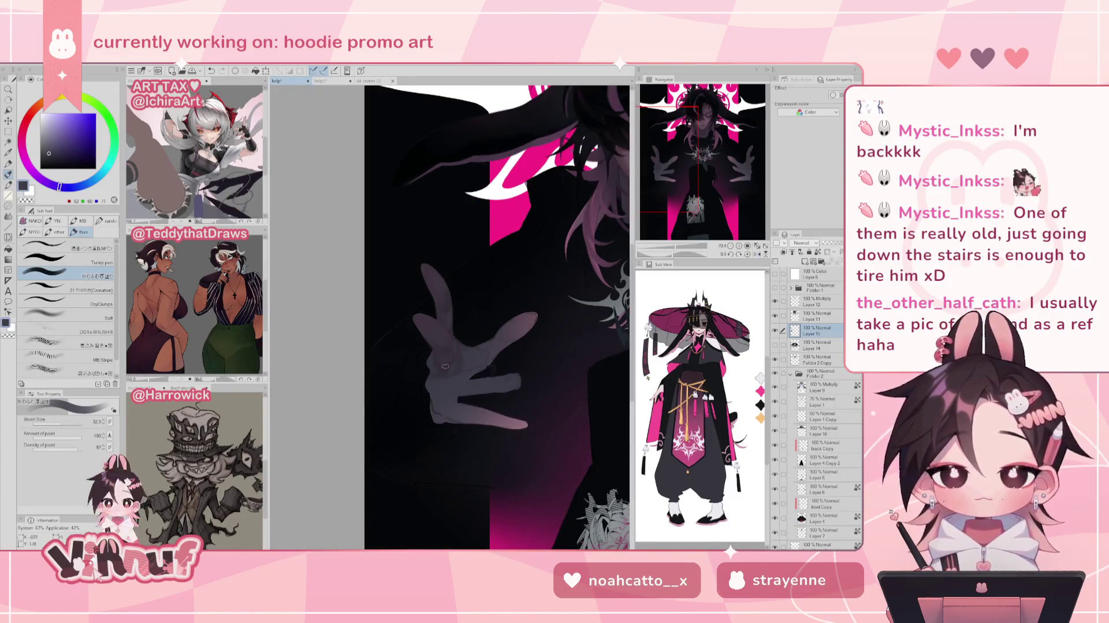
pyautogui.keyDown('alt'); pyautogui.click(452, 372); pyautogui.keyUp('alt')
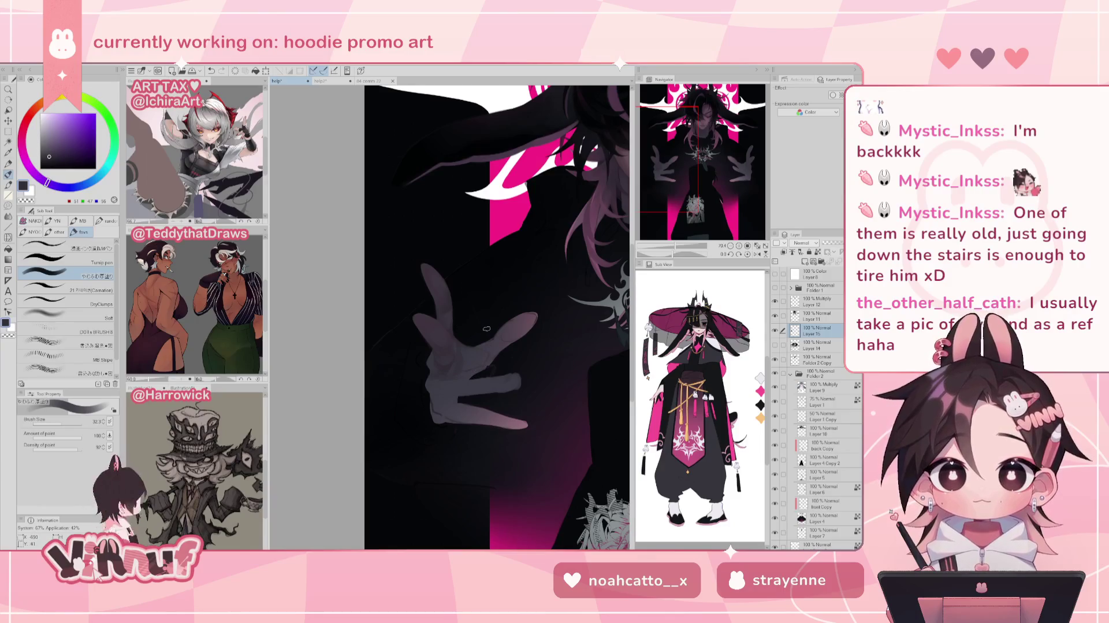
pyautogui.keyDown('alt'); pyautogui.click(469, 358); pyautogui.keyUp('alt')
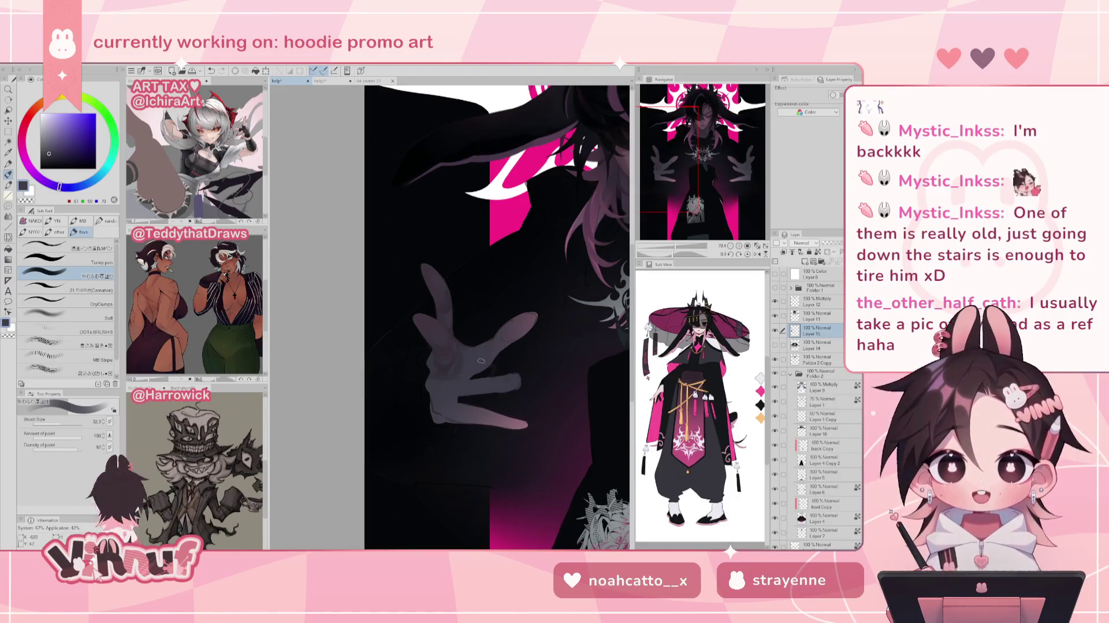
pyautogui.press('h')
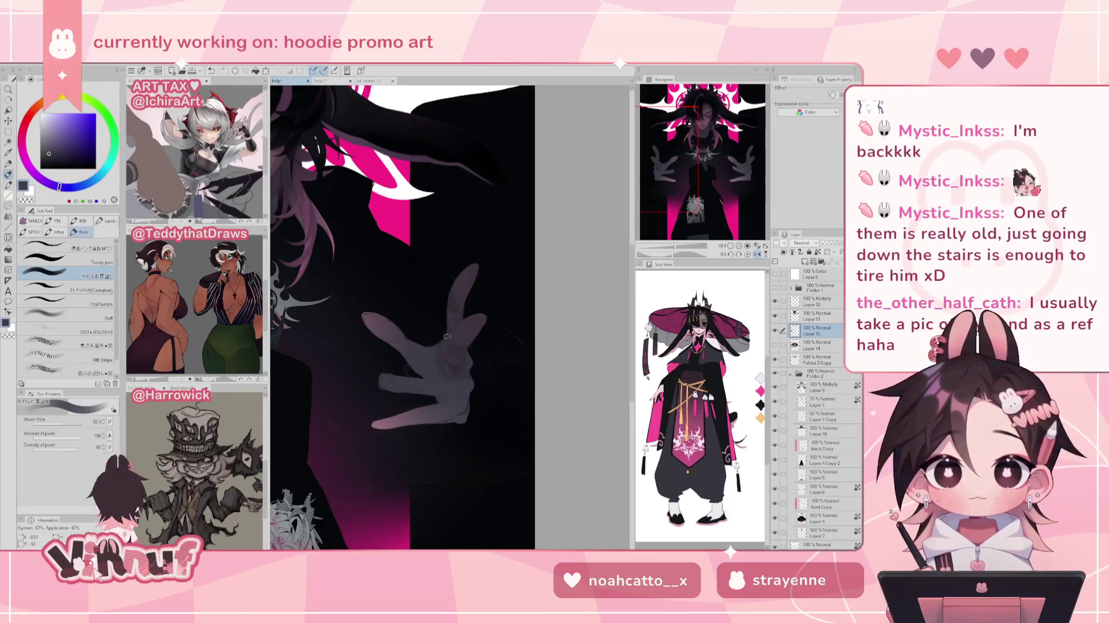
pyautogui.press('h')
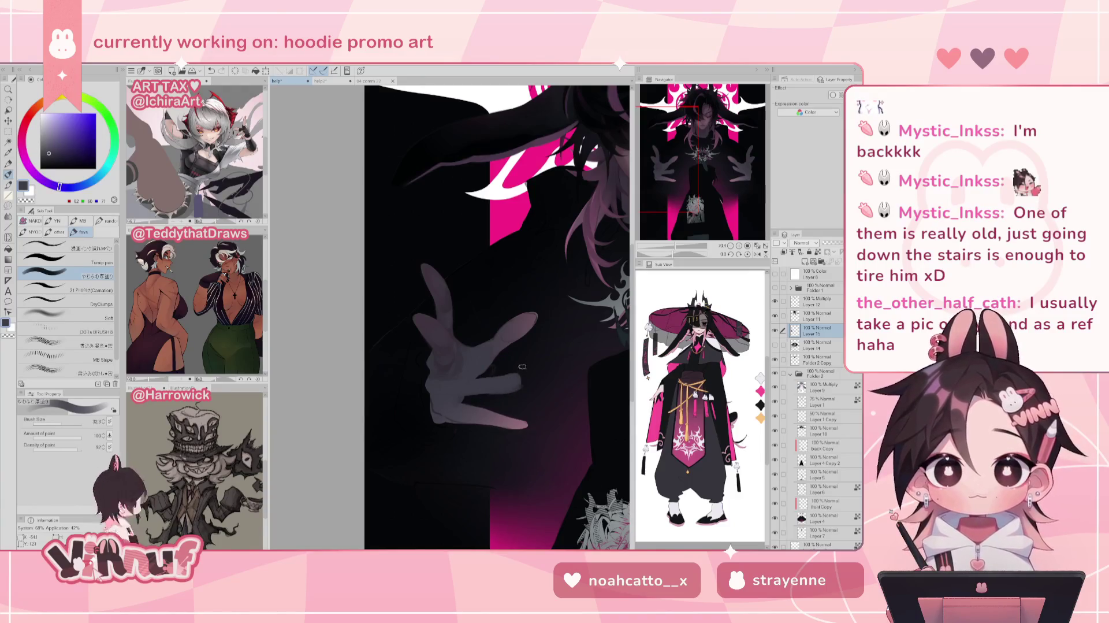
pyautogui.press('h')
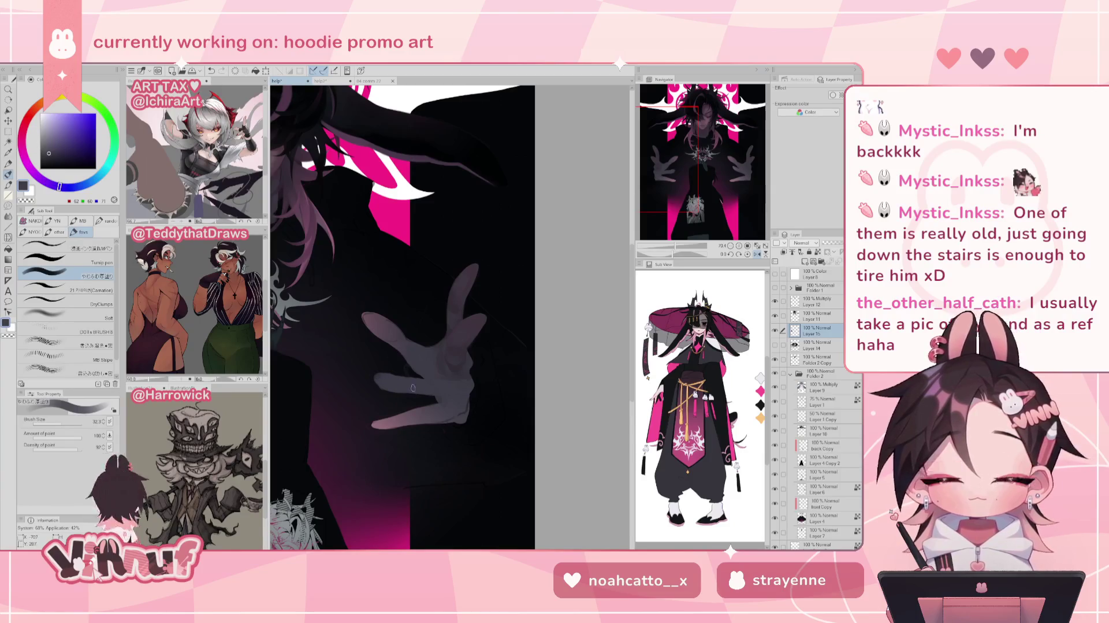
pyautogui.press('e')
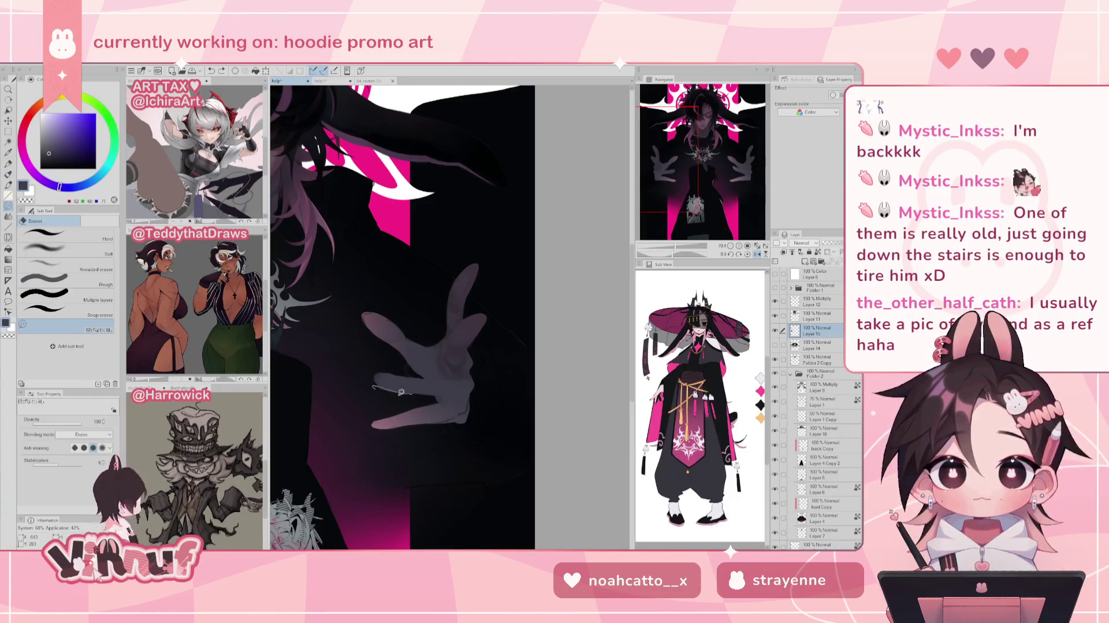
# - Return to the pen and sample the hand's muted pink-purple skin tone, mirror-checking the view
pyautogui.press('h')
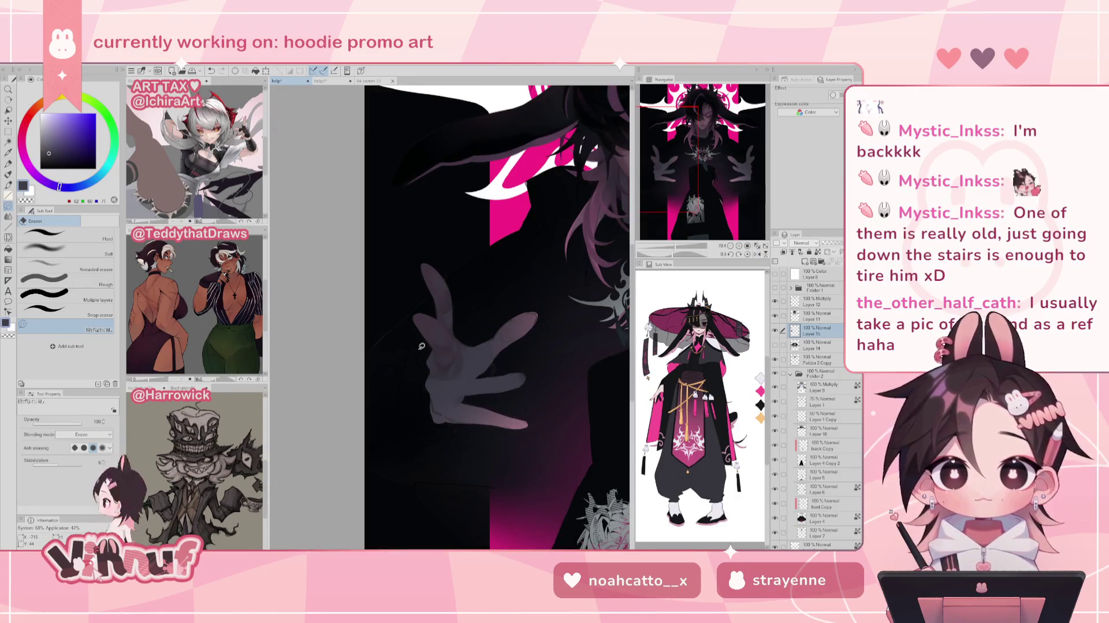
pyautogui.press('p')
pyautogui.press('h')
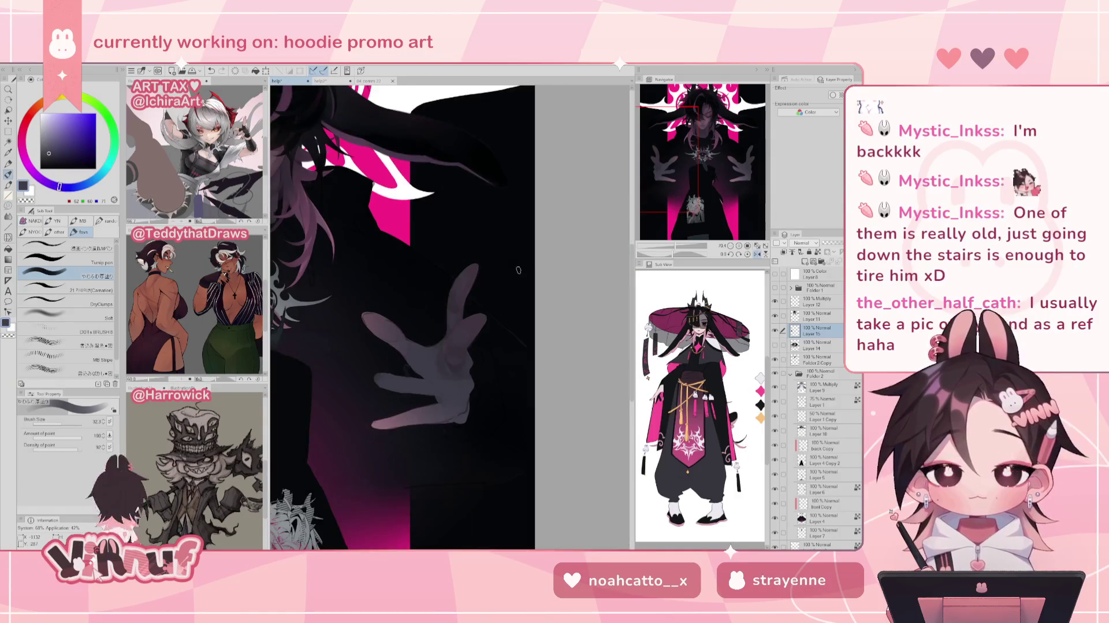
pyautogui.keyDown('alt'); pyautogui.click(385, 398); pyautogui.keyUp('alt')
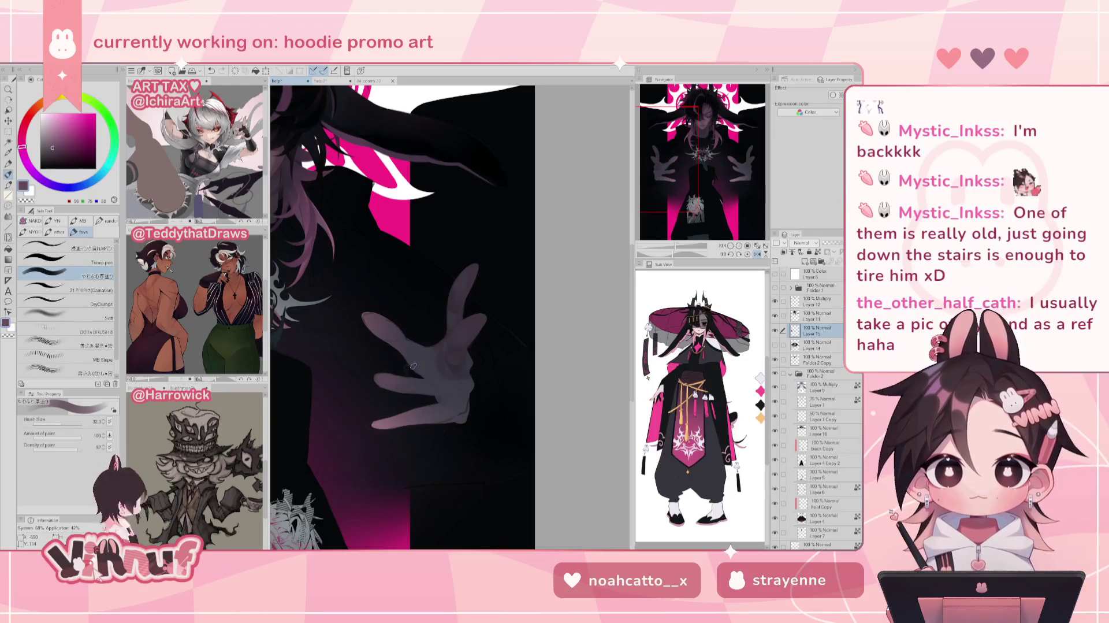
pyautogui.press('h')
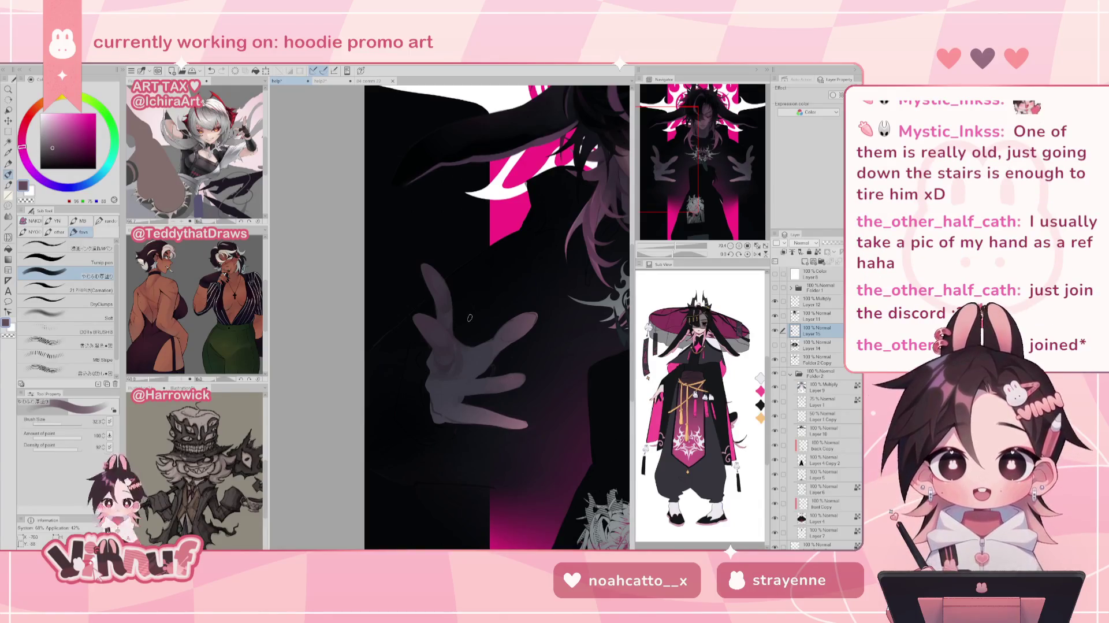
# - Paint dark blue-grey shading over the palm and lower fingers with an 18.6 brush
pyautogui.click(60, 422)
pyautogui.moveTo(60, 422); pyautogui.dragTo(57, 422)
pyautogui.keyDown('alt'); pyautogui.click(480, 383); pyautogui.keyUp('alt')
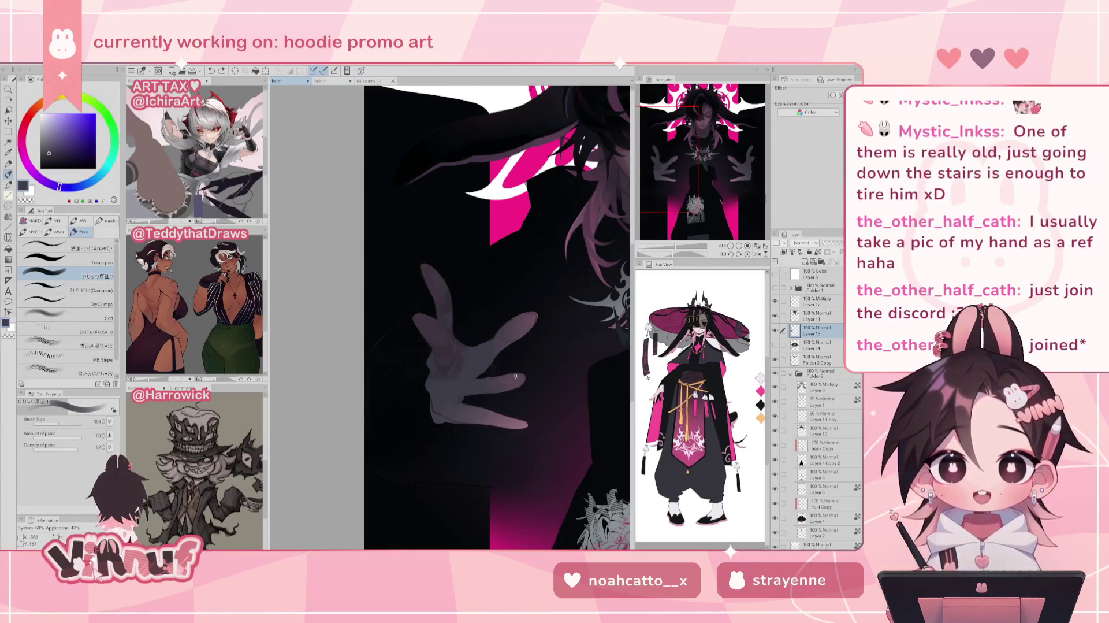
pyautogui.moveTo(424, 337)
pyautogui.mouseDown()
pyautogui.moveTo(517, 387)
pyautogui.moveTo(465, 399)
pyautogui.mouseUp()
pyautogui.moveTo(427, 272); pyautogui.dragTo(508, 379)
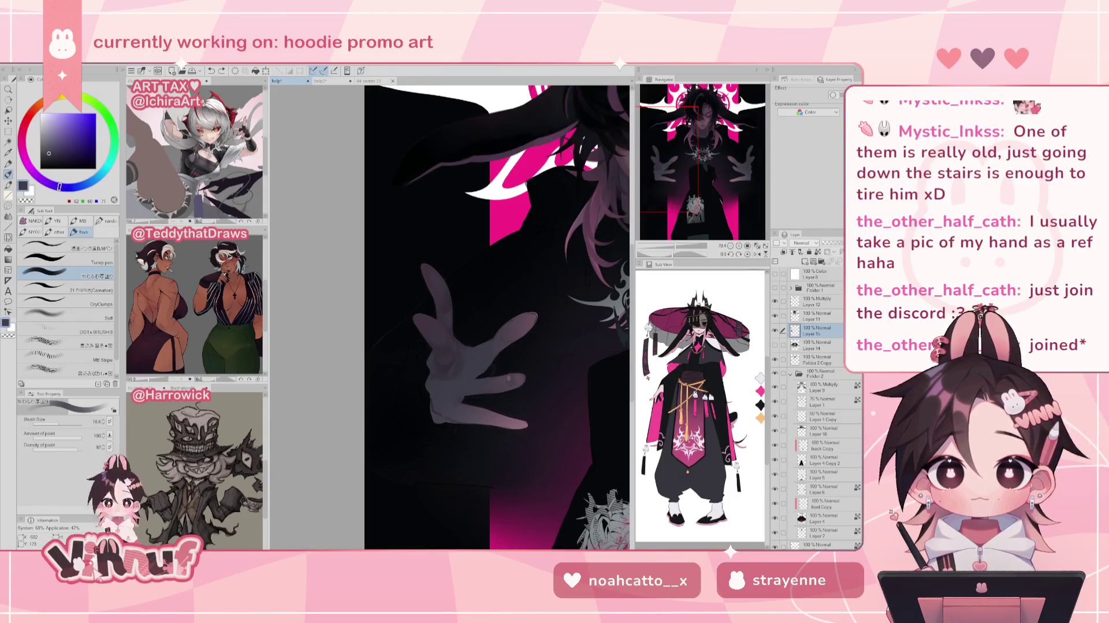
# - Mirror-check the new shading, then switch to the Liquify tool
pyautogui.press('h')
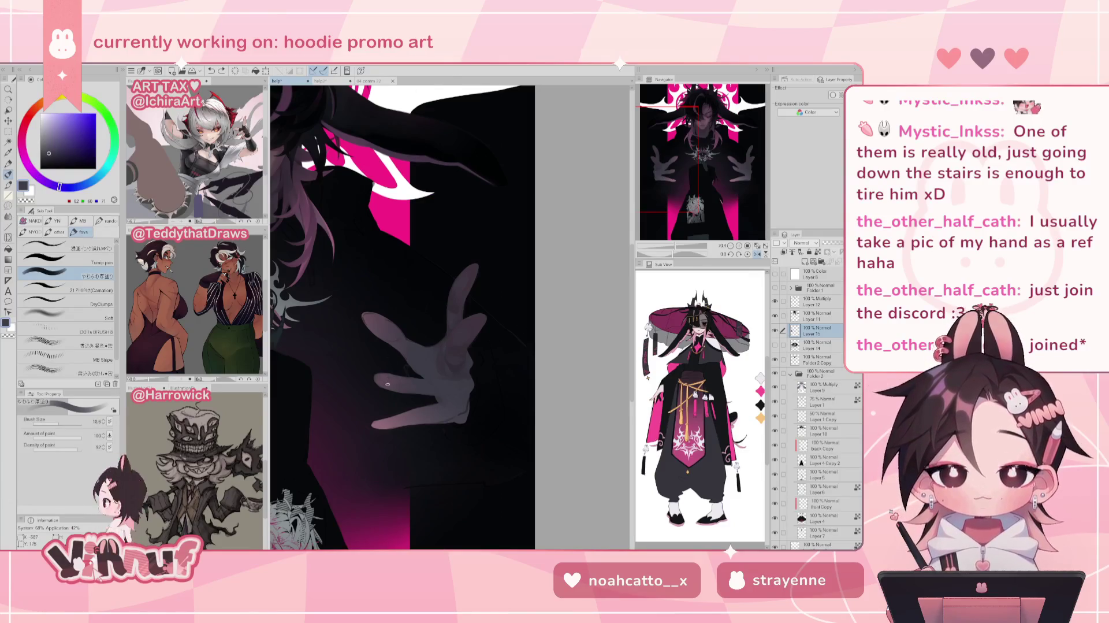
pyautogui.press('h')
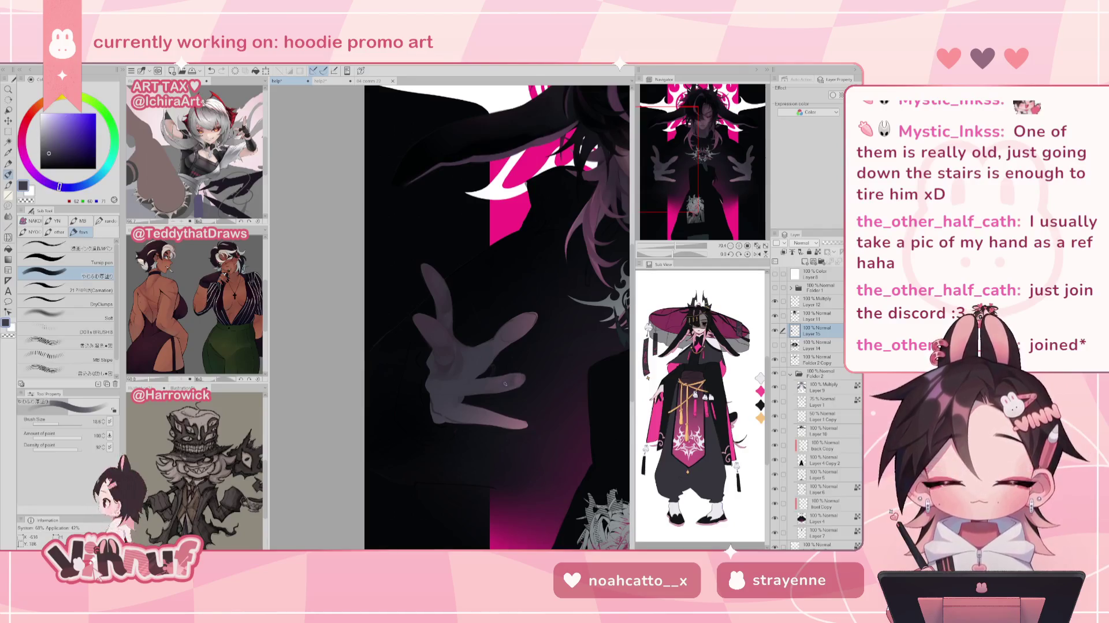
pyautogui.press('h')
pyautogui.press('h')
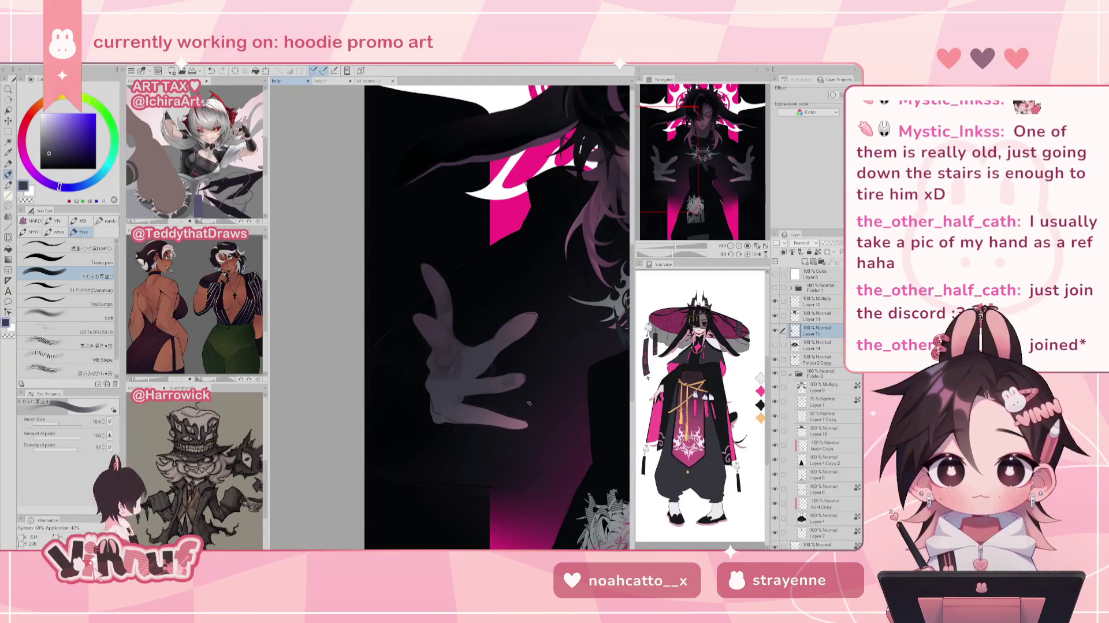
pyautogui.press('j')
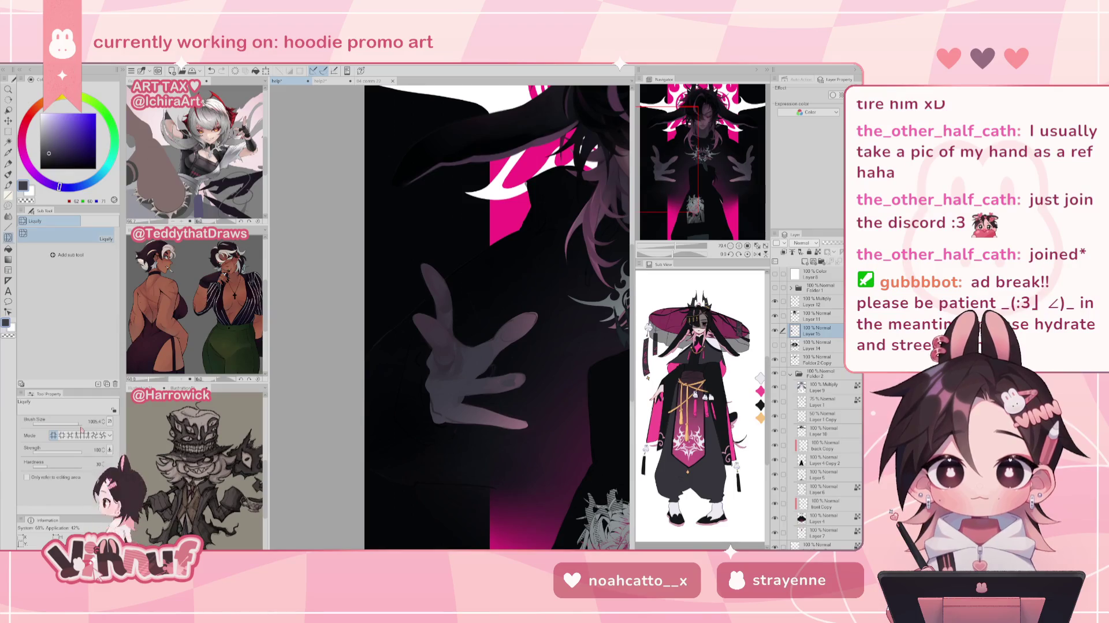
pyautogui.moveTo(81, 430); pyautogui.dragTo(71, 420)
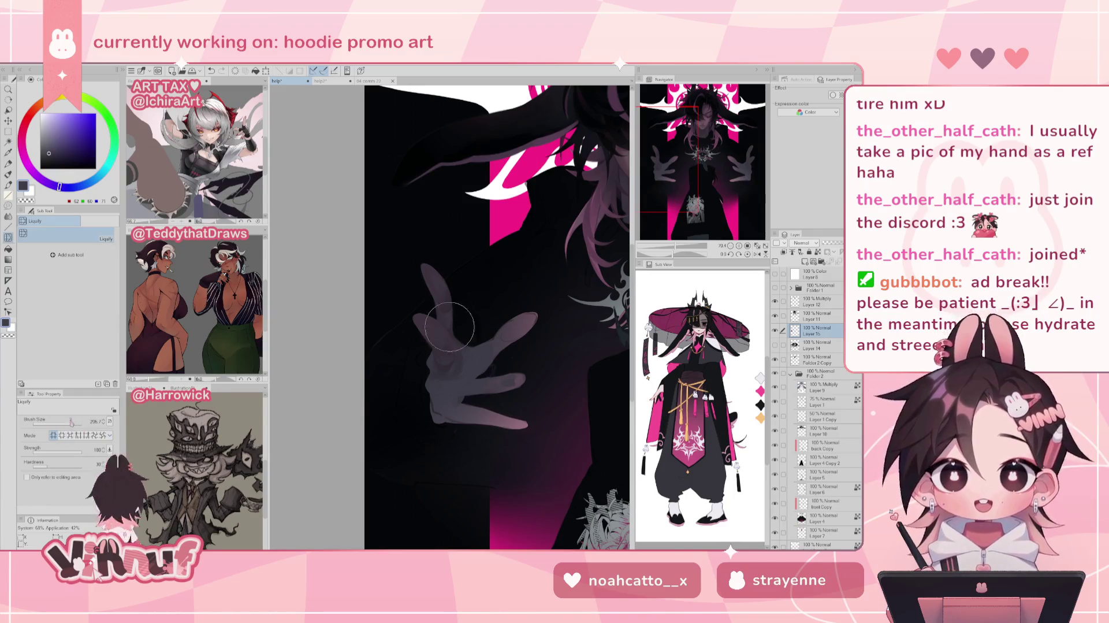
pyautogui.press('b')
pyautogui.hotkey('ctrl', '+')
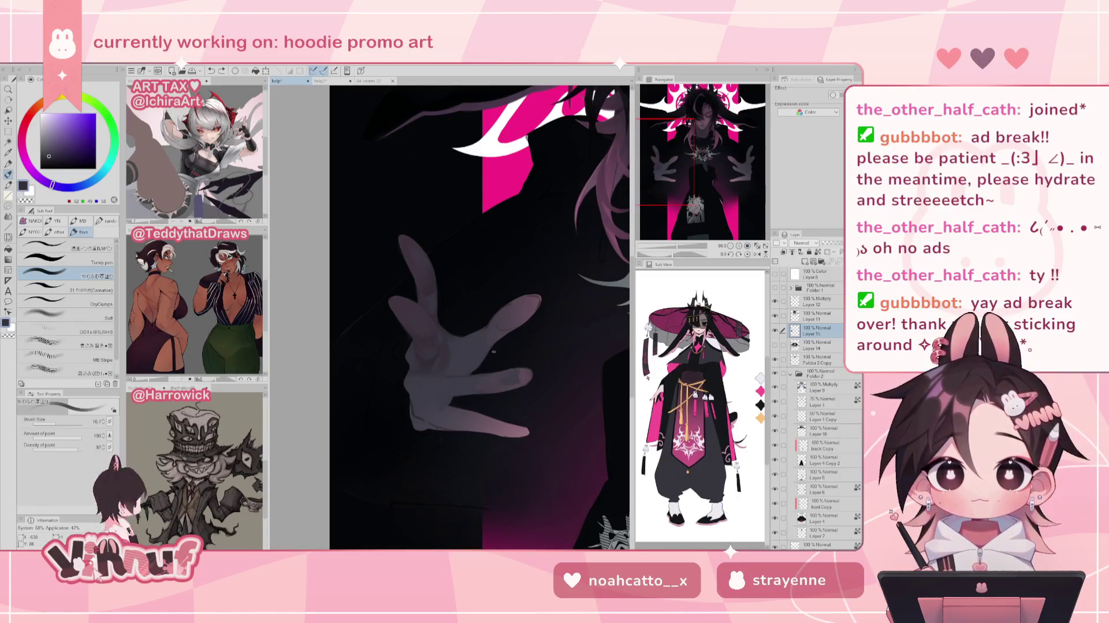
pyautogui.press(']')
pyautogui.press(']')
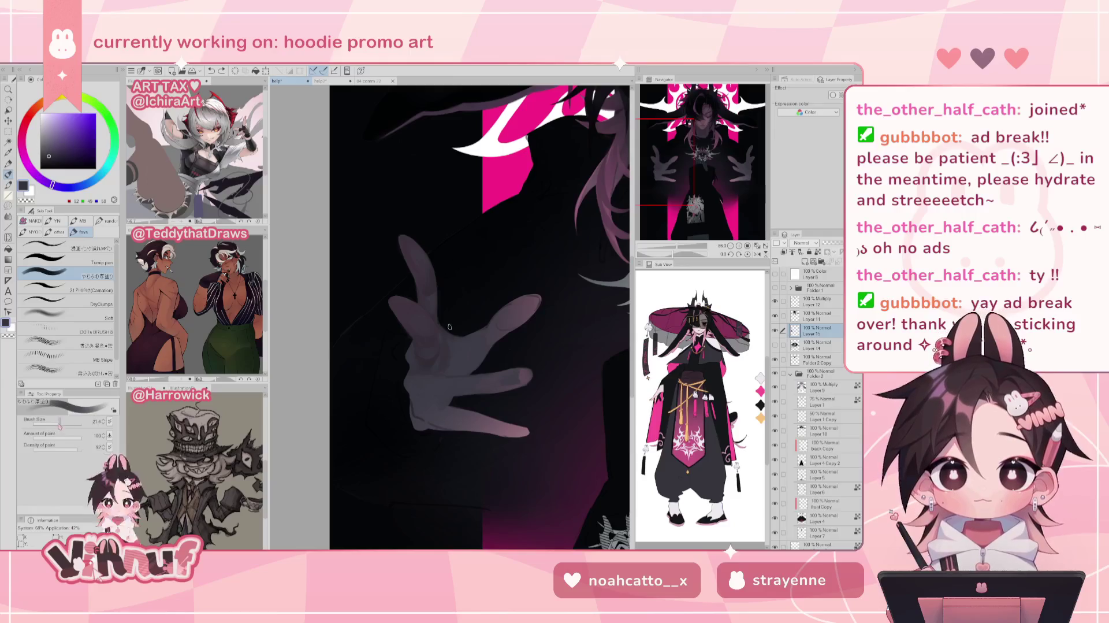
# - Pan to the hand and mirror-check it, resizing the brush to 48 then about 30.1
pyautogui.moveTo(498, 386); pyautogui.dragTo(438, 386)
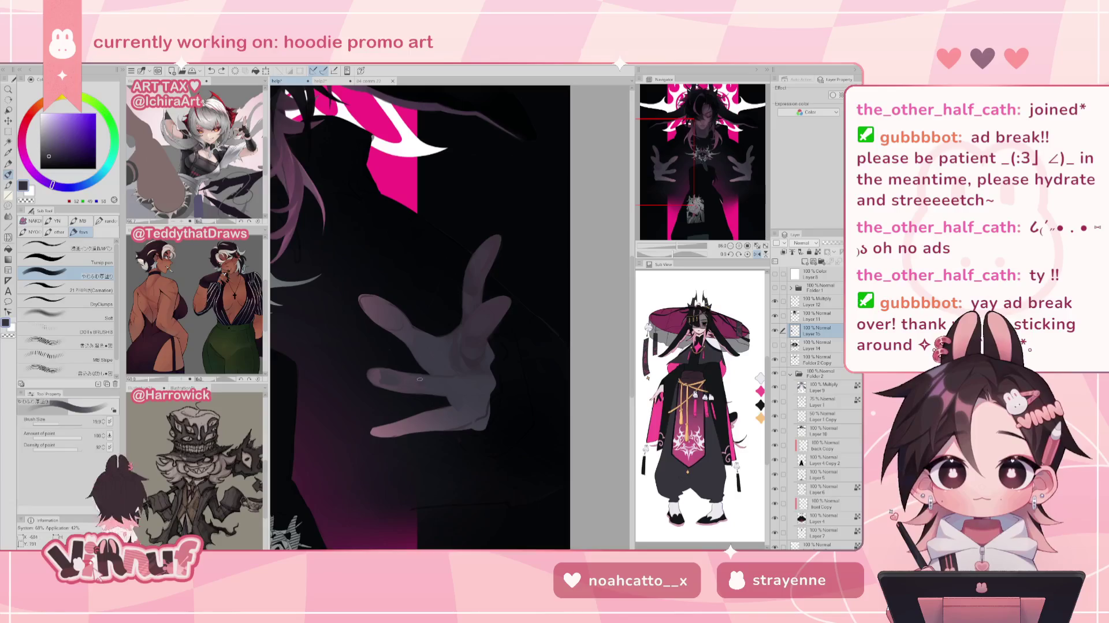
pyautogui.press('h')
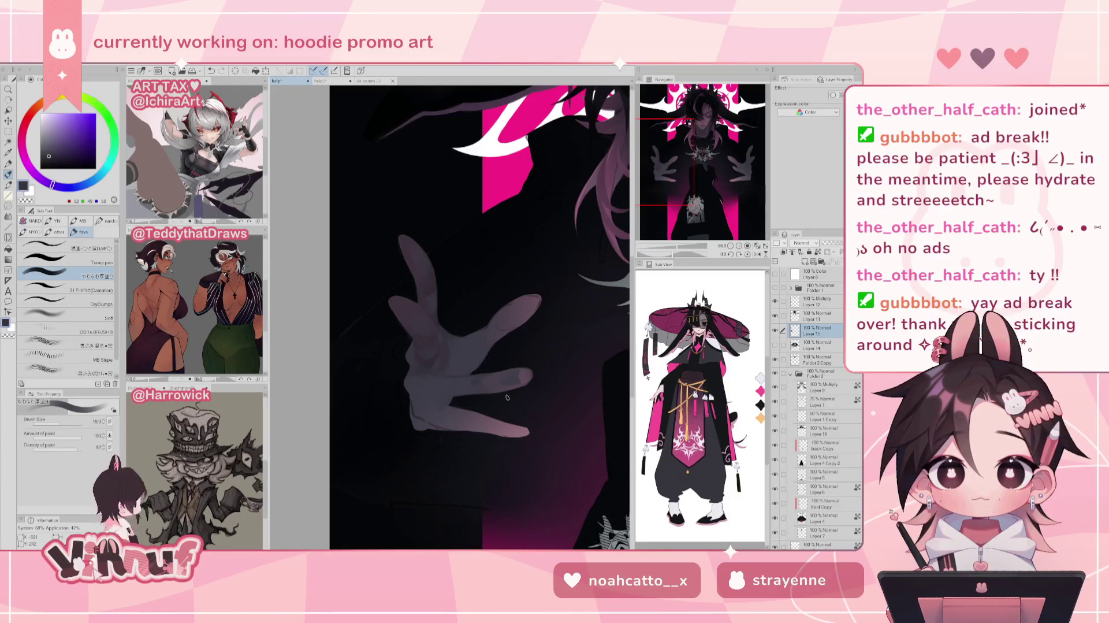
pyautogui.press('h')
pyautogui.press('h')
pyautogui.click(68, 423)
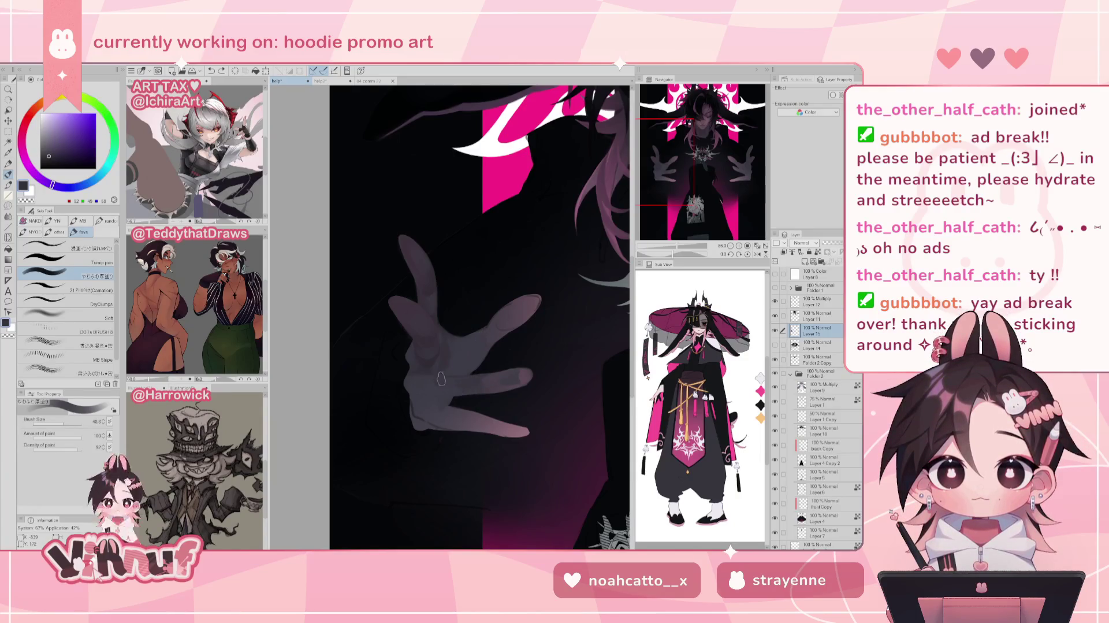
pyautogui.press('h')
pyautogui.press('[')
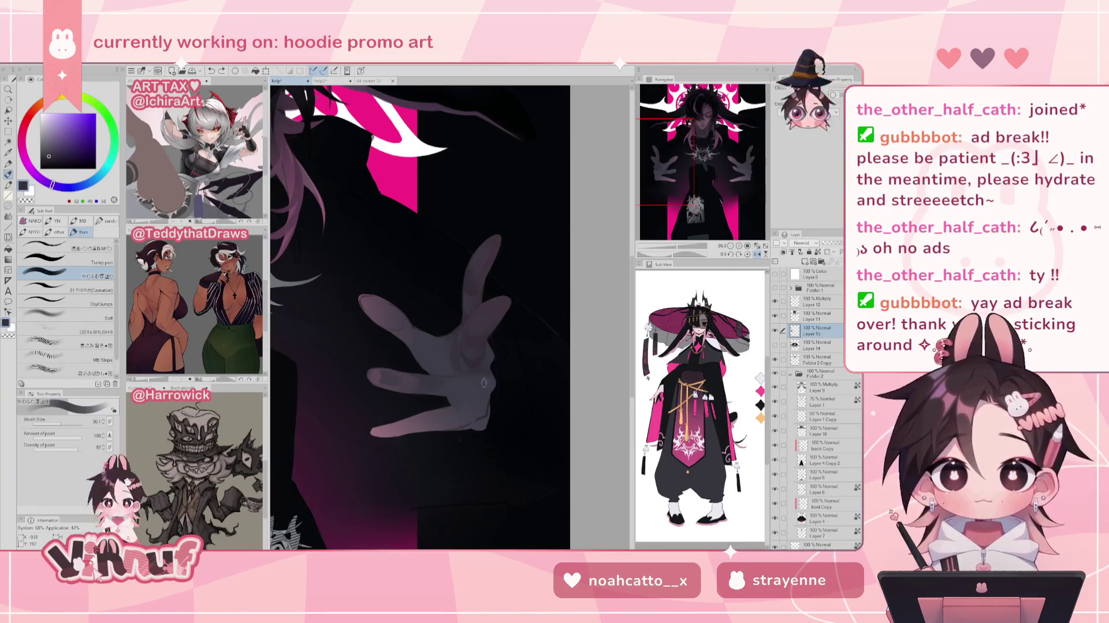
# - Flip the view repeatedly to check the hand, then sample a lighter grey-purple skin tone
pyautogui.press('h')
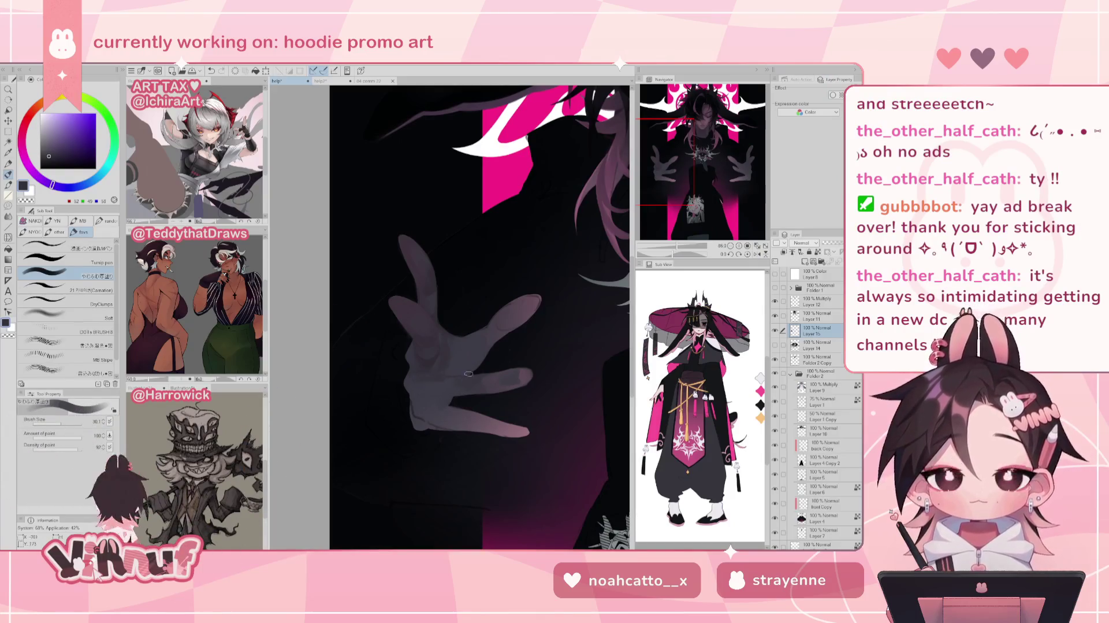
pyautogui.press('h')
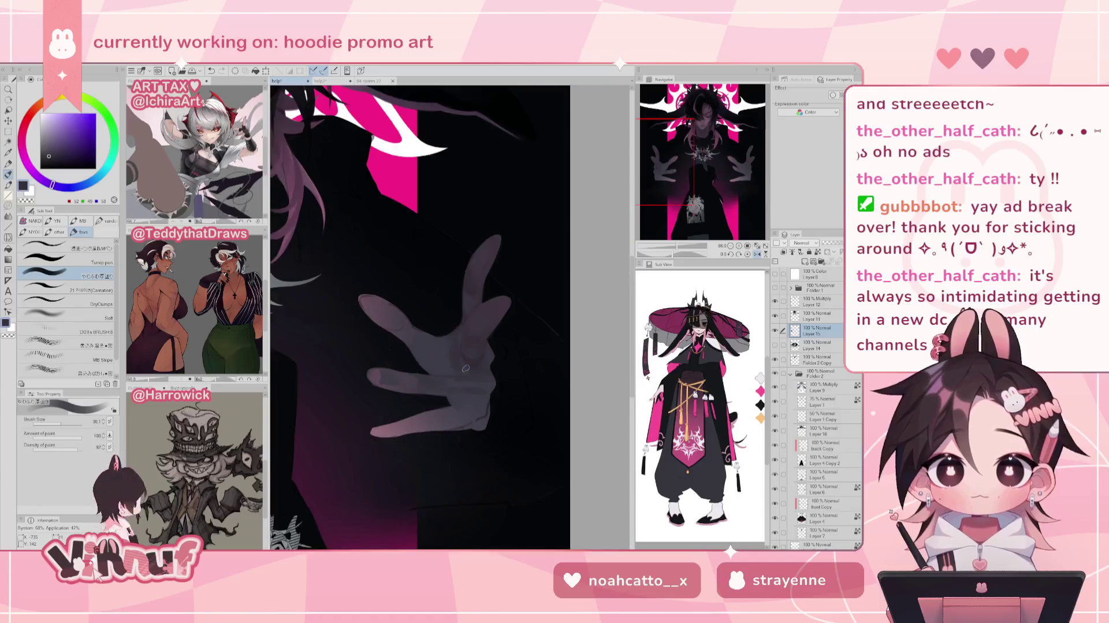
pyautogui.press('h')
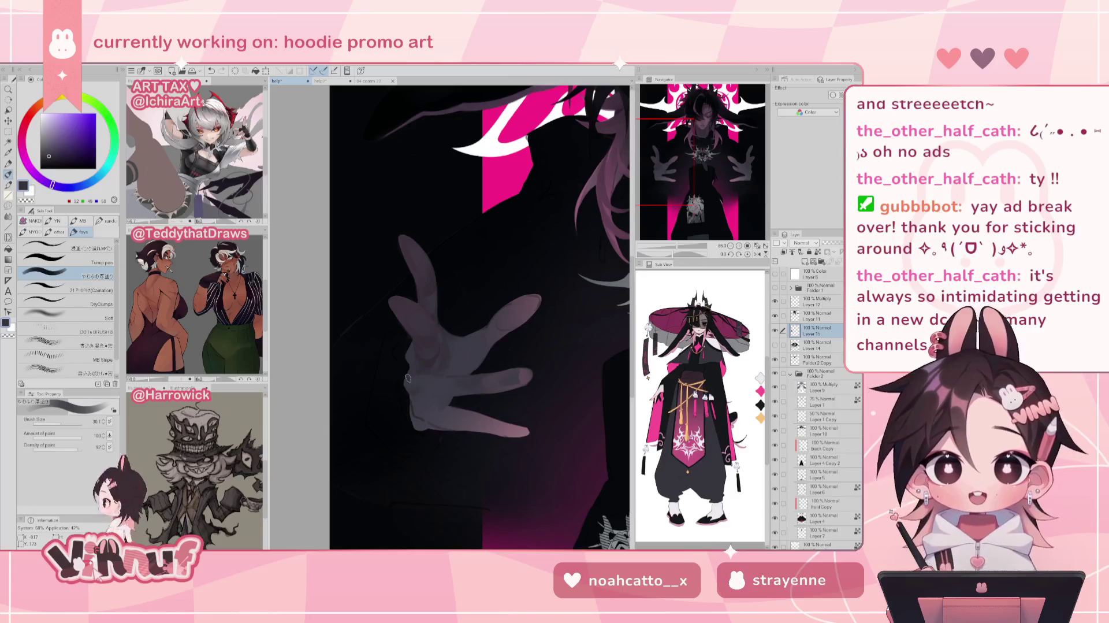
pyautogui.press('h')
pyautogui.press('h')
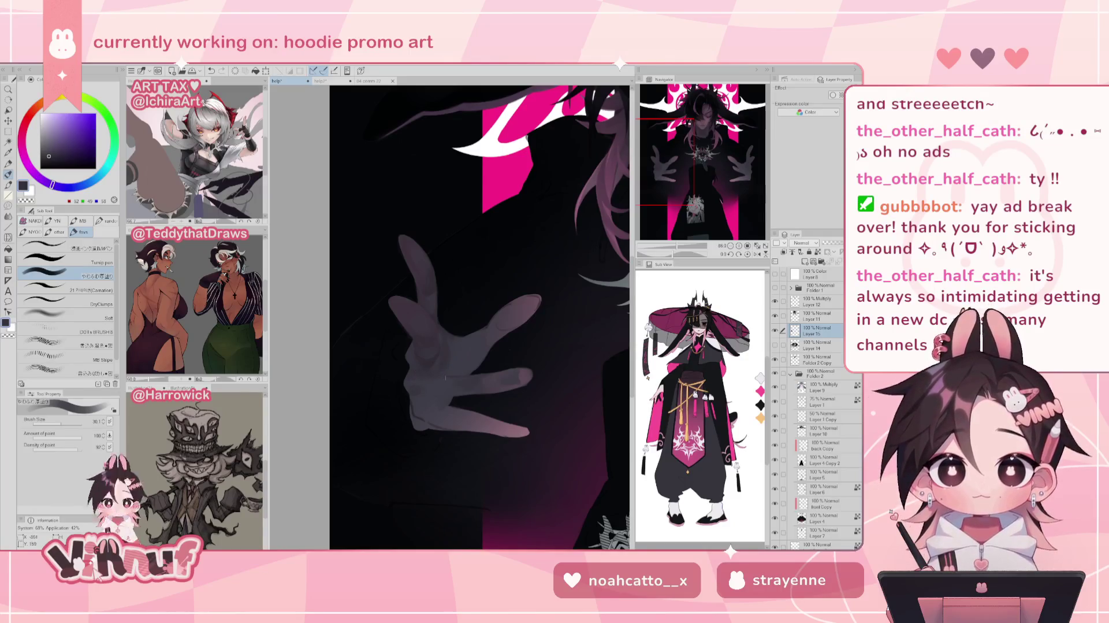
pyautogui.keyDown('alt'); pyautogui.click(460, 367); pyautogui.keyUp('alt')
pyautogui.keyDown('alt'); pyautogui.click(443, 360); pyautogui.keyUp('alt')
pyautogui.keyDown('alt'); pyautogui.click(455, 364); pyautogui.keyUp('alt')
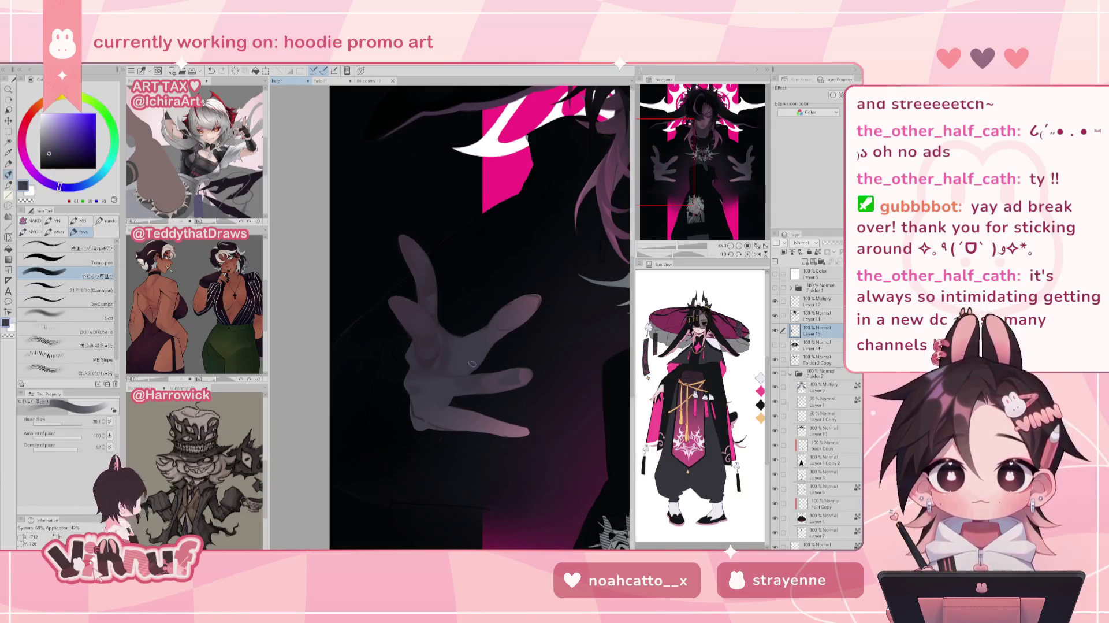
pyautogui.keyDown('alt'); pyautogui.click(451, 380); pyautogui.keyUp('alt')
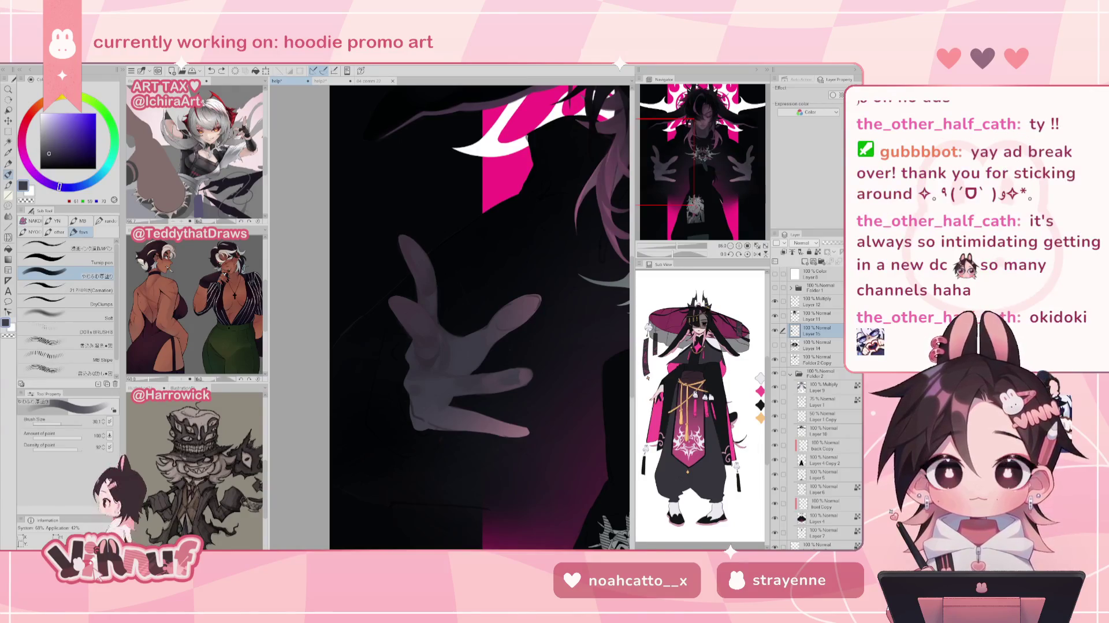
# - Sample darker, lighter and deep shadow grey-purples from the hand, mirror-checking between picks
pyautogui.moveTo(437, 382); pyautogui.dragTo(430, 373)
pyautogui.keyDown('alt'); pyautogui.click(417, 380); pyautogui.keyUp('alt')
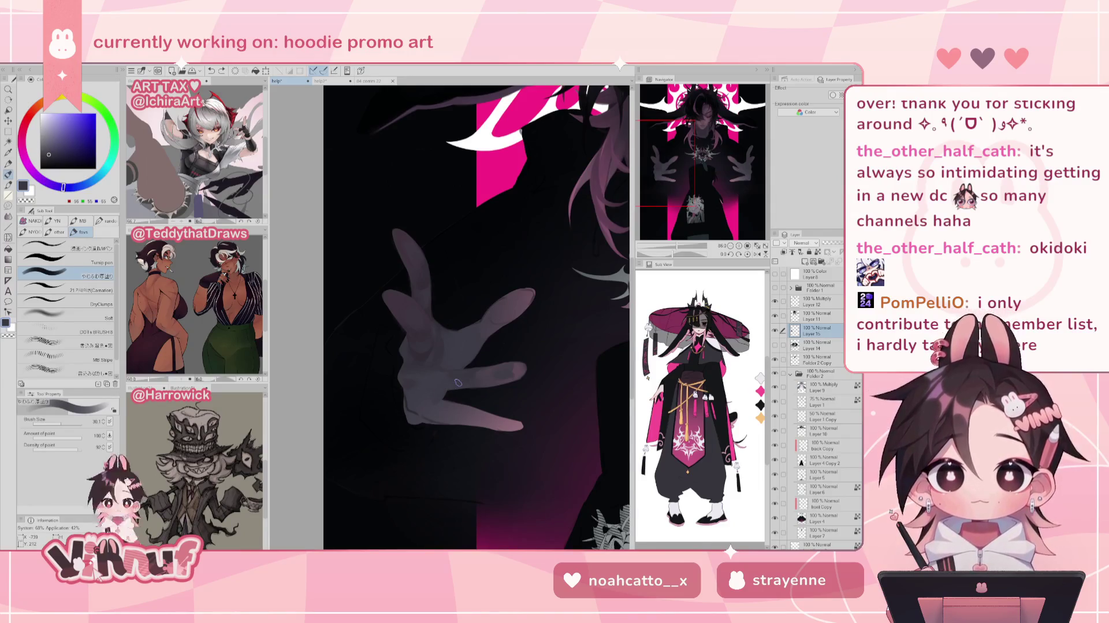
pyautogui.press('h')
pyautogui.press('h')
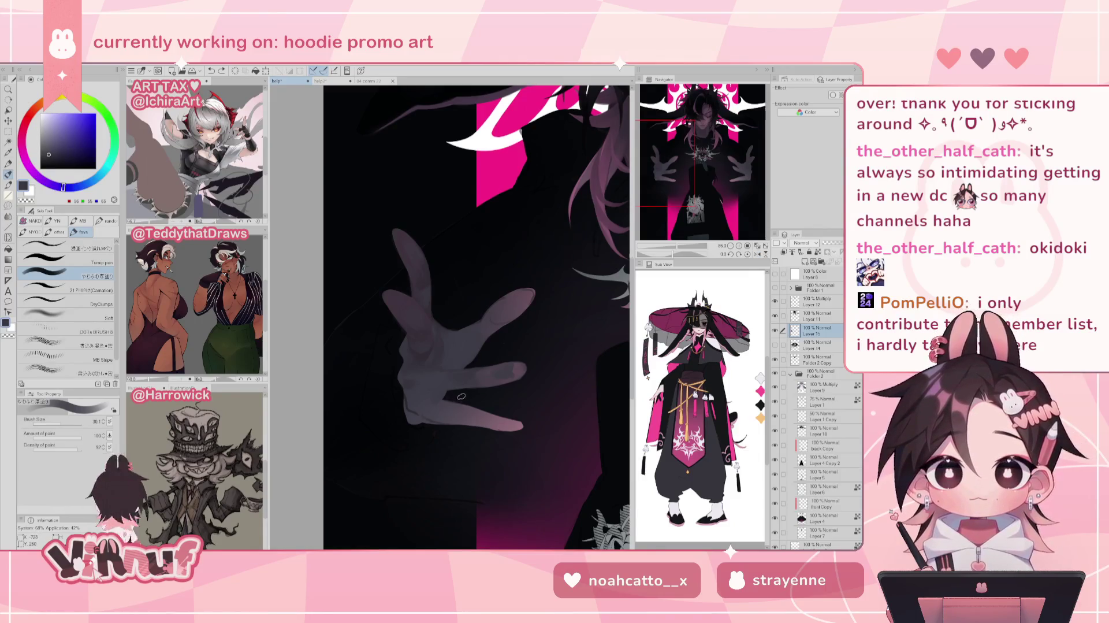
pyautogui.keyDown('alt'); pyautogui.click(439, 375); pyautogui.keyUp('alt')
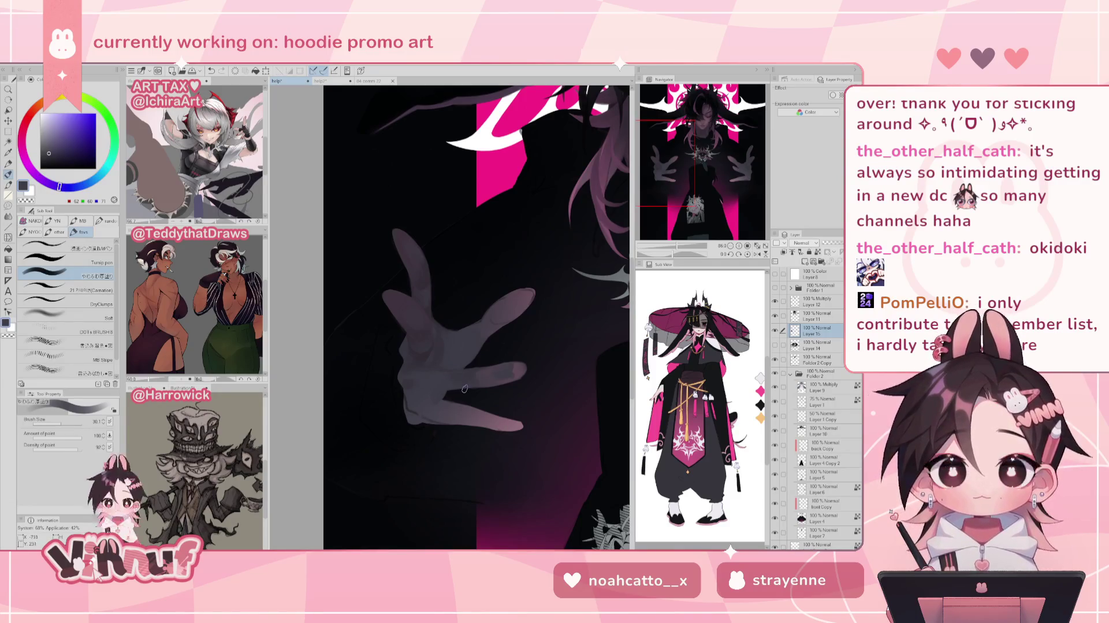
pyautogui.press('h')
pyautogui.keyDown('alt'); pyautogui.click(477, 366); pyautogui.keyUp('alt')
pyautogui.keyDown('alt'); pyautogui.click(480, 353); pyautogui.keyUp('alt')
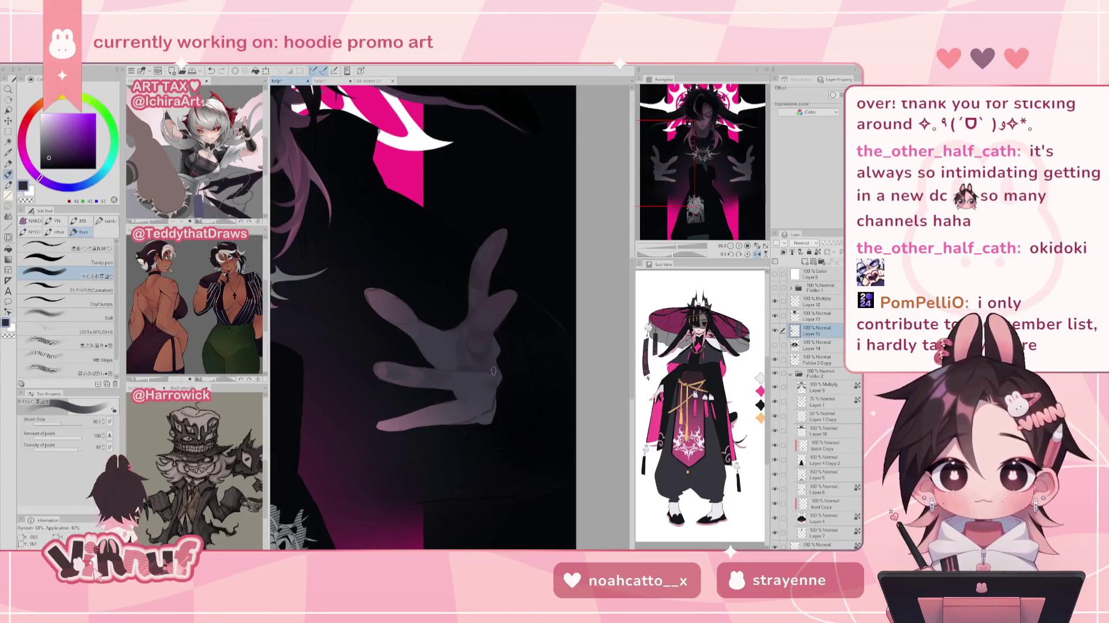
pyautogui.press('h')
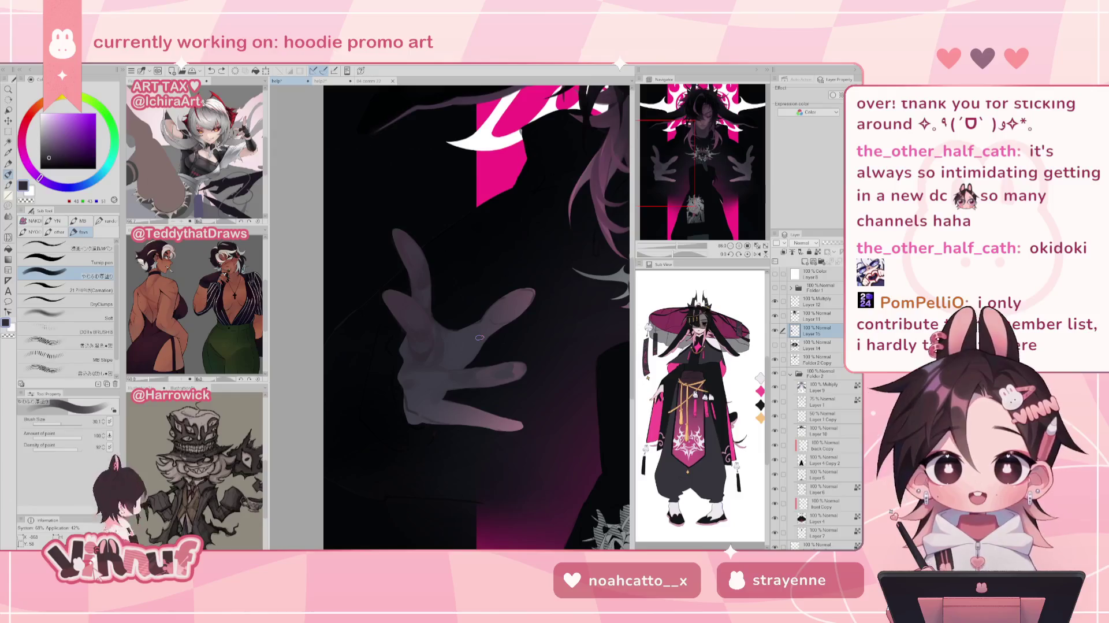
# - Set the brush to about 14.1 and shade the hand, undoing a stray stroke
pyautogui.press('h')
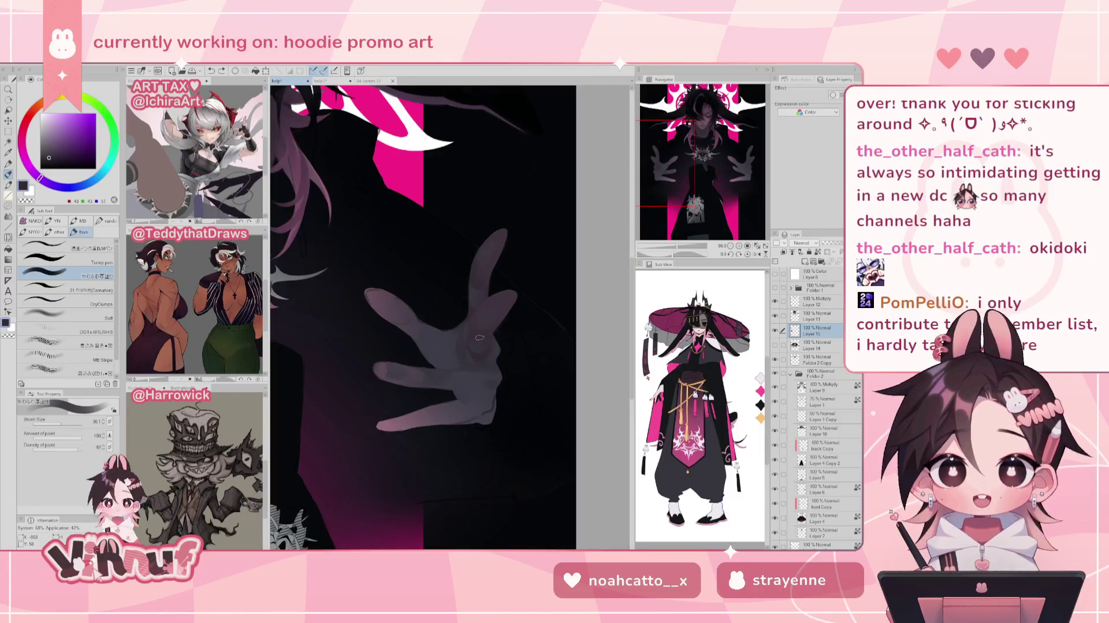
pyautogui.press('[')
pyautogui.press('[')
pyautogui.moveTo(59, 424); pyautogui.dragTo(60, 428)
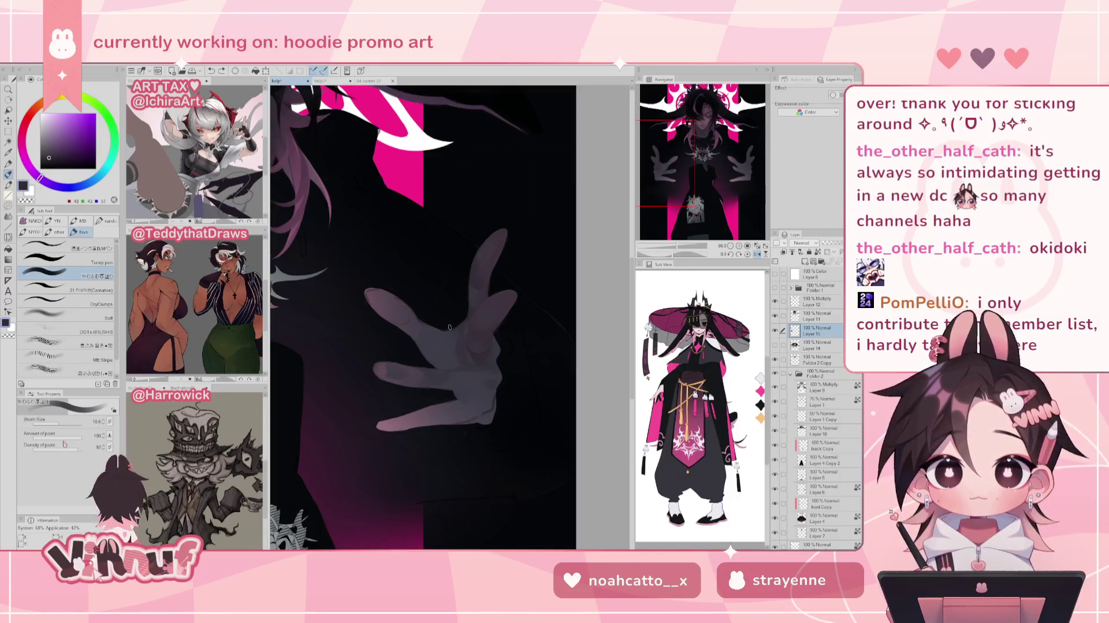
pyautogui.moveTo(60, 422); pyautogui.dragTo(57, 422)
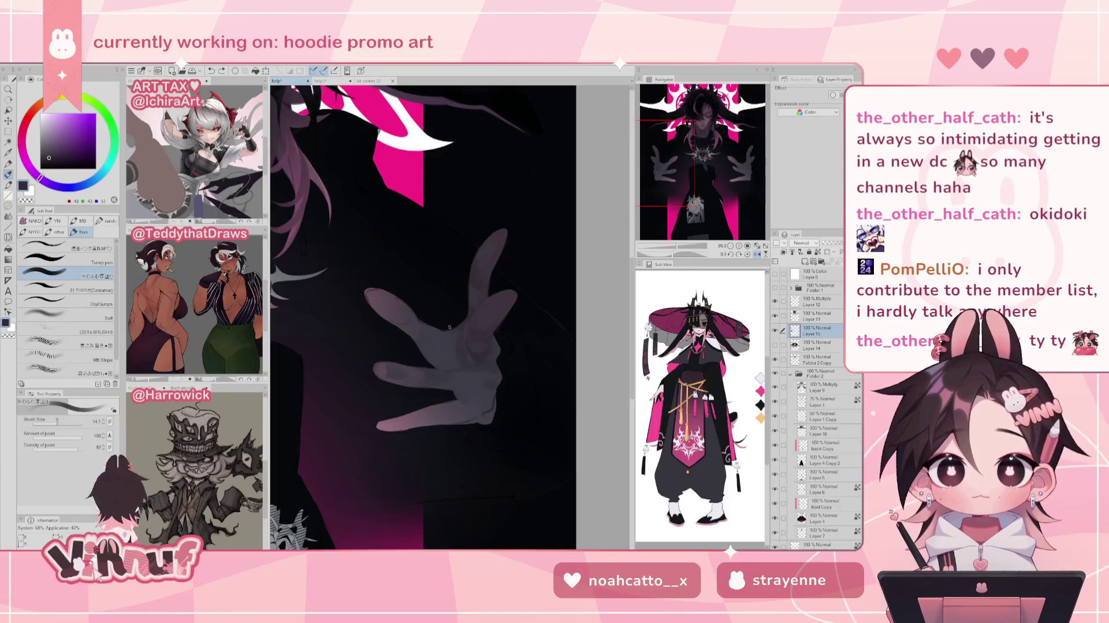
pyautogui.hotkey('ctrl', 'z')
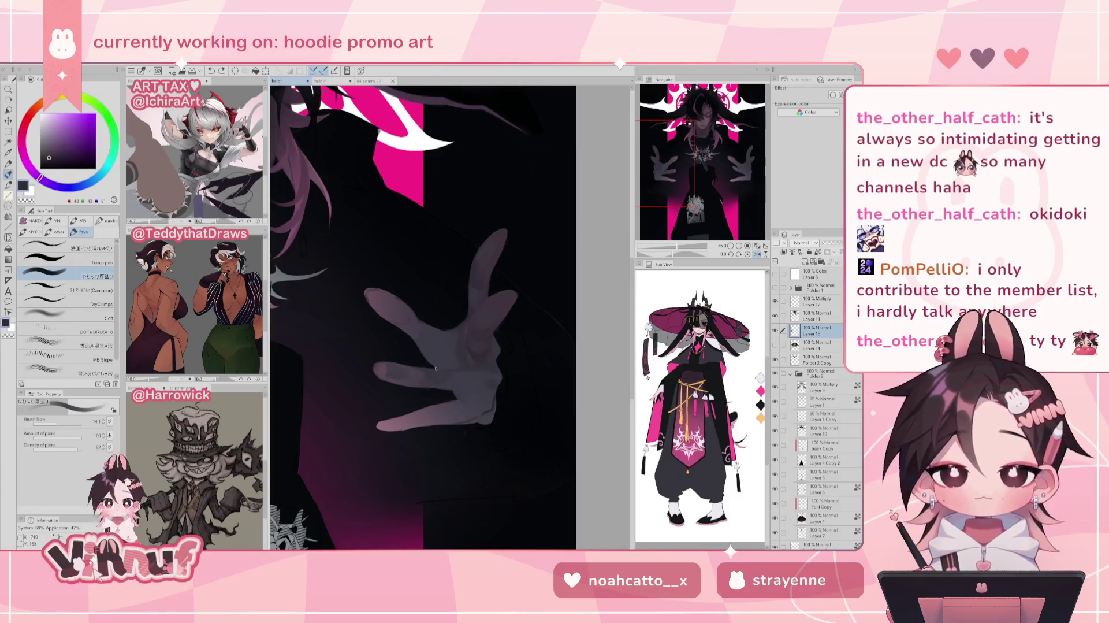
pyautogui.press('h')
pyautogui.press('h')
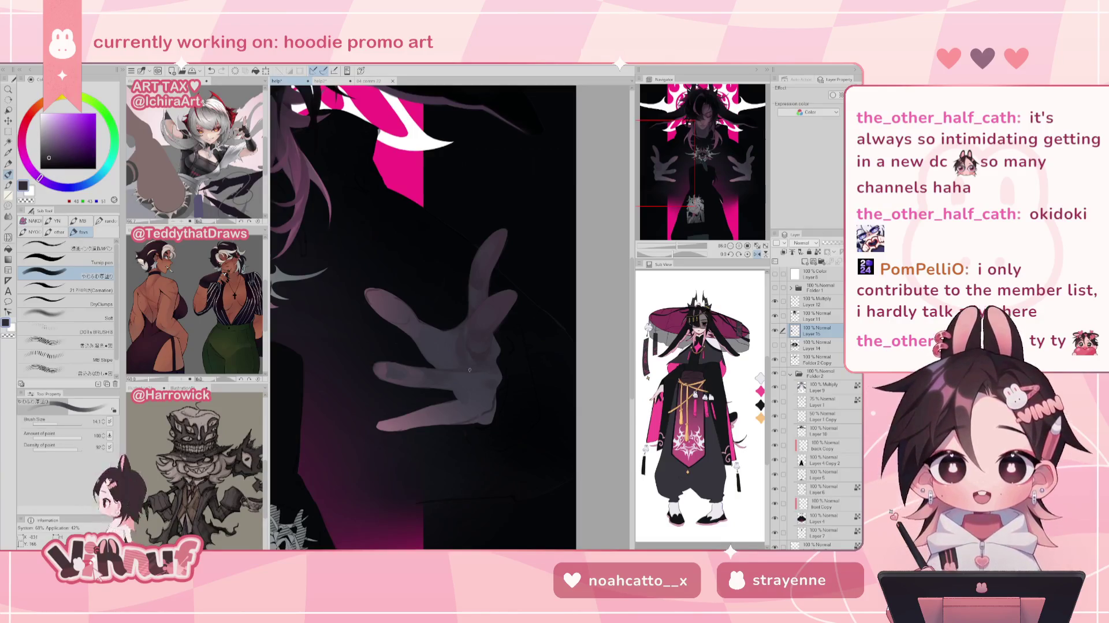
pyautogui.press('h')
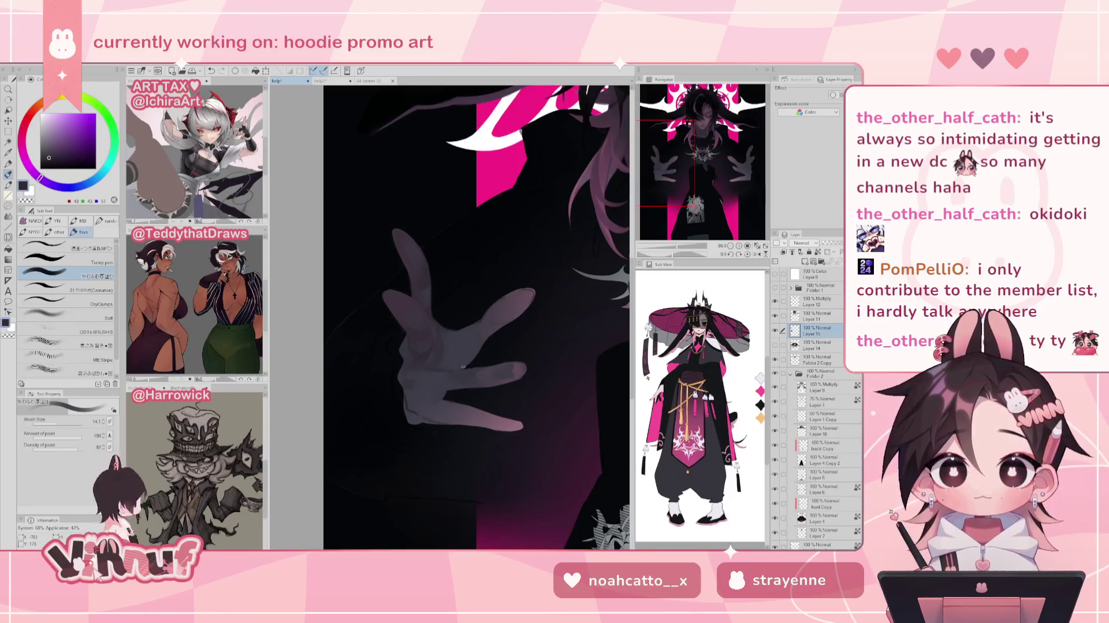
# - Refine the shading alternating lighter and darker grey-purple tones, undoing another stray stroke
pyautogui.keyDown('alt'); pyautogui.click(441, 355); pyautogui.keyUp('alt')
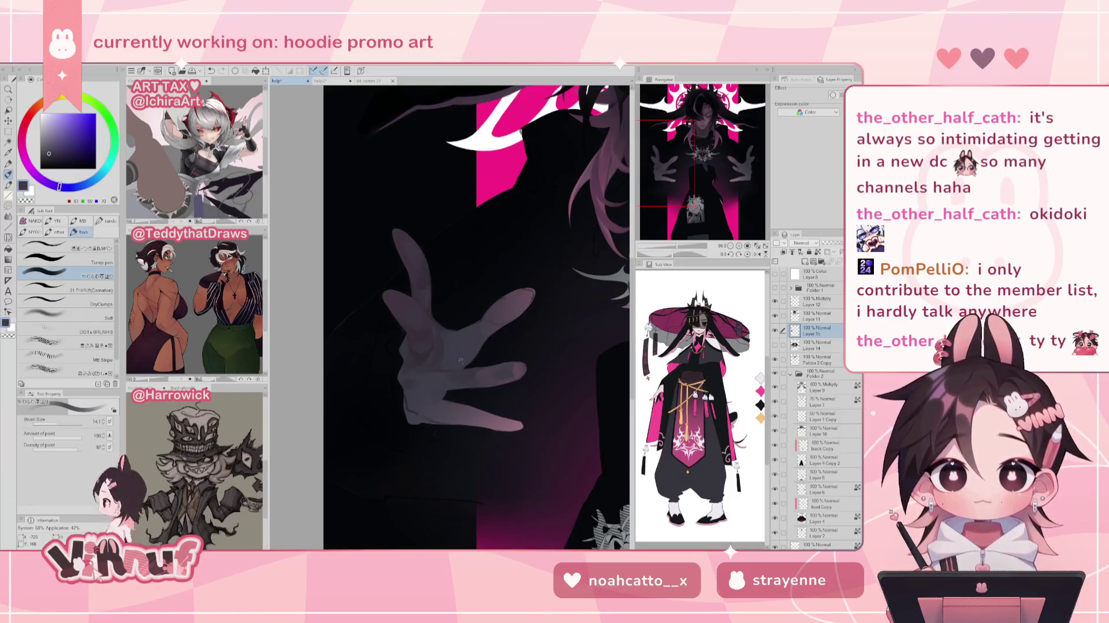
pyautogui.keyDown('alt'); pyautogui.click(443, 359); pyautogui.keyUp('alt')
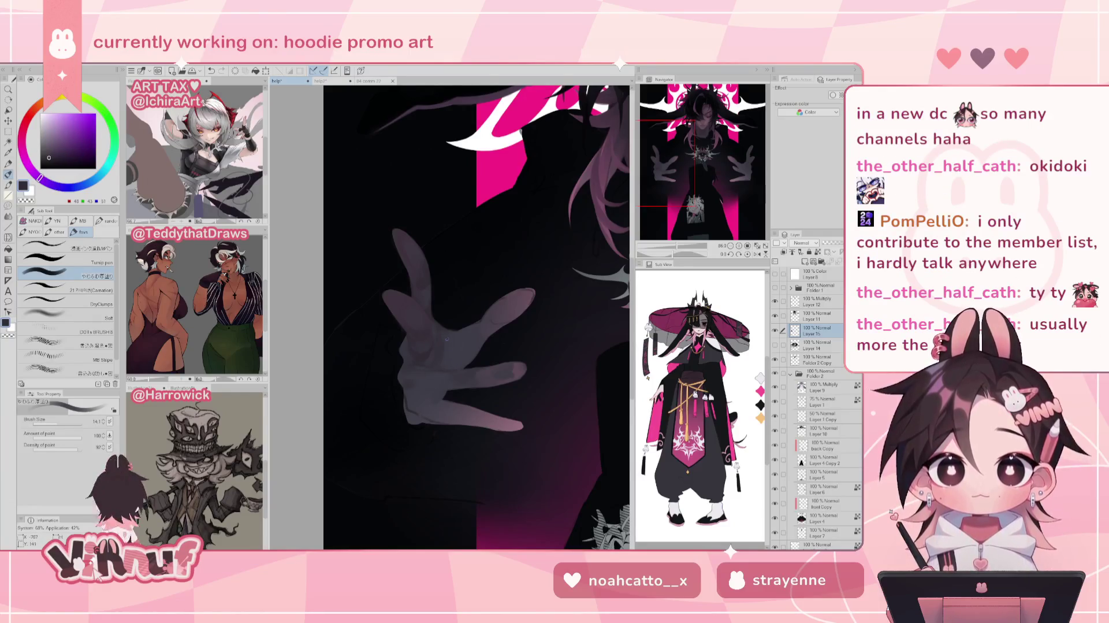
pyautogui.press('h')
pyautogui.press('h')
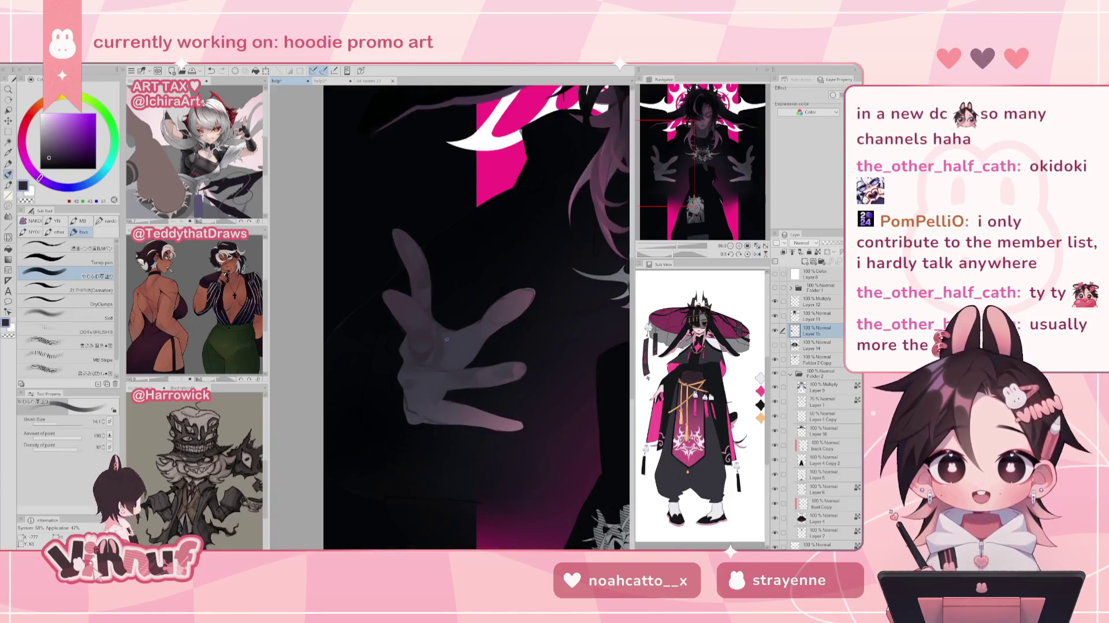
pyautogui.hotkey('ctrl', 'z')
pyautogui.hotkey('ctrl', 'z')
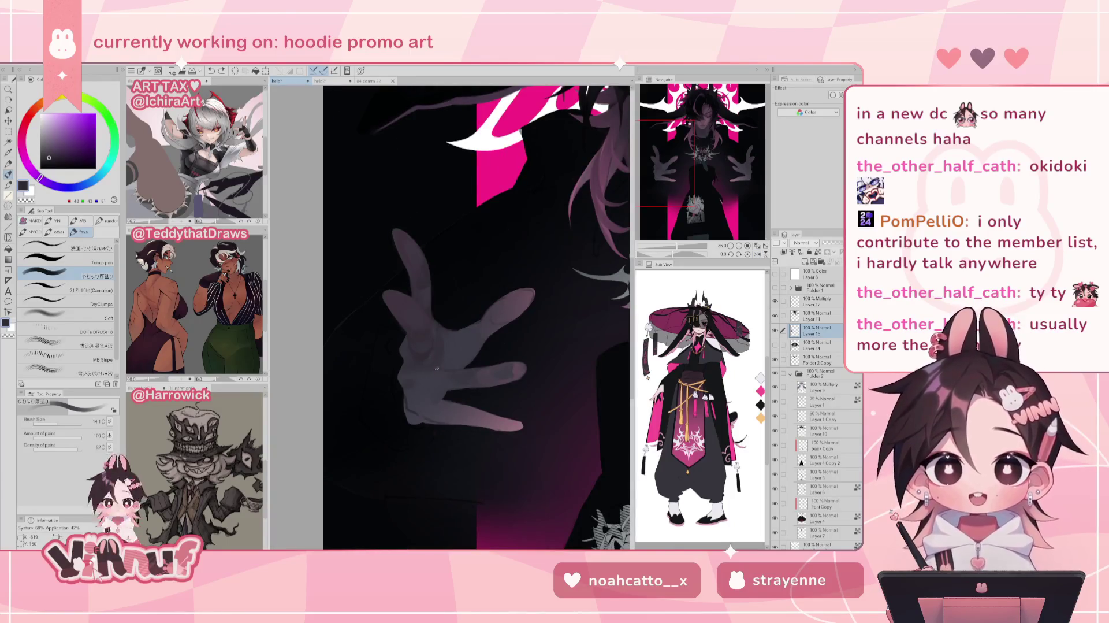
pyautogui.keyDown('alt'); pyautogui.click(433, 368); pyautogui.keyUp('alt')
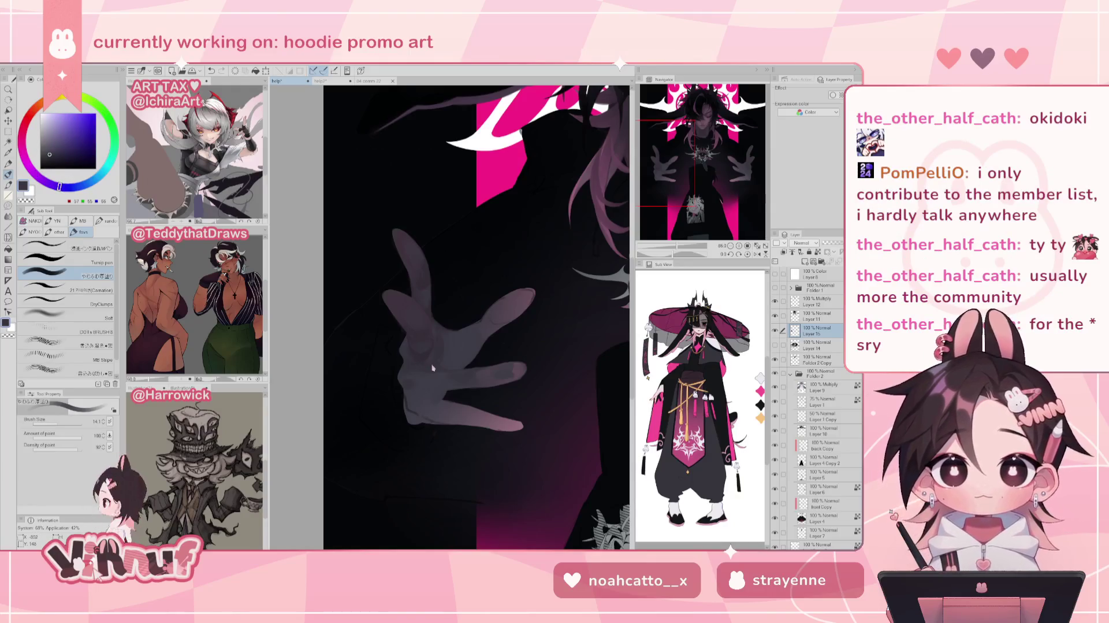
pyautogui.keyDown('alt'); pyautogui.click(430, 356); pyautogui.keyUp('alt')
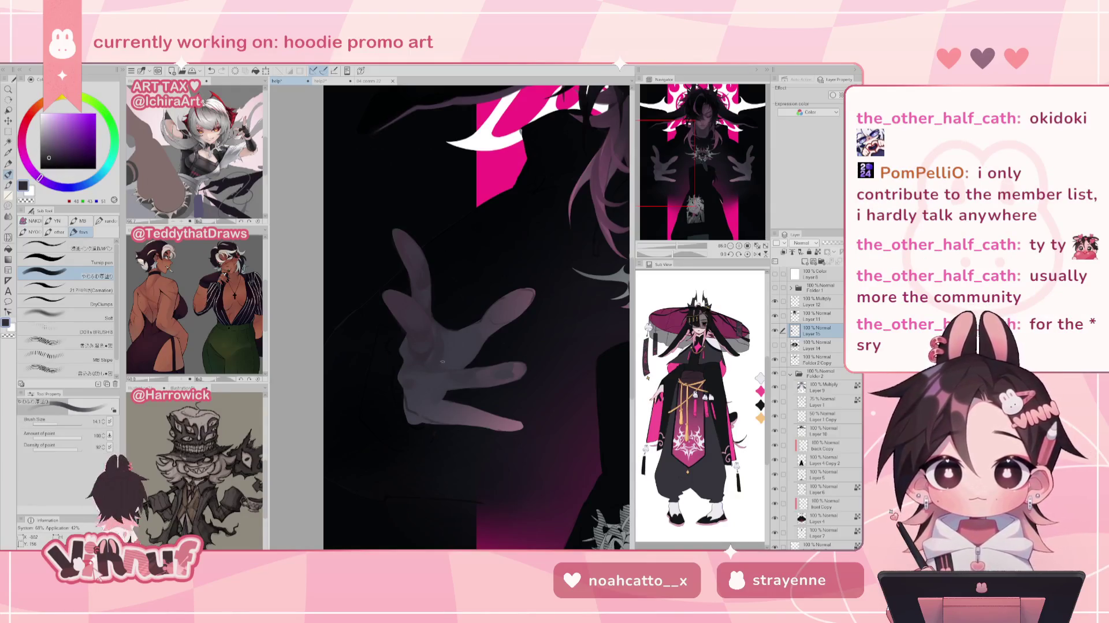
pyautogui.keyDown('alt'); pyautogui.click(422, 364); pyautogui.keyUp('alt')
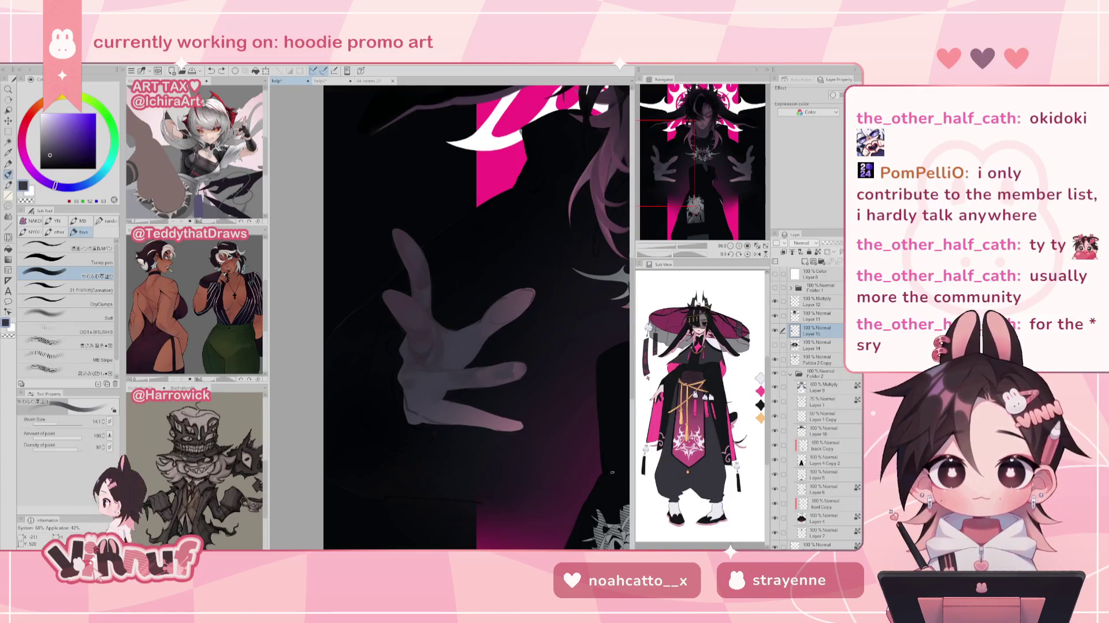
pyautogui.keyDown('alt'); pyautogui.click(428, 372); pyautogui.keyUp('alt')
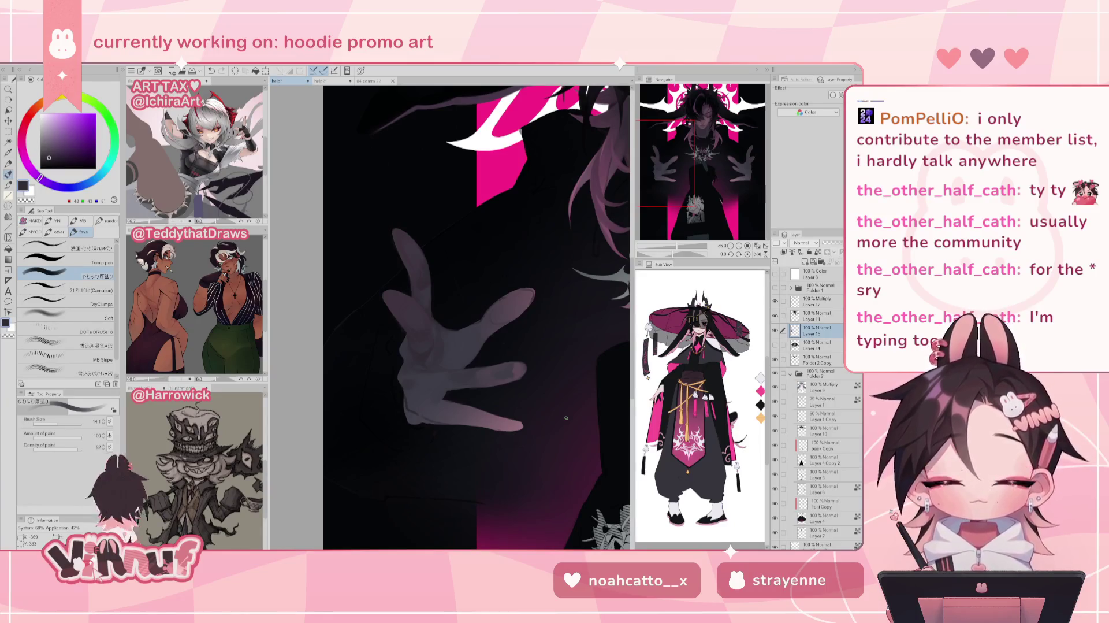
pyautogui.scroll(-3, 567, 418)
# - Zoom in close on the hand, sample its grey-purple tones, and enlarge the brush to 34.6
pyautogui.scroll(3, 566, 418)
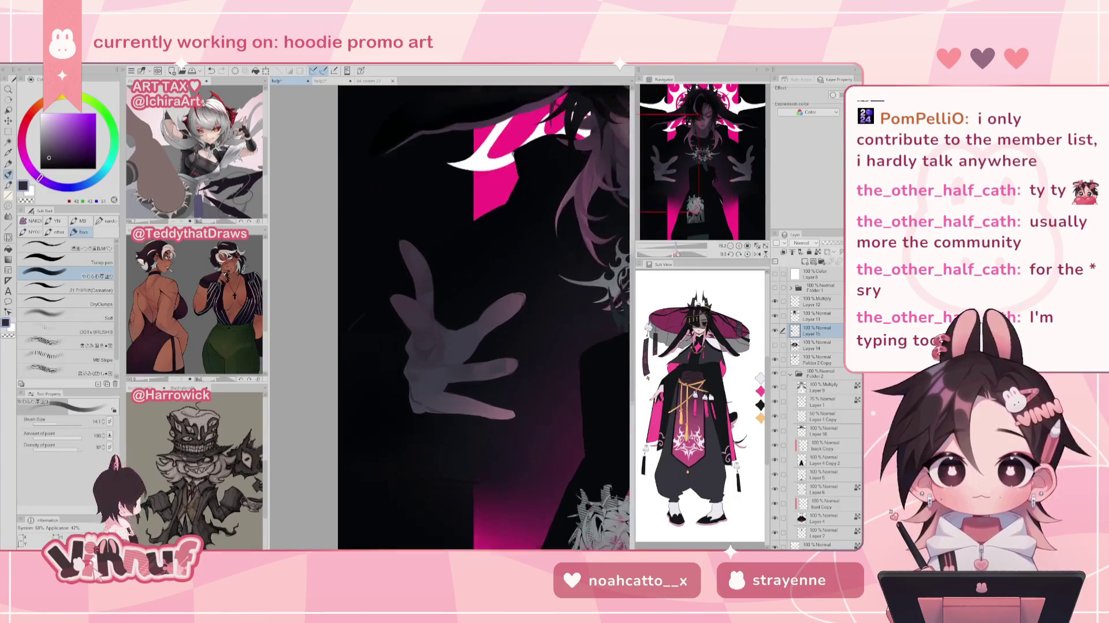
pyautogui.scroll(2, 457, 375)
pyautogui.keyDown('alt'); pyautogui.click(456, 375); pyautogui.keyUp('alt')
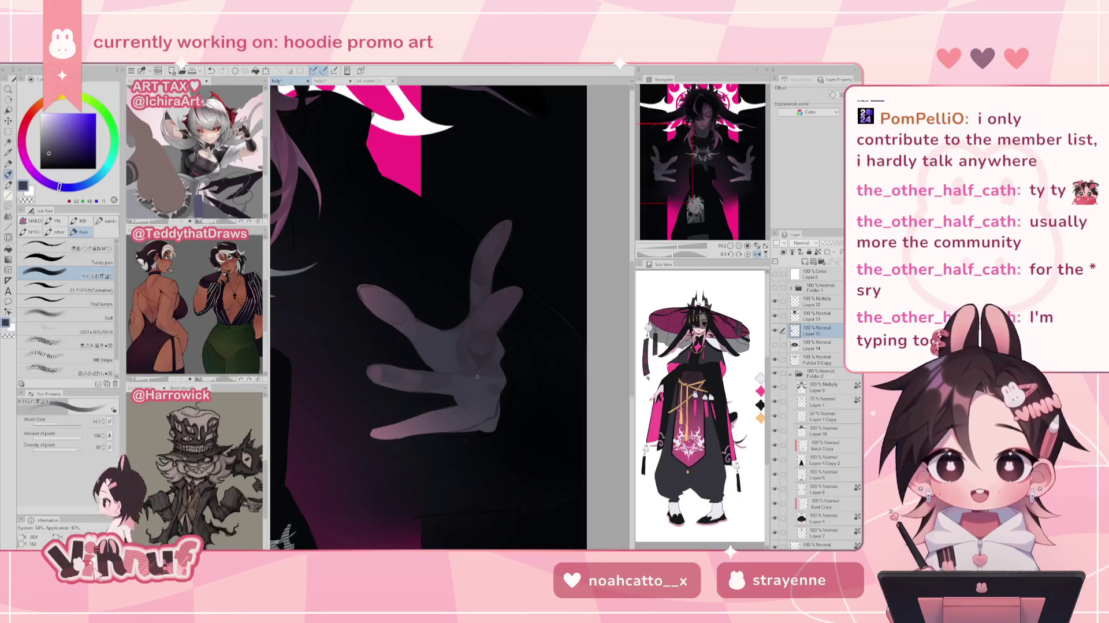
pyautogui.scroll(-1, 482, 364)
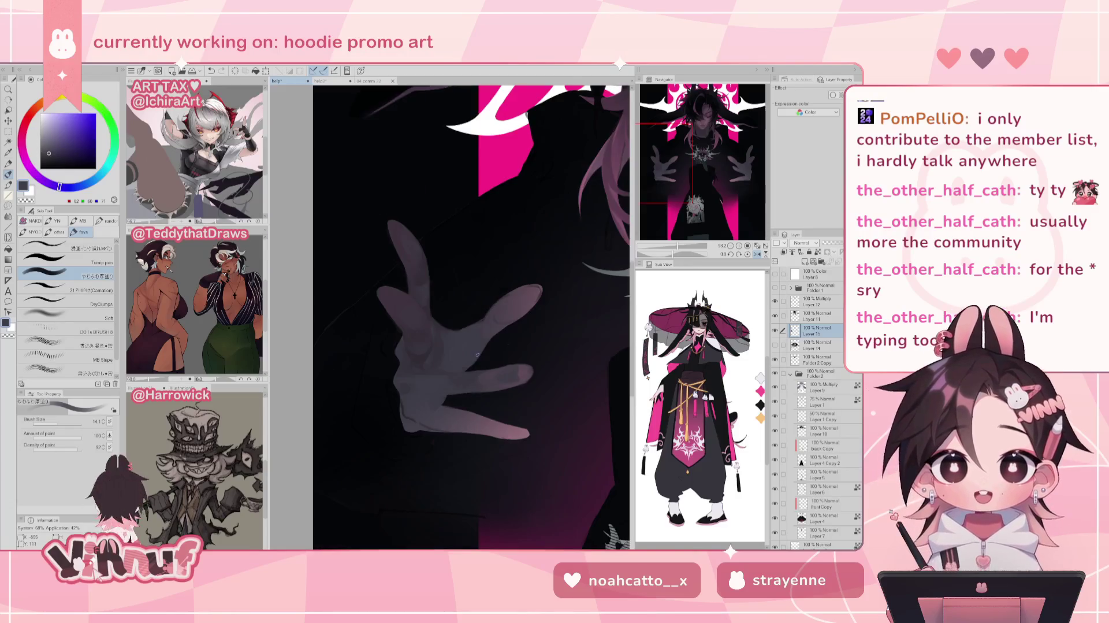
pyautogui.scroll(-1, 482, 364)
pyautogui.scroll(1, 456, 346)
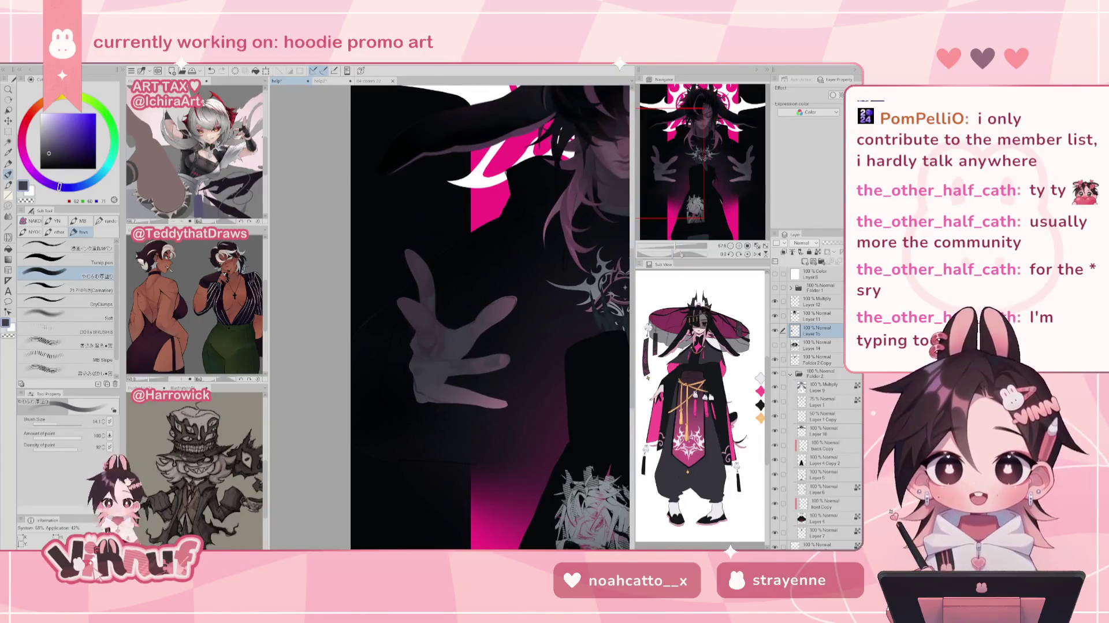
pyautogui.scroll(3, 456, 346)
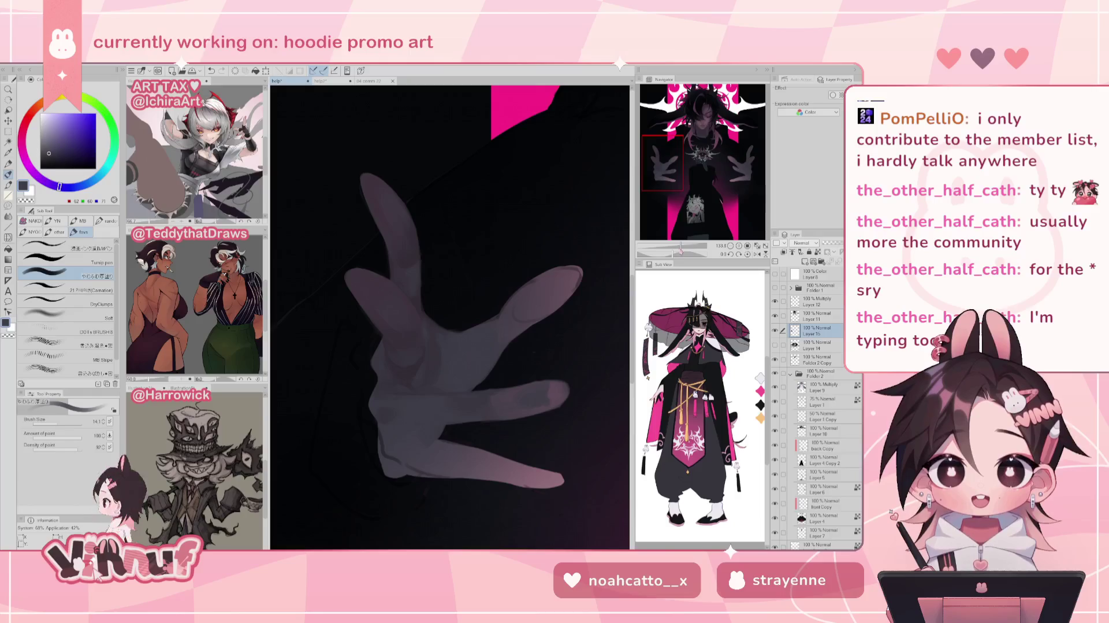
pyautogui.keyDown('alt'); pyautogui.click(377, 389); pyautogui.keyUp('alt')
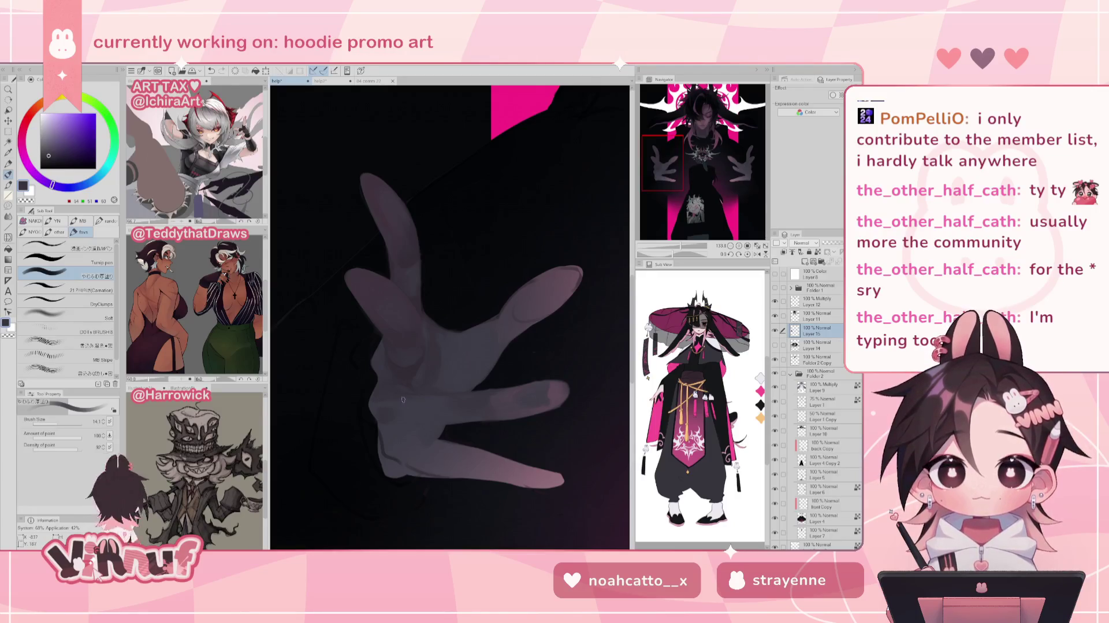
pyautogui.scroll(-5, 662, 212)
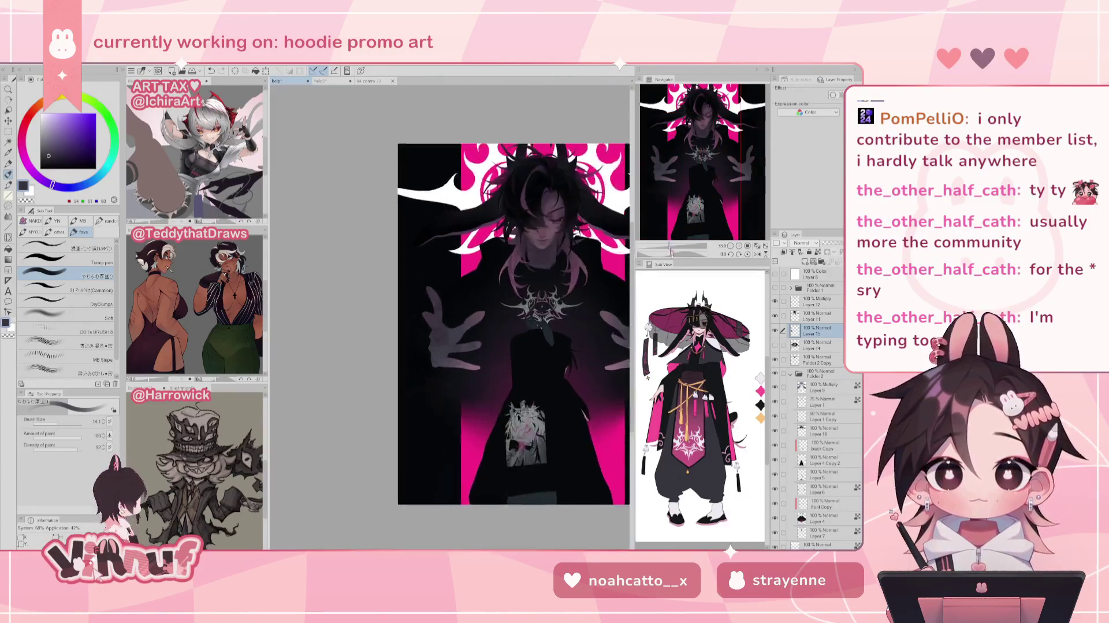
pyautogui.scroll(3, 662, 212)
pyautogui.moveTo(59, 422); pyautogui.dragTo(63, 423)
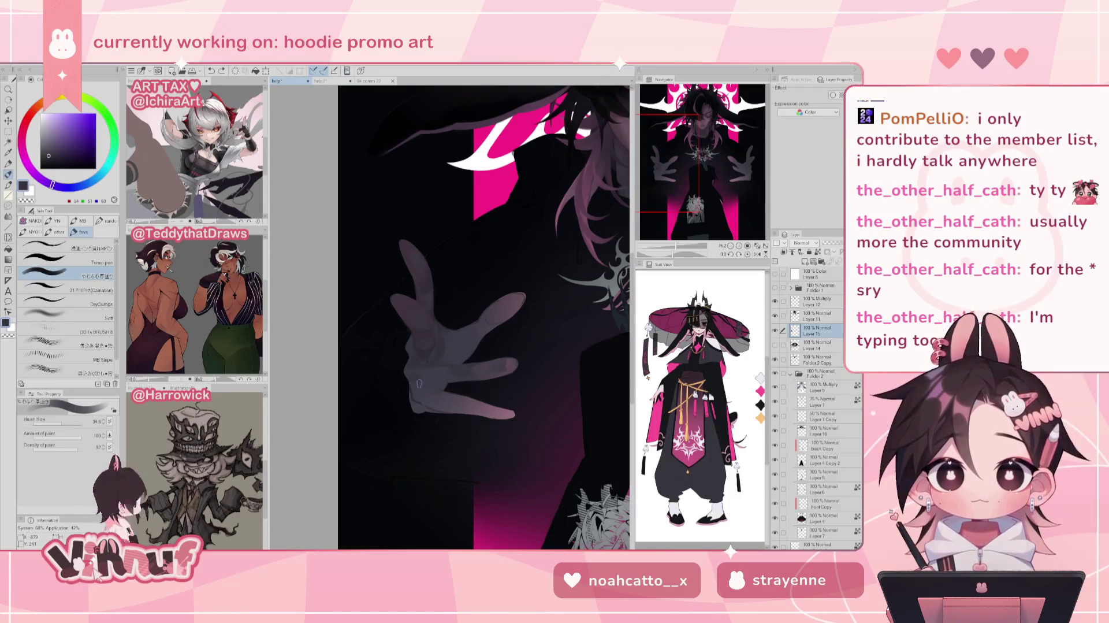
# - Check the hand in a mirrored view, sample darker shadow tones, and shrink the brush to 18.8
pyautogui.press('h')
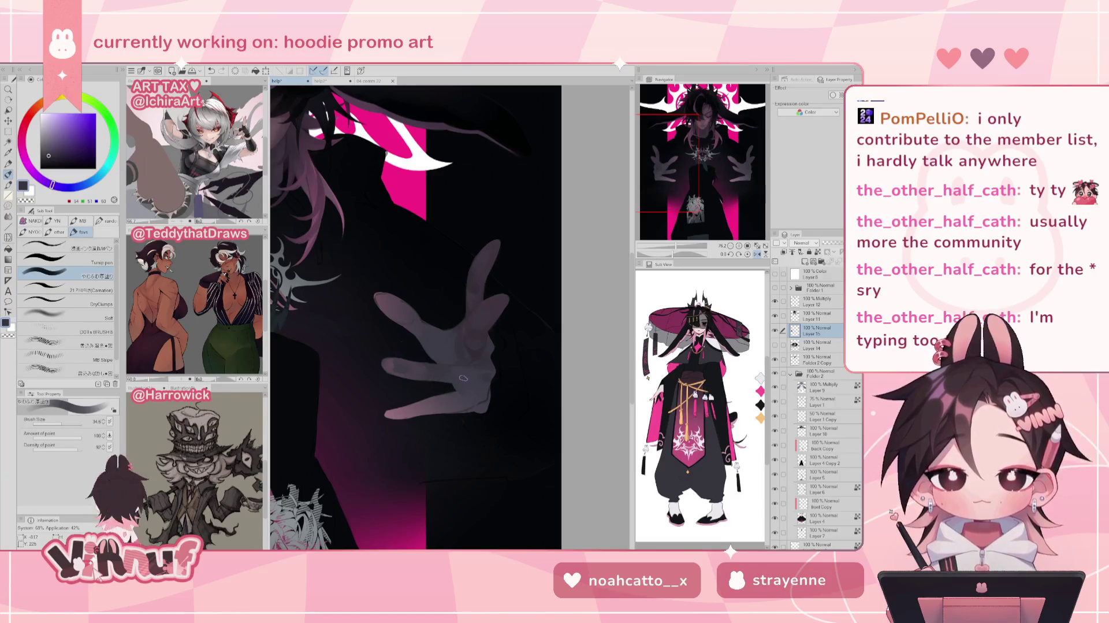
pyautogui.press('h')
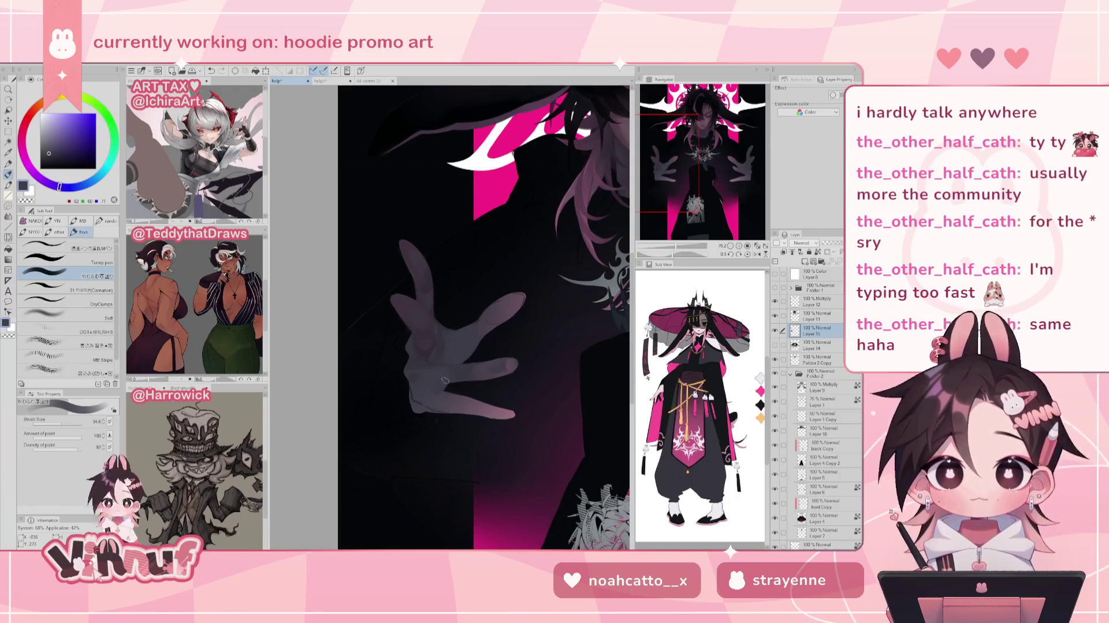
pyautogui.keyDown('alt'); pyautogui.click(462, 384); pyautogui.keyUp('alt')
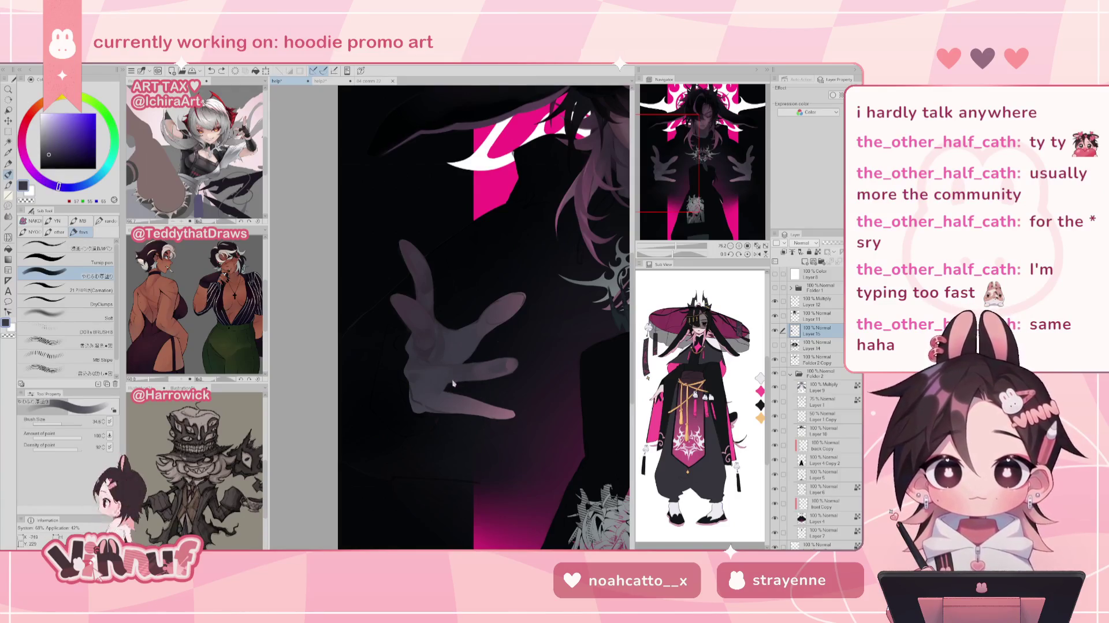
pyautogui.keyDown('alt'); pyautogui.click(432, 352); pyautogui.keyUp('alt')
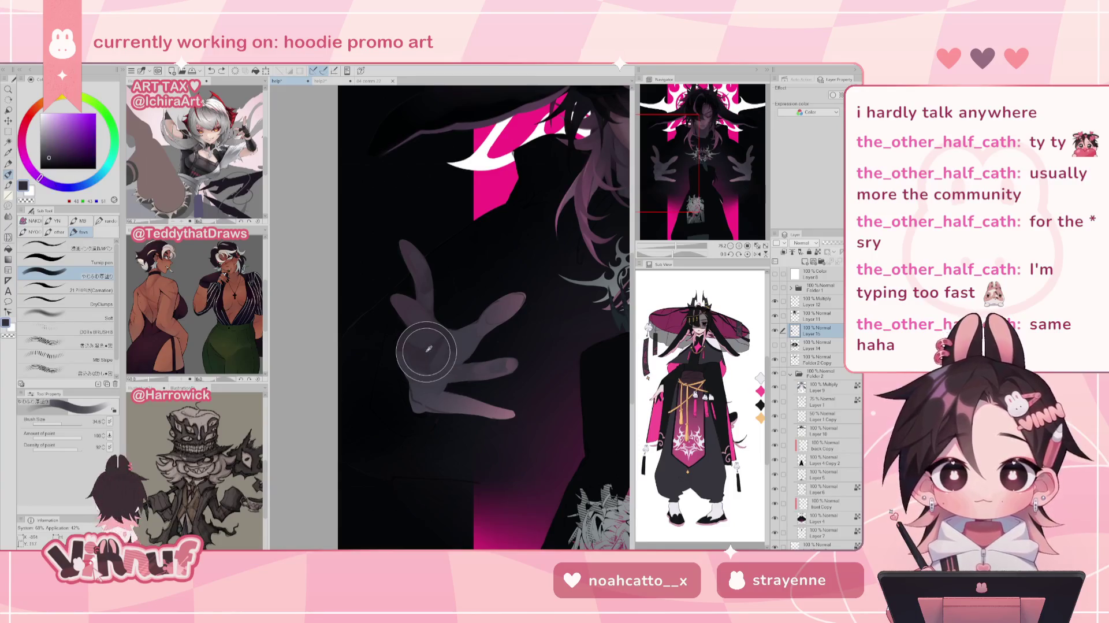
pyautogui.press('h')
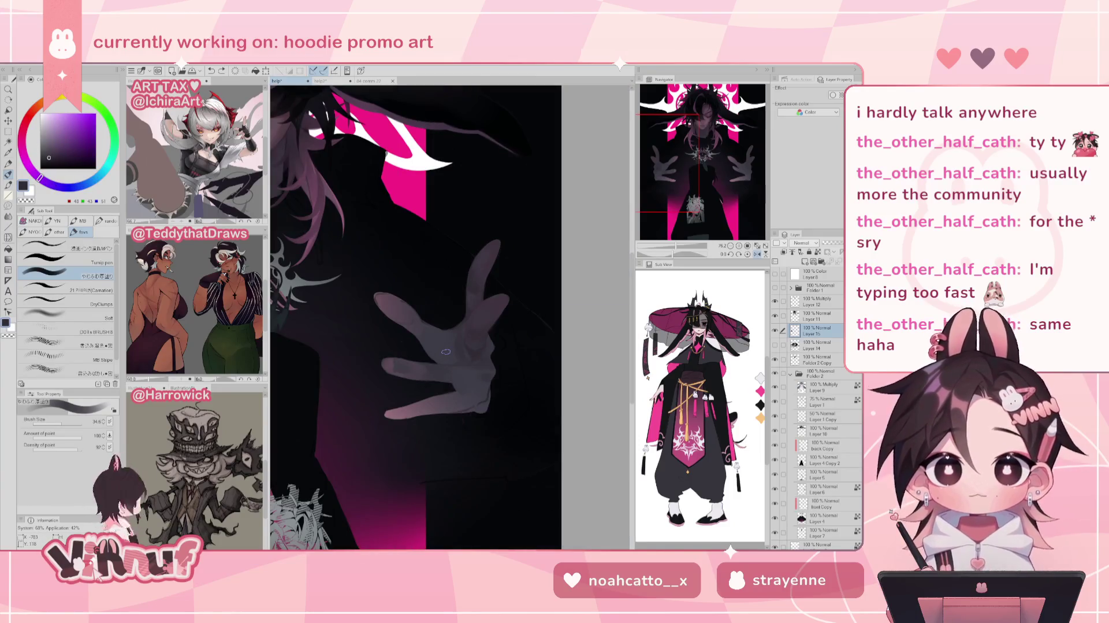
pyautogui.moveTo(69, 424); pyautogui.dragTo(58, 426)
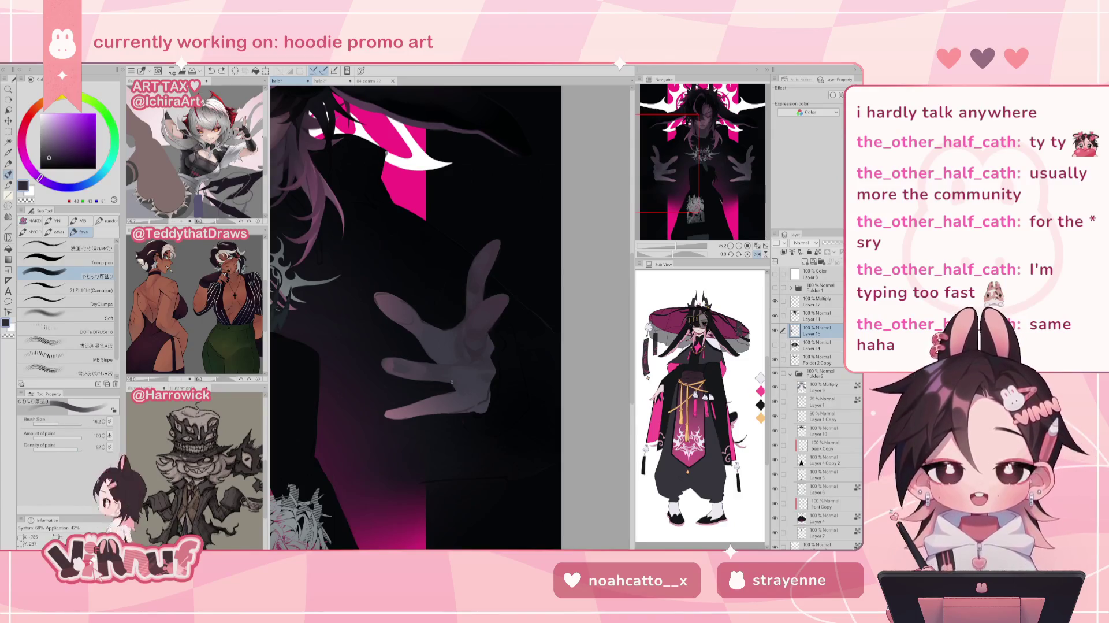
pyautogui.press('h')
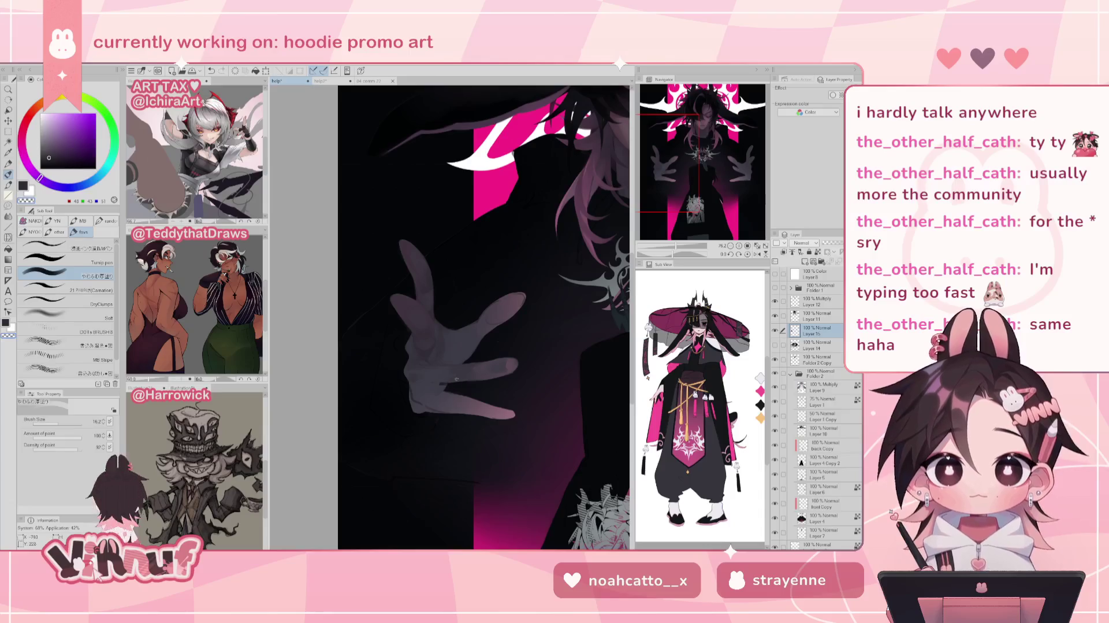
# - Paint the hand with a sampled tone, softening areas with transparent colour and a mirrored check
pyautogui.keyDown('alt'); pyautogui.click(440, 381); pyautogui.keyUp('alt')
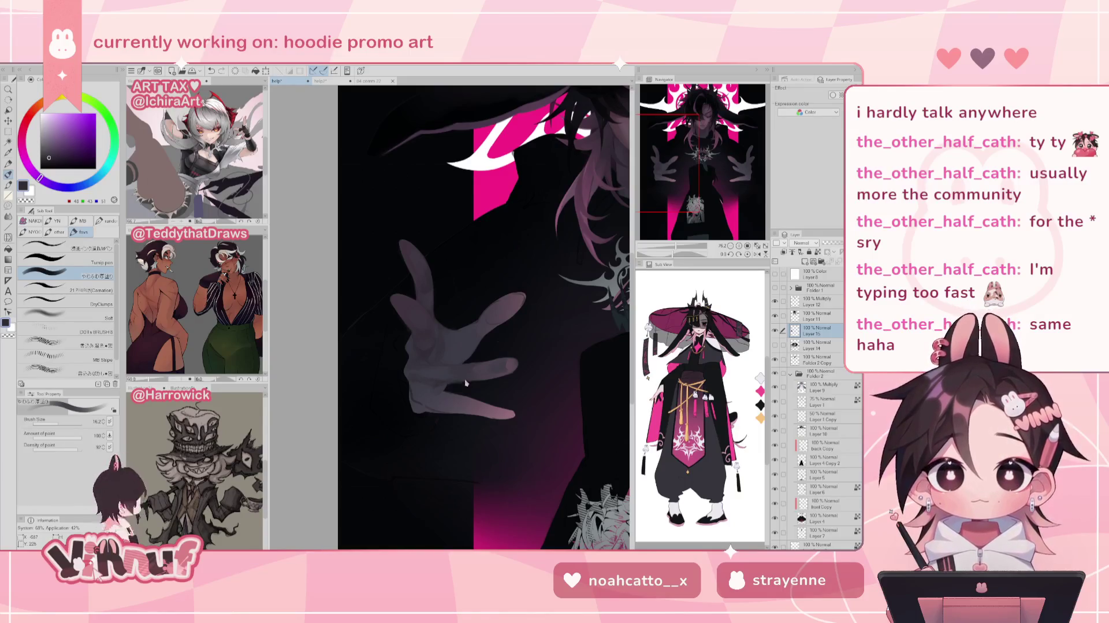
pyautogui.press('h')
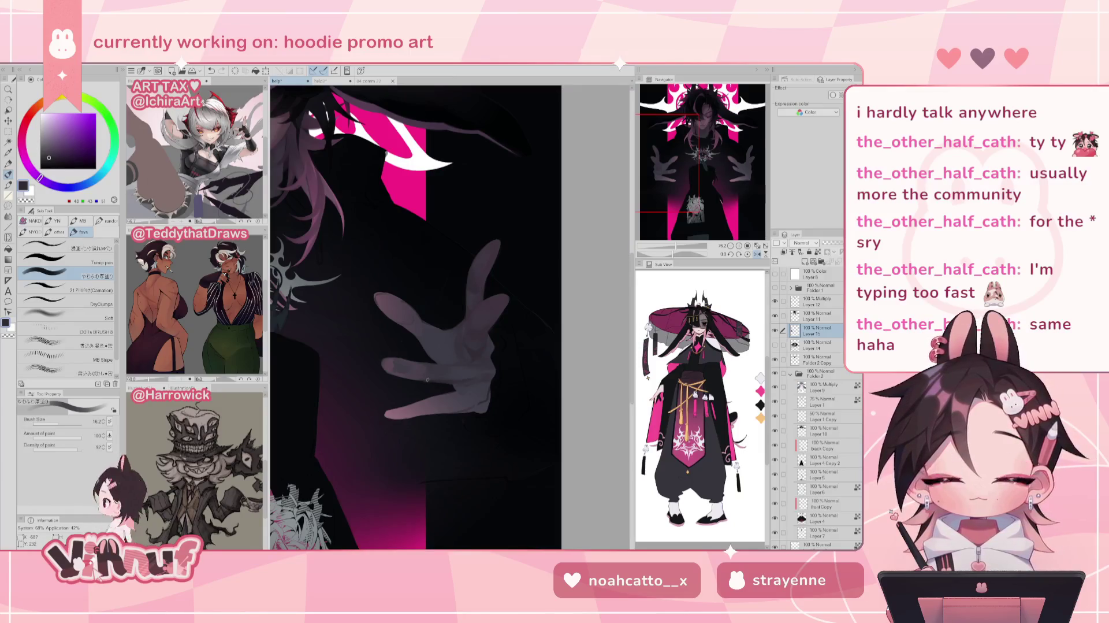
pyautogui.press('c')
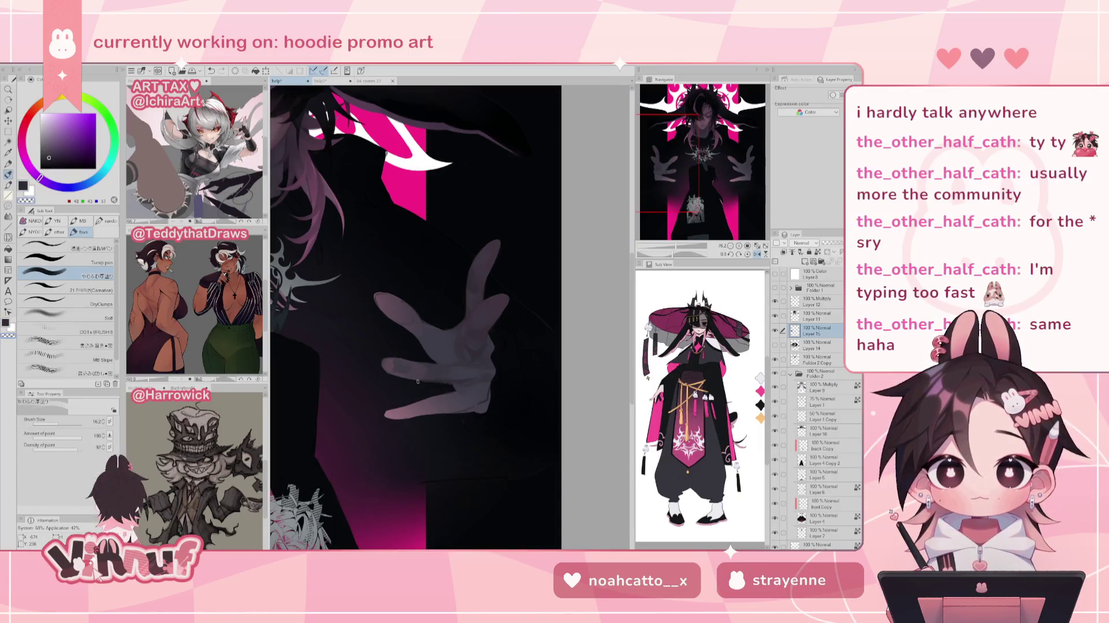
pyautogui.press('c')
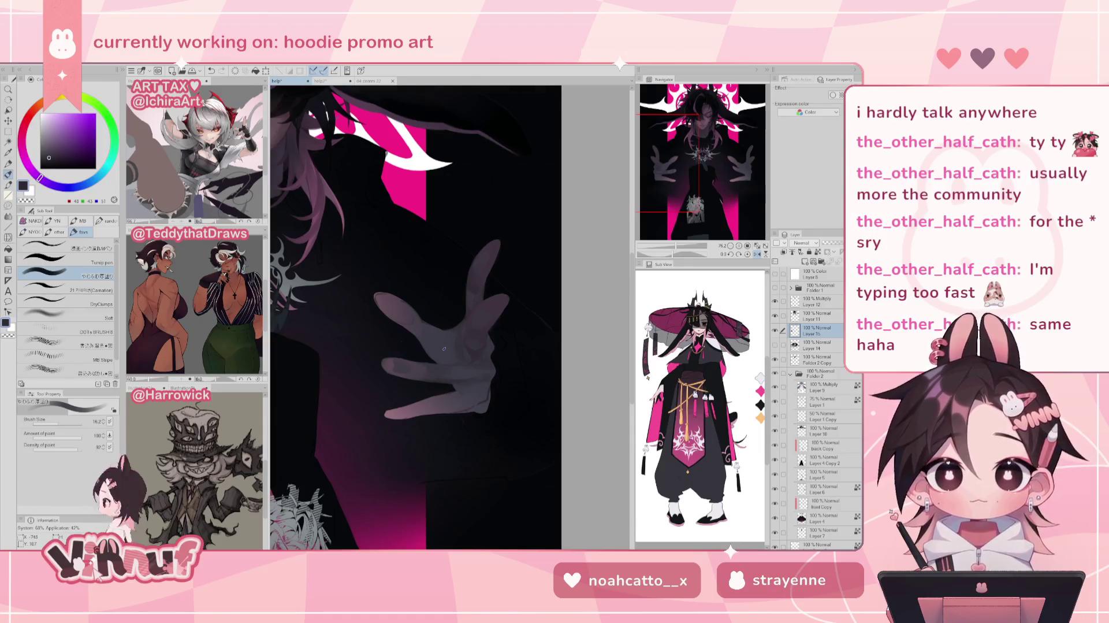
pyautogui.hscroll(-3, 444, 349)
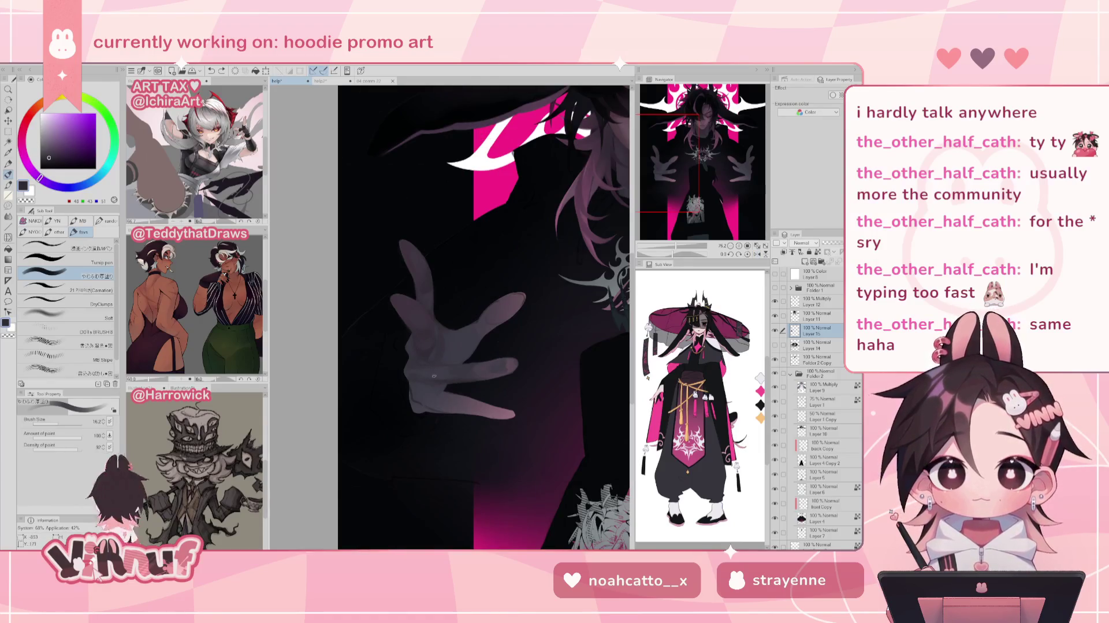
# - Shade the hand with lighter, darker and warmer reddish tones sampled from it, checking mirrored
pyautogui.keyDown('alt'); pyautogui.click(438, 377); pyautogui.keyUp('alt')
pyautogui.keyDown('alt'); pyautogui.click(417, 379); pyautogui.keyUp('alt')
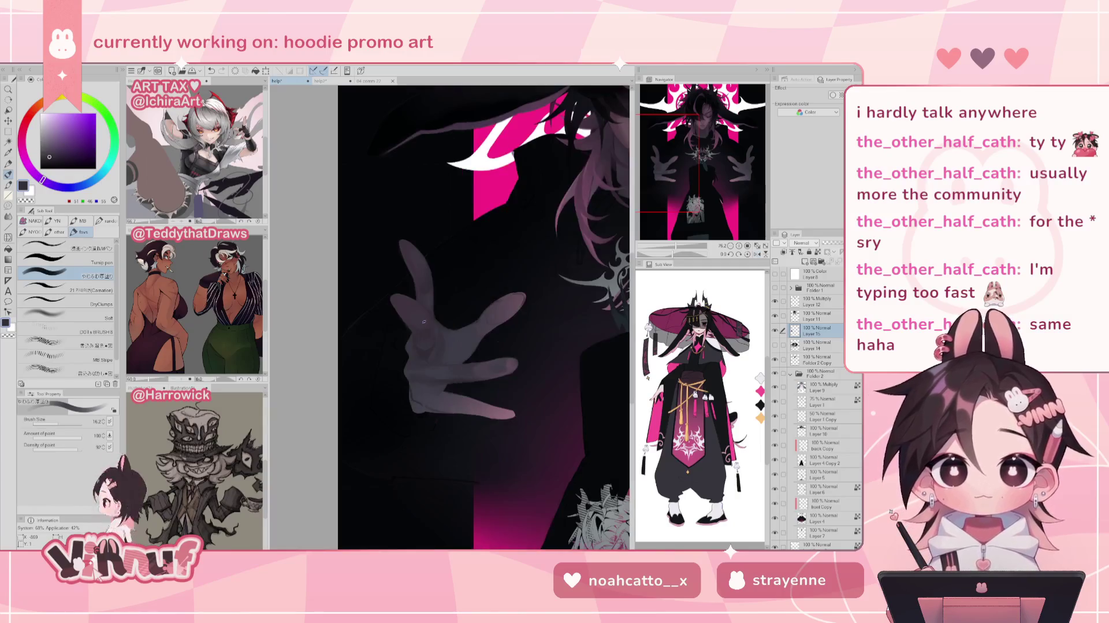
pyautogui.keyDown('alt'); pyautogui.click(430, 367); pyautogui.keyUp('alt')
pyautogui.keyDown('alt'); pyautogui.click(427, 383); pyautogui.keyUp('alt')
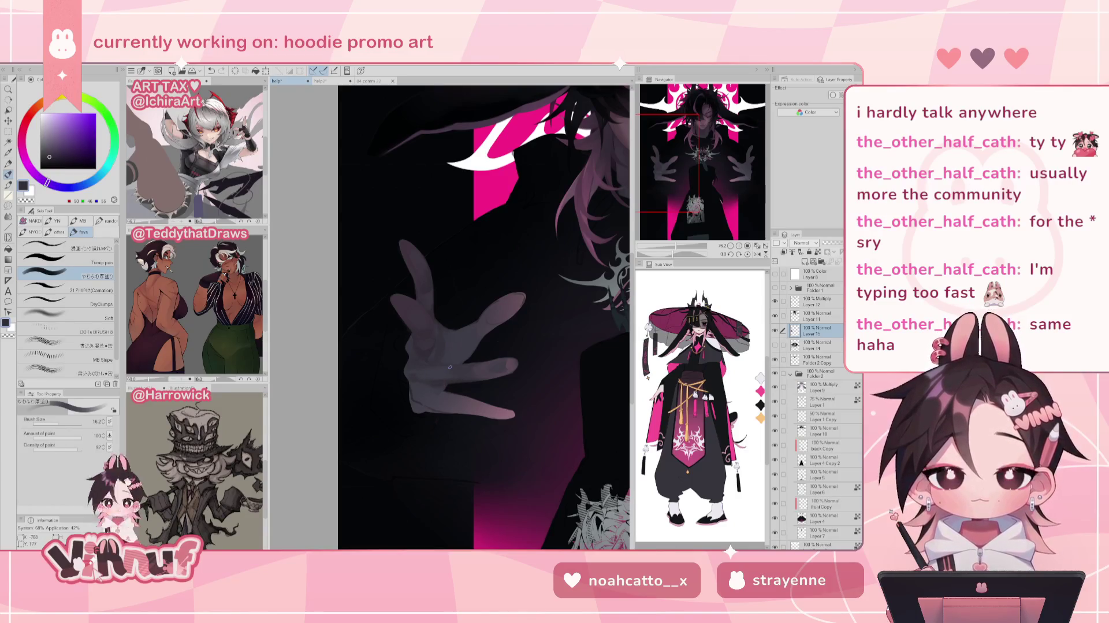
pyautogui.press('h')
pyautogui.keyDown('alt'); pyautogui.click(451, 370); pyautogui.keyUp('alt')
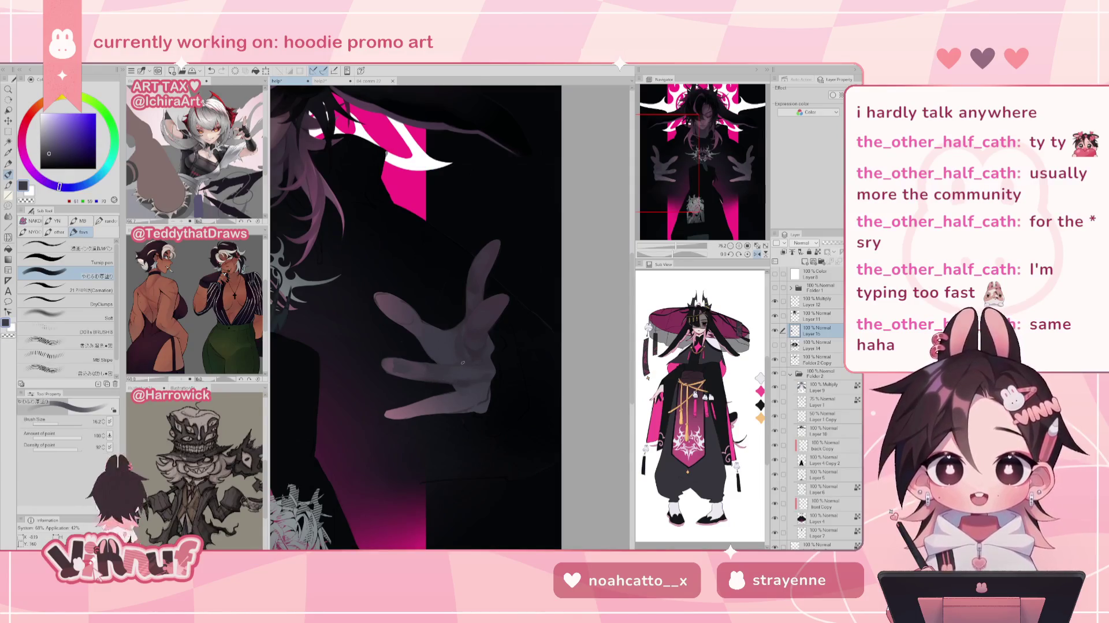
pyautogui.press('h')
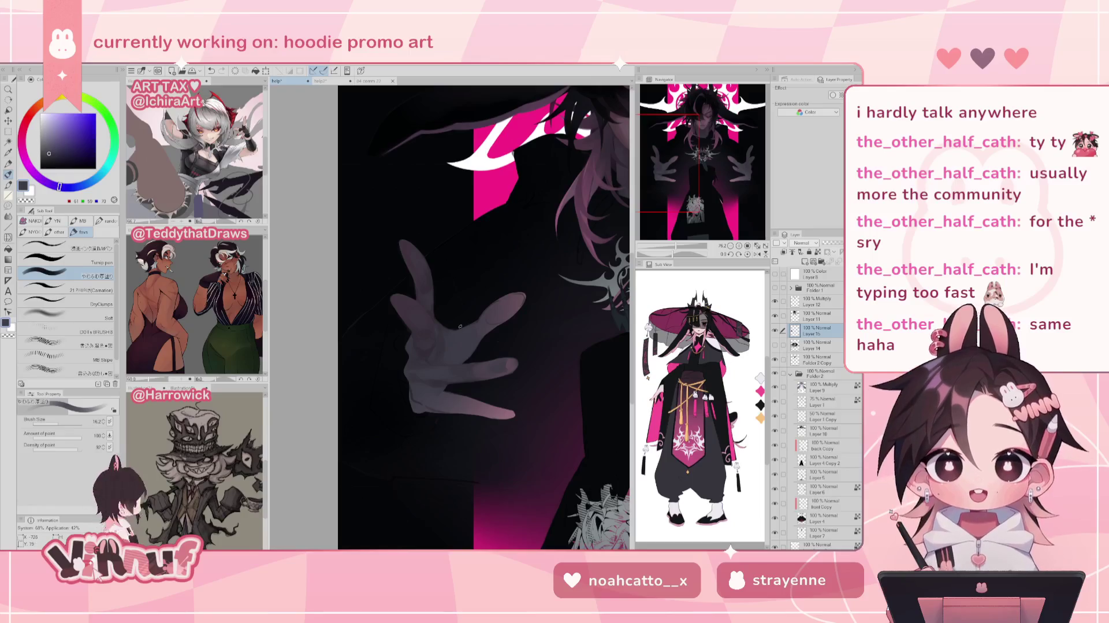
# - Deepen the hand shadows with sampled tones, recheck the mirrored view, and zoom out to 57.6%
pyautogui.keyDown('alt'); pyautogui.click(442, 376); pyautogui.keyUp('alt')
pyautogui.keyDown('alt'); pyautogui.click(465, 379); pyautogui.keyUp('alt')
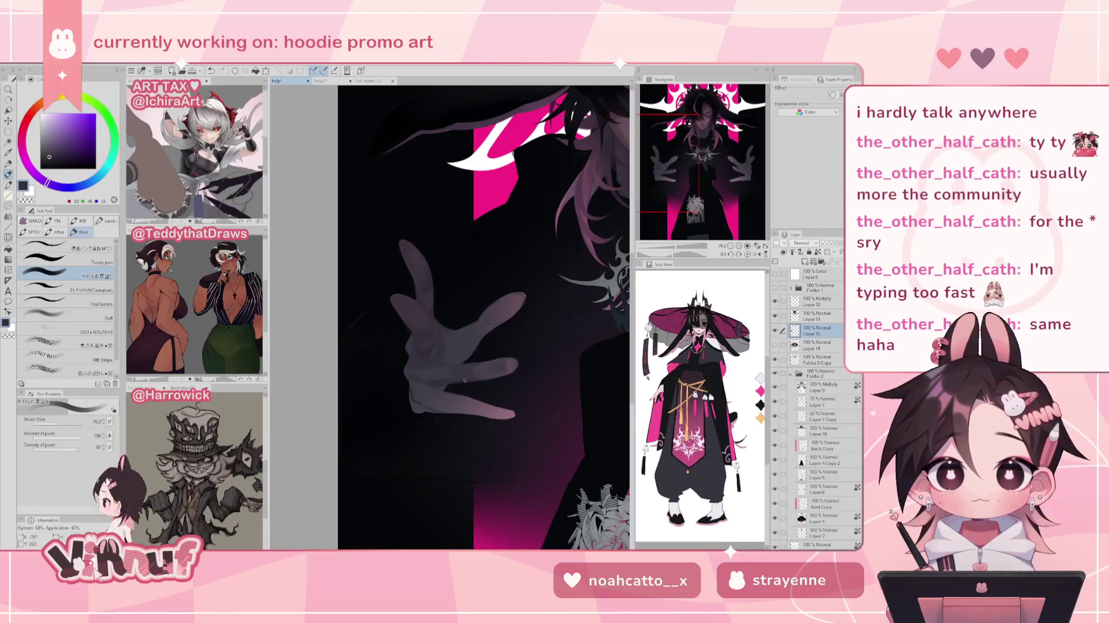
pyautogui.press('h')
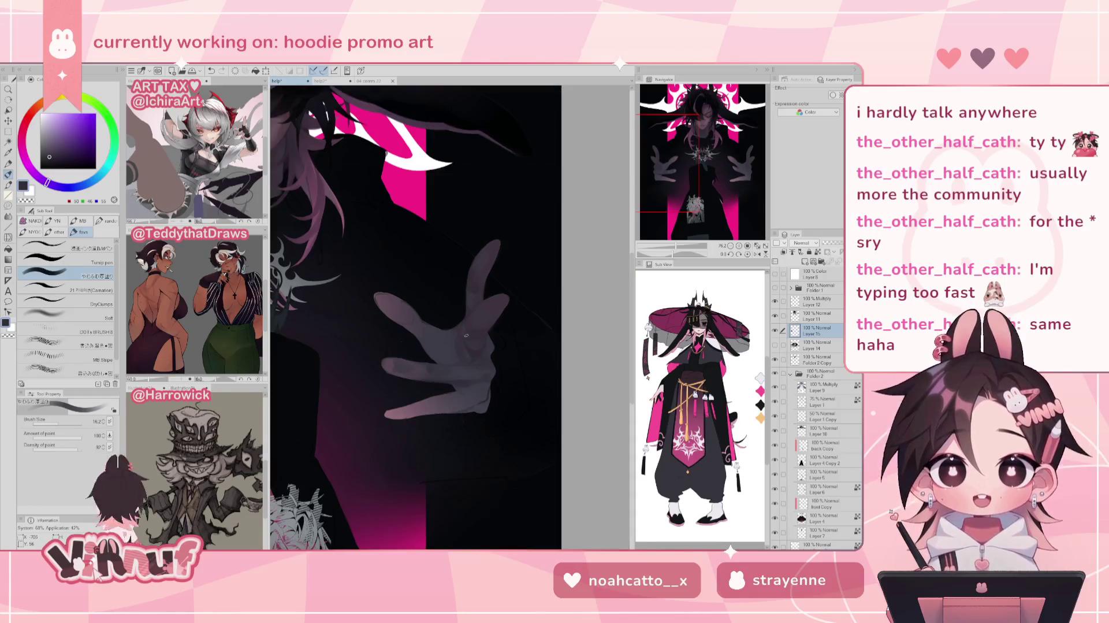
pyautogui.press('h')
pyautogui.moveTo(674, 247); pyautogui.dragTo(680, 246)
pyautogui.keyDown('alt'); pyautogui.click(430, 370); pyautogui.keyUp('alt')
pyautogui.keyDown('alt'); pyautogui.click(420, 384); pyautogui.keyUp('alt')
# - Reduce the brush to about 12.3 and blend palm and finger shadows with nearby sampled tones
pyautogui.keyDown('alt'); pyautogui.click(431, 349); pyautogui.keyUp('alt')
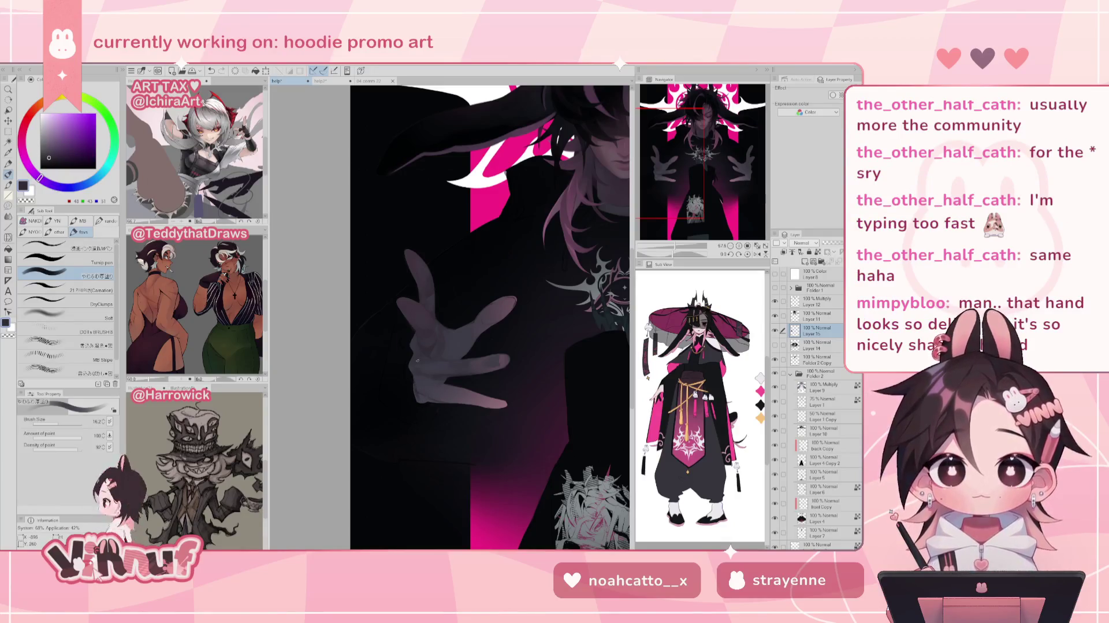
pyautogui.press('[')
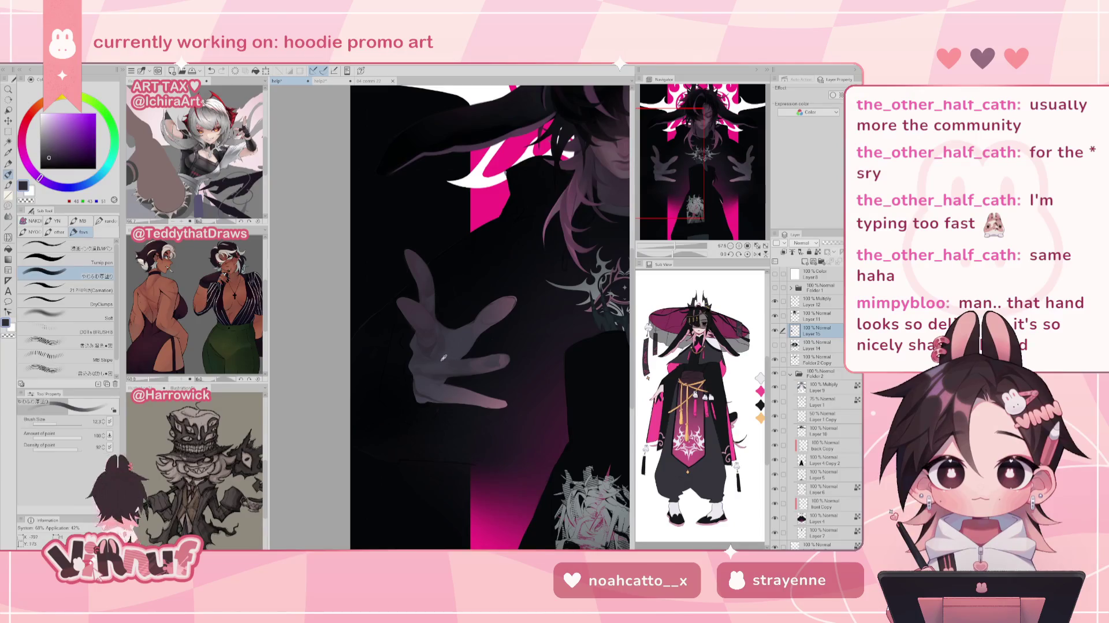
pyautogui.keyDown('alt'); pyautogui.click(429, 356); pyautogui.keyUp('alt')
pyautogui.keyDown('alt'); pyautogui.click(433, 361); pyautogui.keyUp('alt')
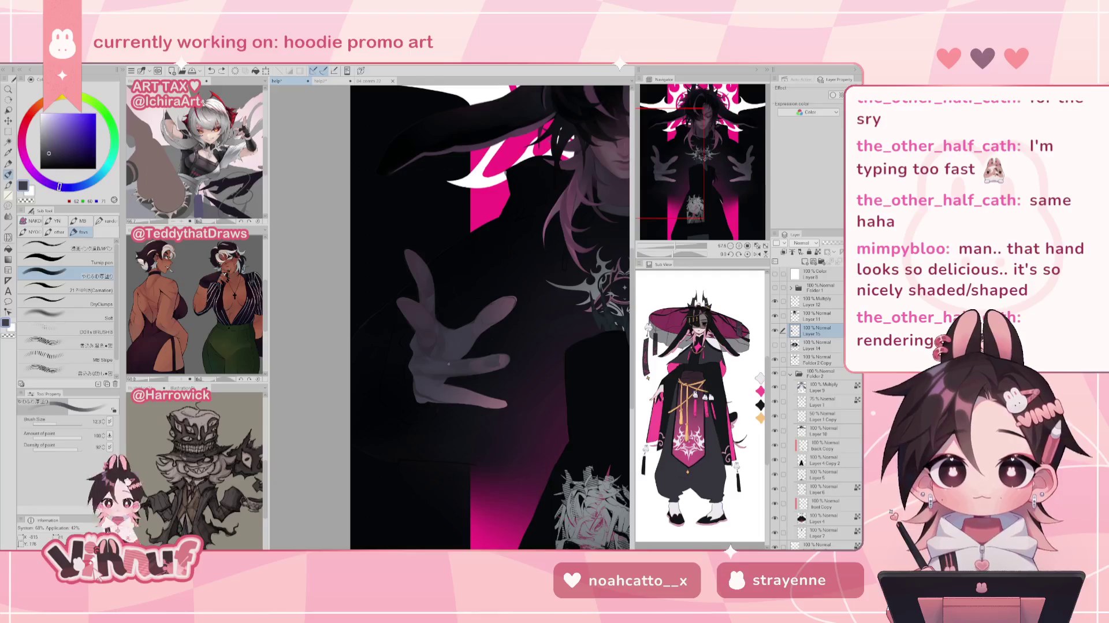
pyautogui.keyDown('alt'); pyautogui.click(428, 363); pyautogui.keyUp('alt')
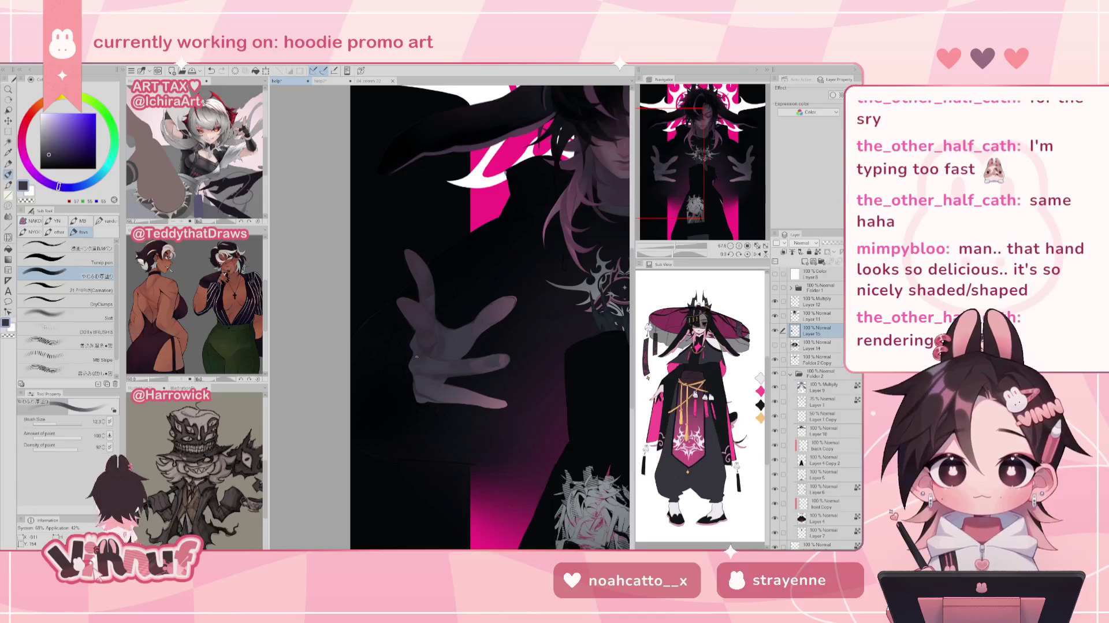
pyautogui.keyDown('alt'); pyautogui.click(425, 351); pyautogui.keyUp('alt')
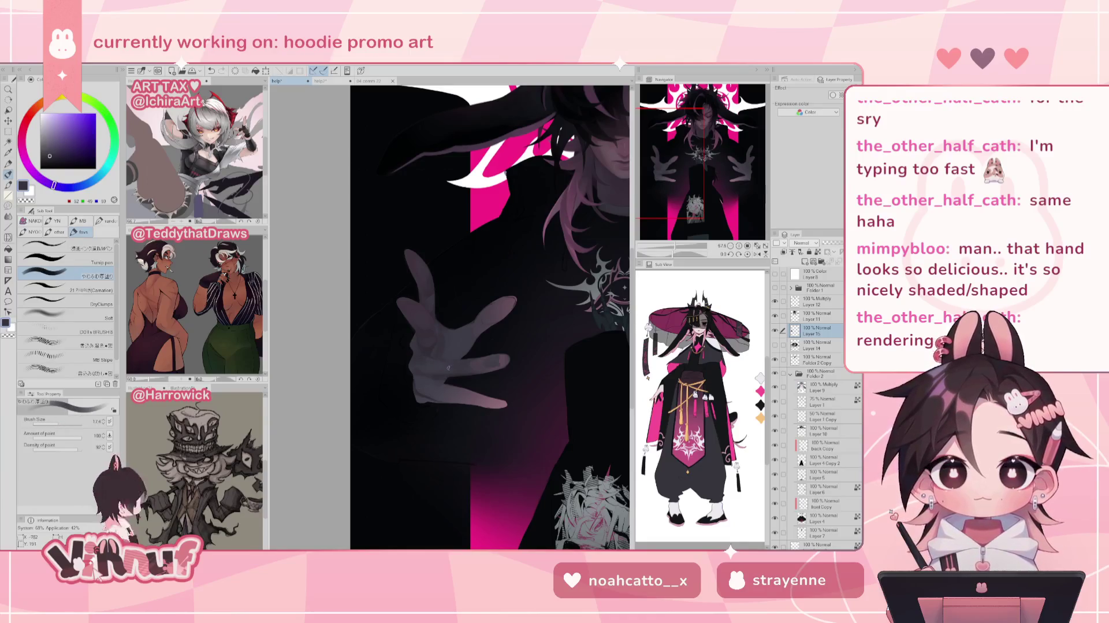
pyautogui.keyDown('alt'); pyautogui.click(442, 358); pyautogui.keyUp('alt')
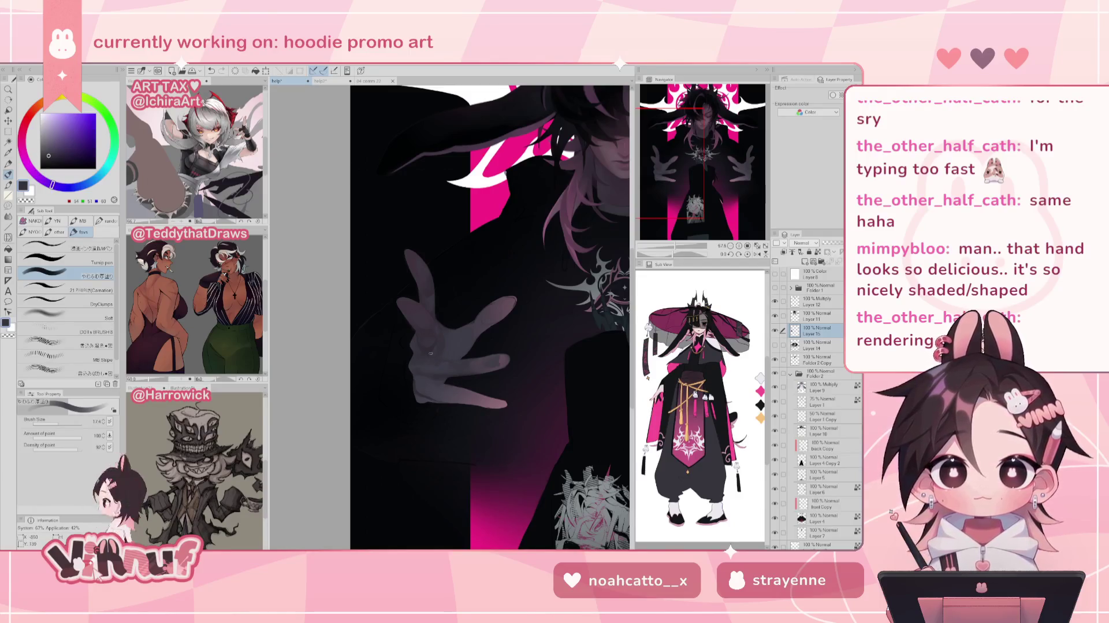
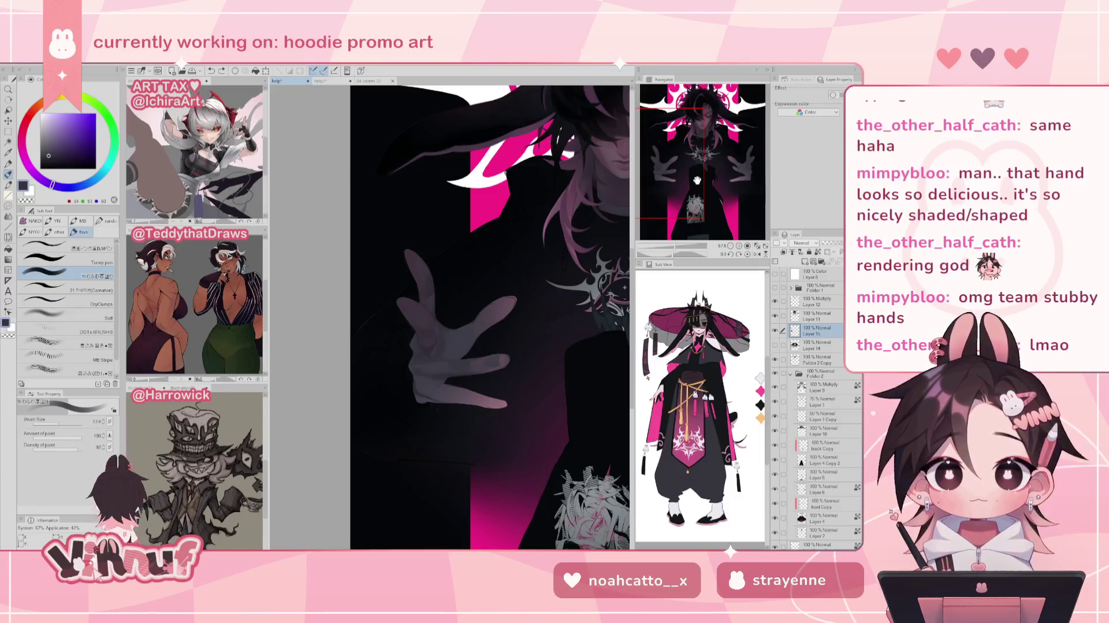
# - Sample a range of skin and shadow tones from the hand
pyautogui.keyDown('alt'); pyautogui.click(433, 350); pyautogui.keyUp('alt')
pyautogui.keyDown('alt'); pyautogui.click(442, 360); pyautogui.keyUp('alt')
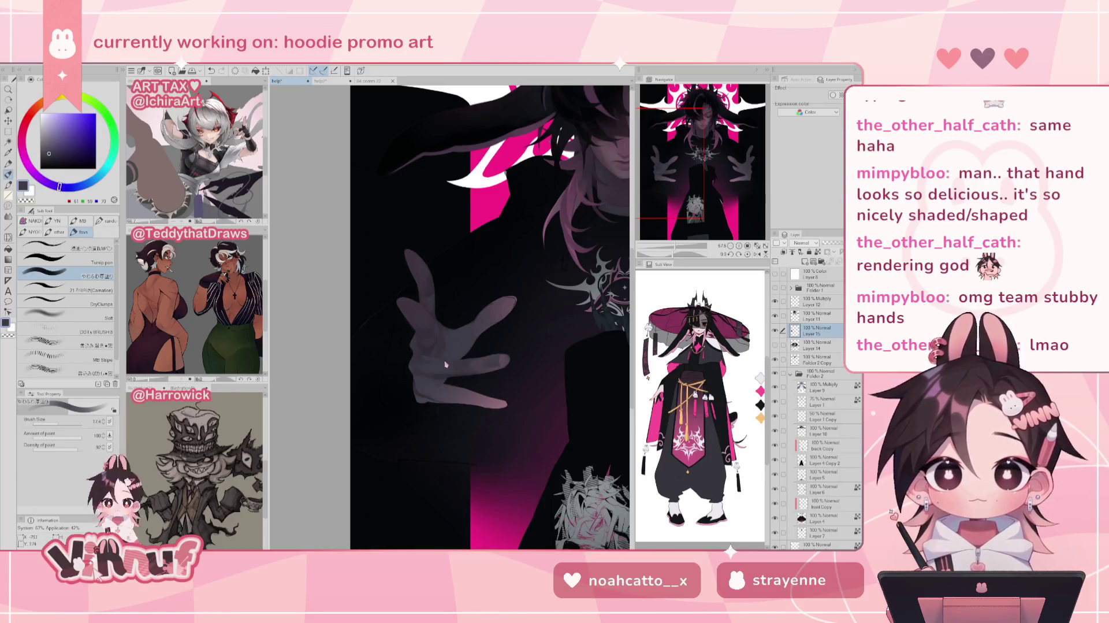
pyautogui.keyDown('alt'); pyautogui.click(437, 359); pyautogui.keyUp('alt')
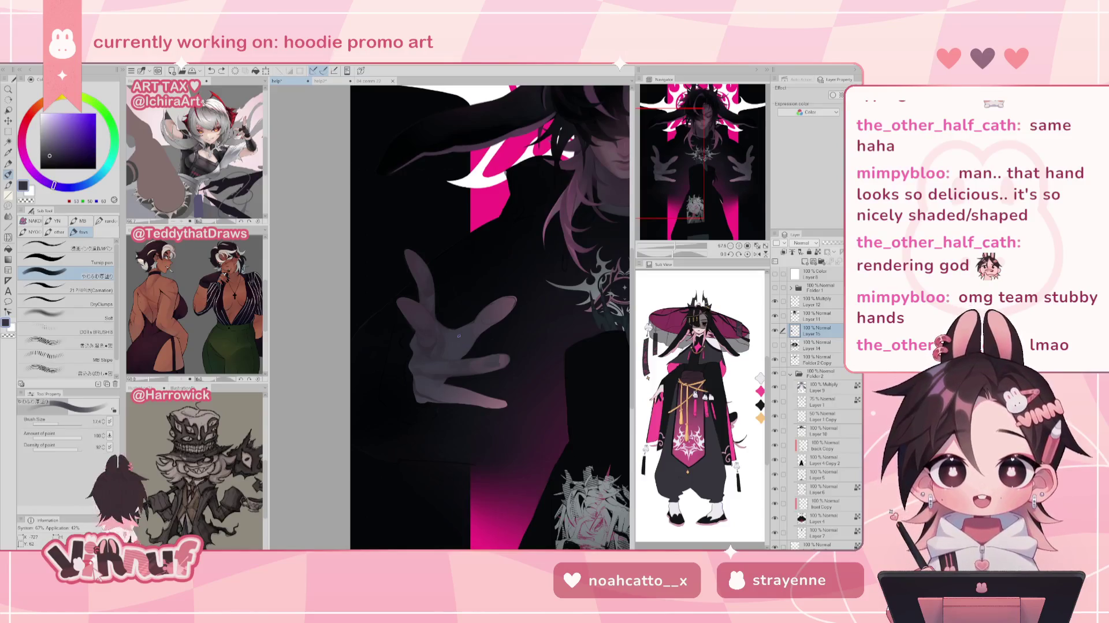
pyautogui.keyDown('alt'); pyautogui.click(416, 348); pyautogui.keyUp('alt')
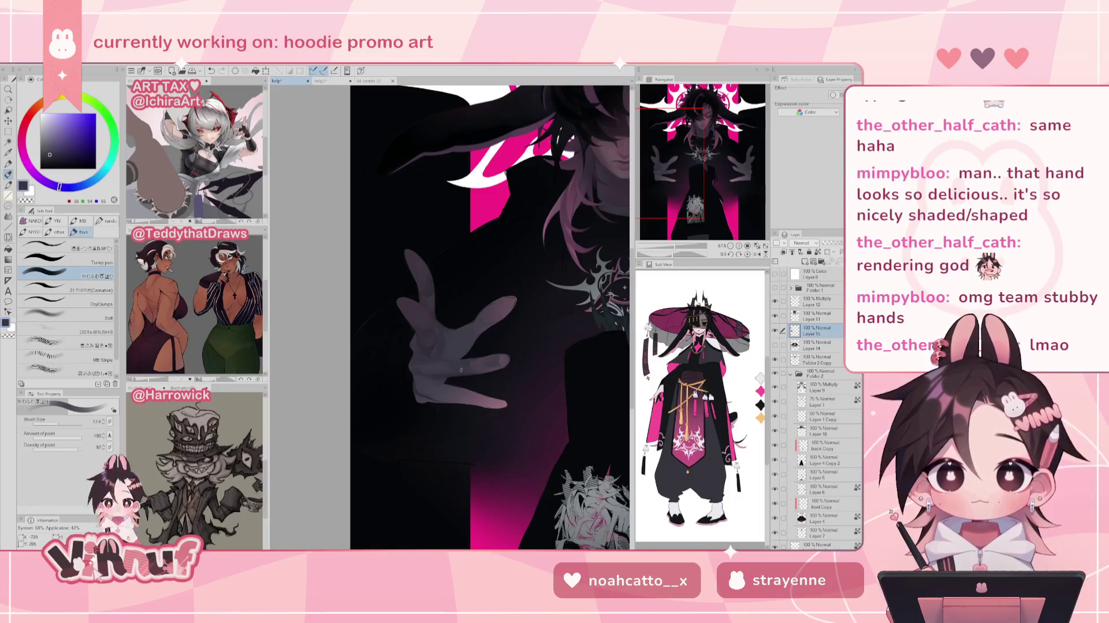
pyautogui.keyDown('alt'); pyautogui.click(419, 345); pyautogui.keyUp('alt')
pyautogui.keyDown('alt'); pyautogui.click(419, 350); pyautogui.keyUp('alt')
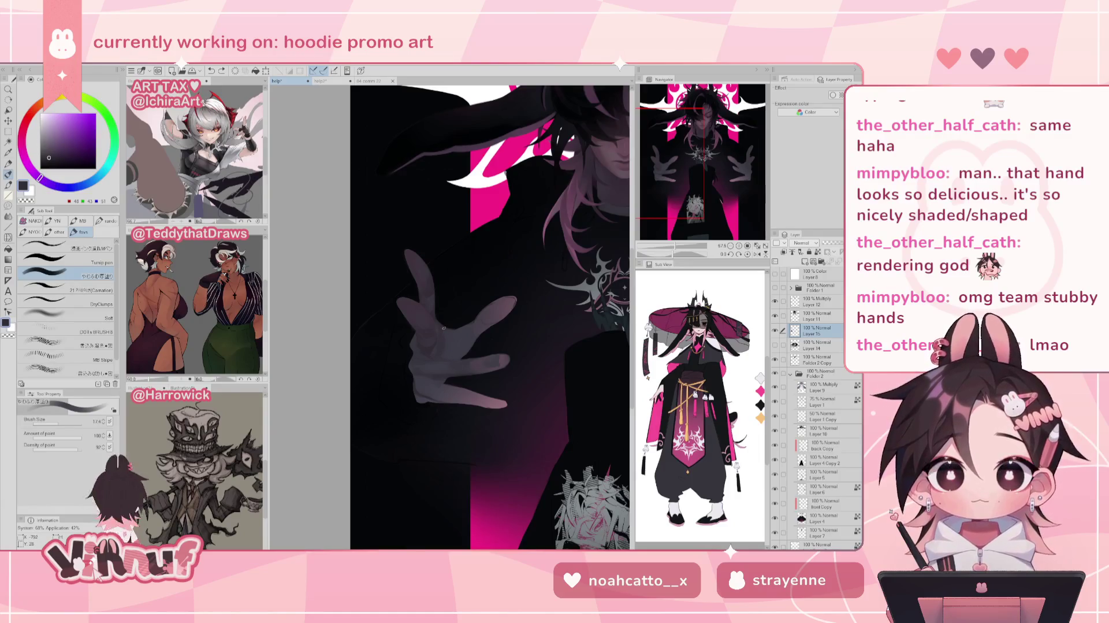
pyautogui.keyDown('alt'); pyautogui.click(446, 339); pyautogui.keyUp('alt')
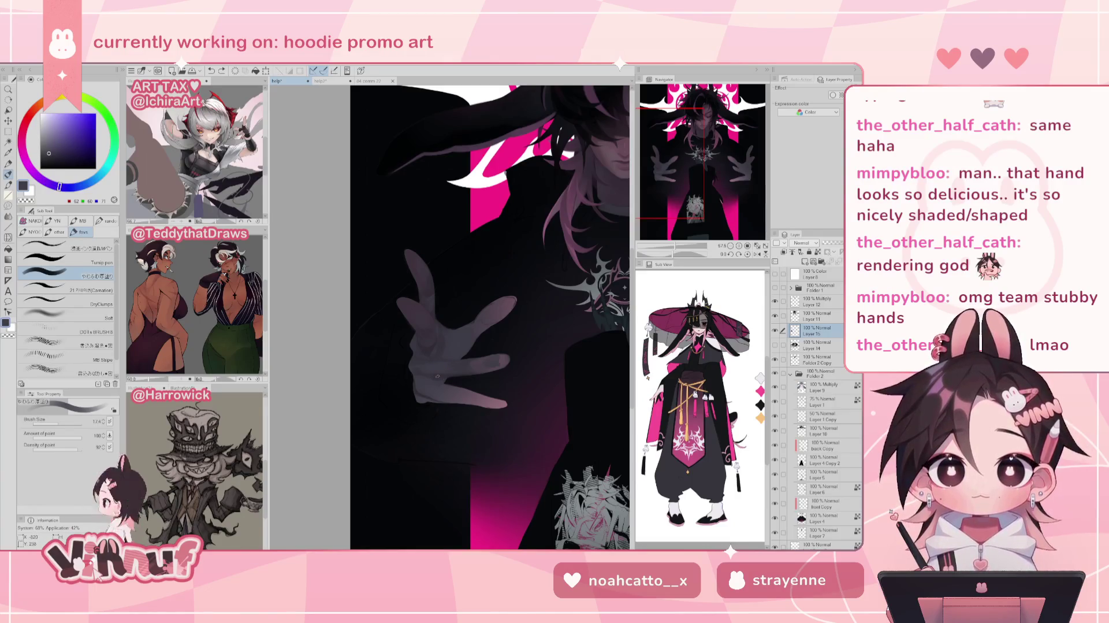
pyautogui.keyDown('alt'); pyautogui.click(426, 396); pyautogui.keyUp('alt')
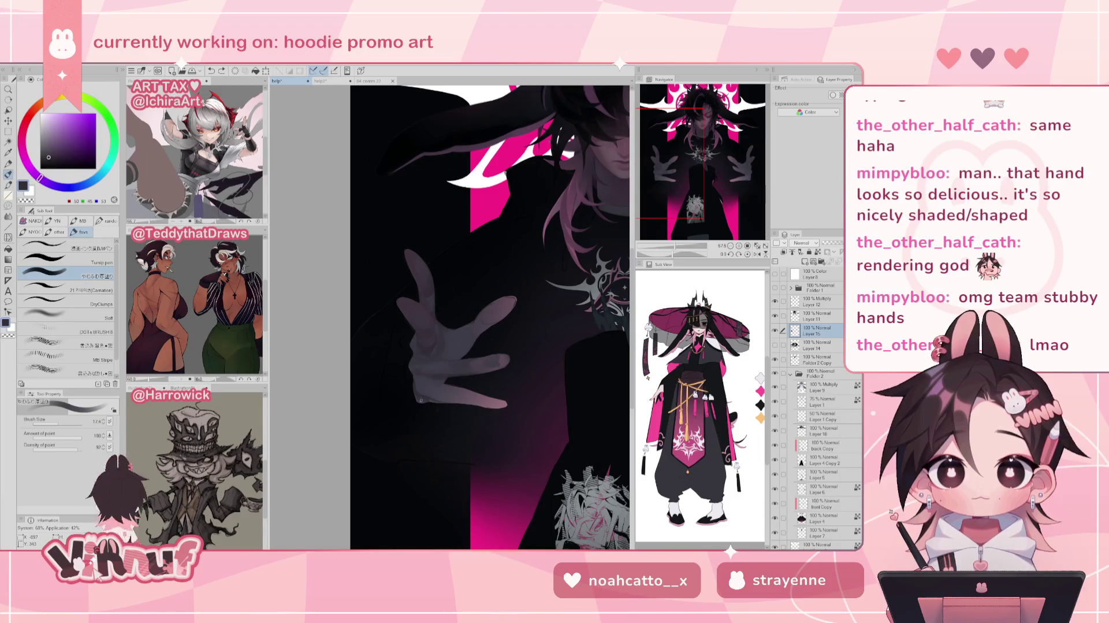
# - Mirror the view back and forth to check the hand, sampling two more hand tones
pyautogui.press('h')
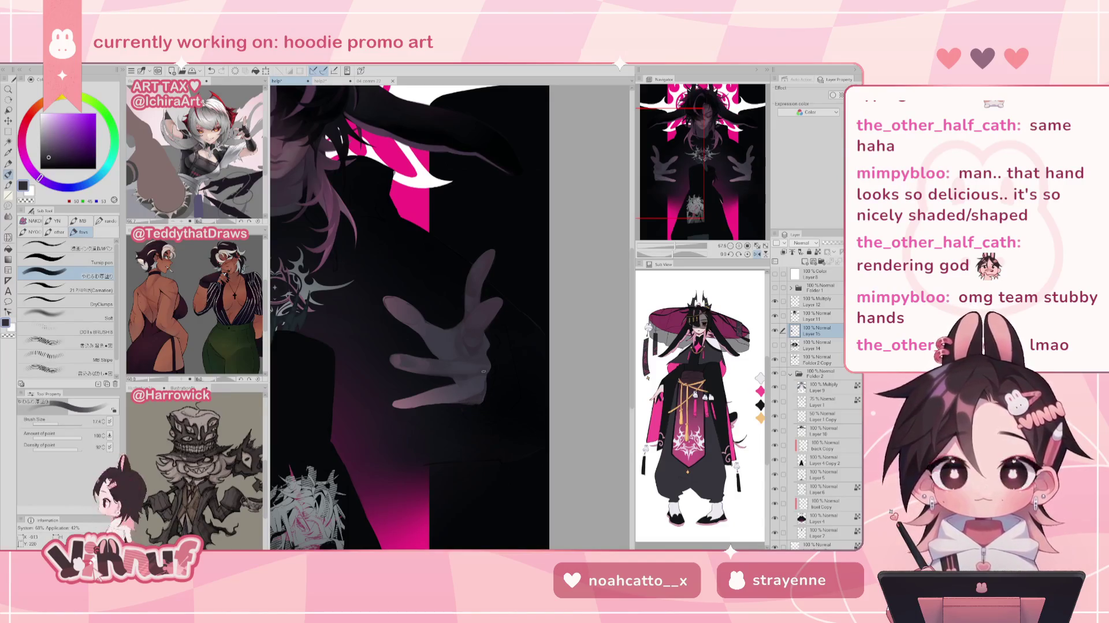
pyautogui.press('h')
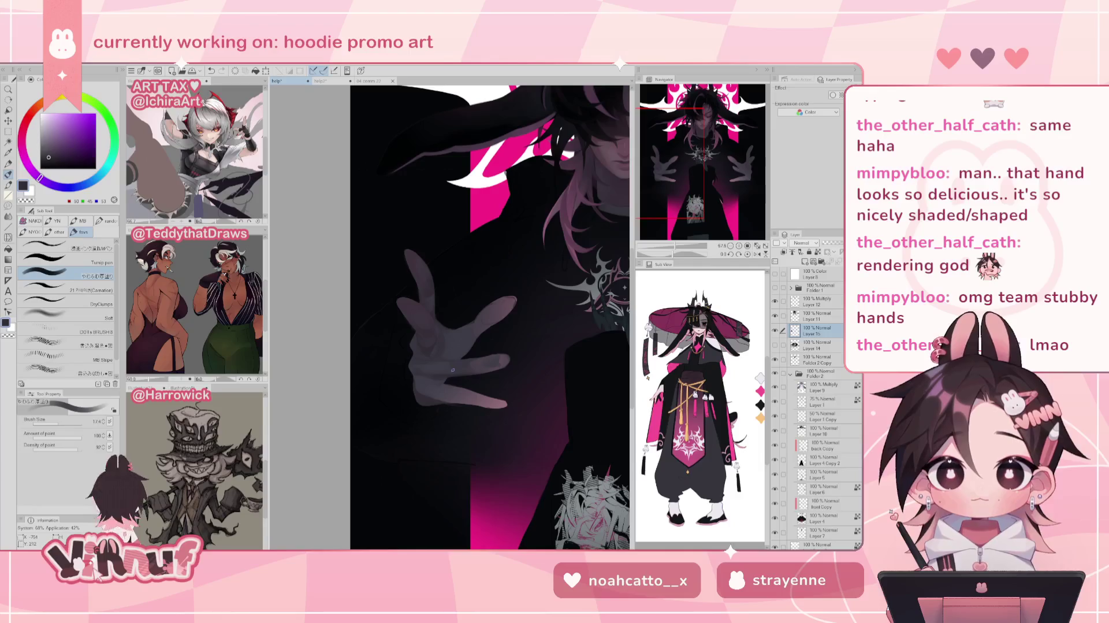
pyautogui.press('h')
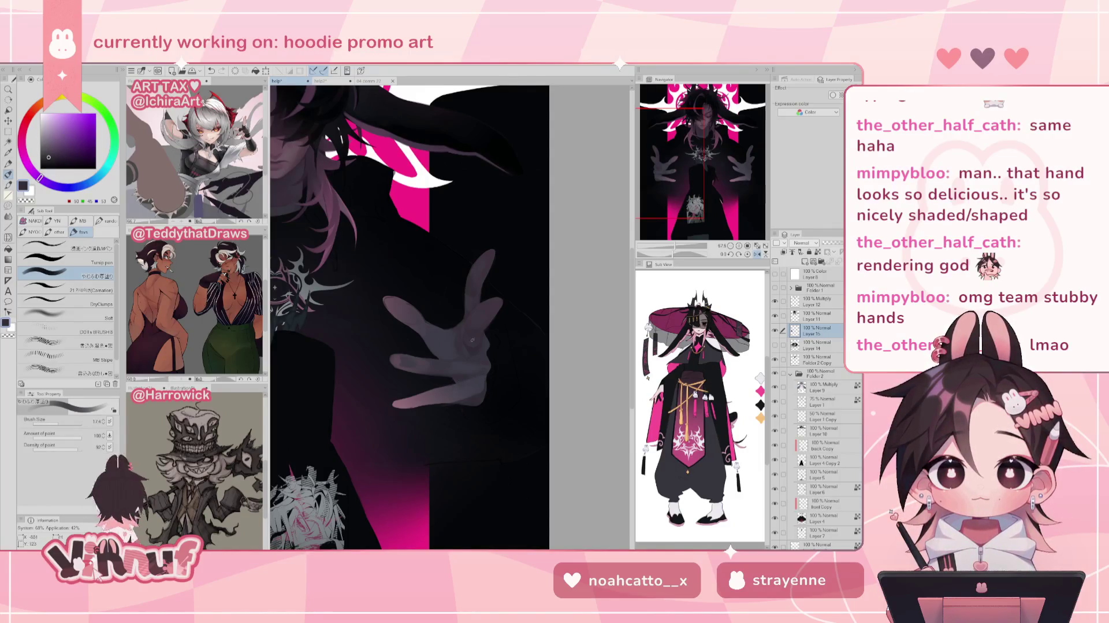
pyautogui.press('h')
pyautogui.keyDown('alt'); pyautogui.click(437, 383); pyautogui.keyUp('alt')
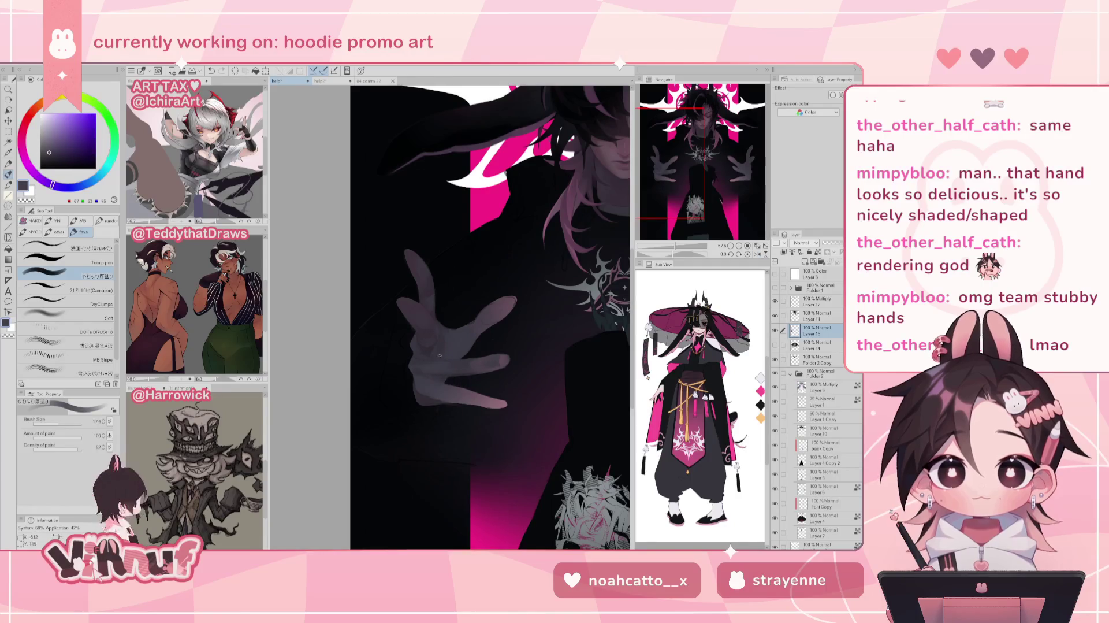
pyautogui.keyDown('alt'); pyautogui.click(438, 366); pyautogui.keyUp('alt')
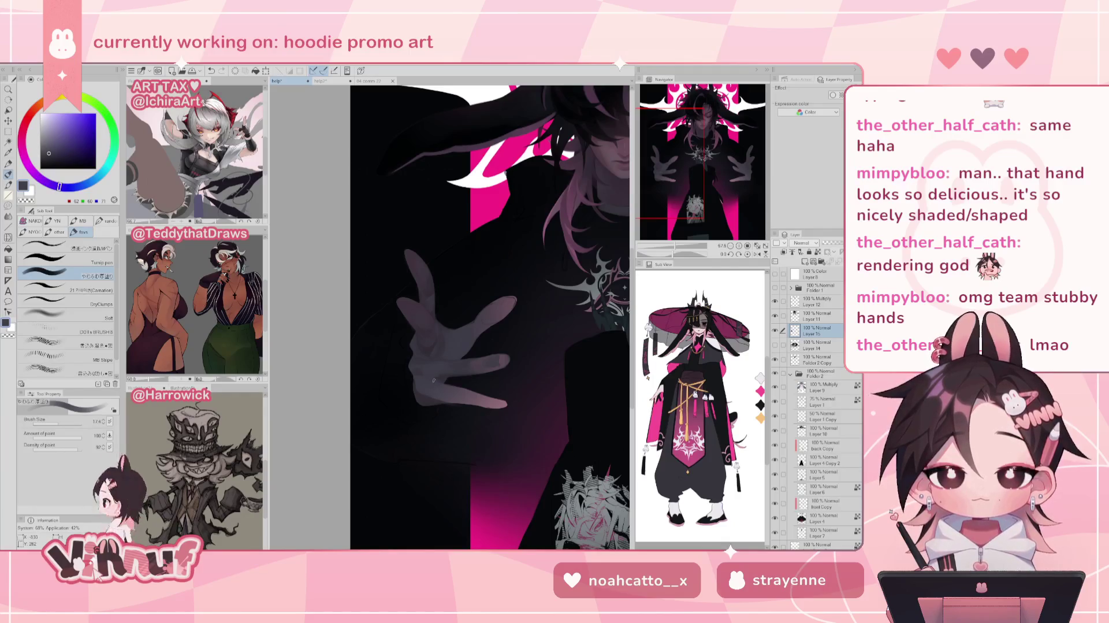
pyautogui.press('h')
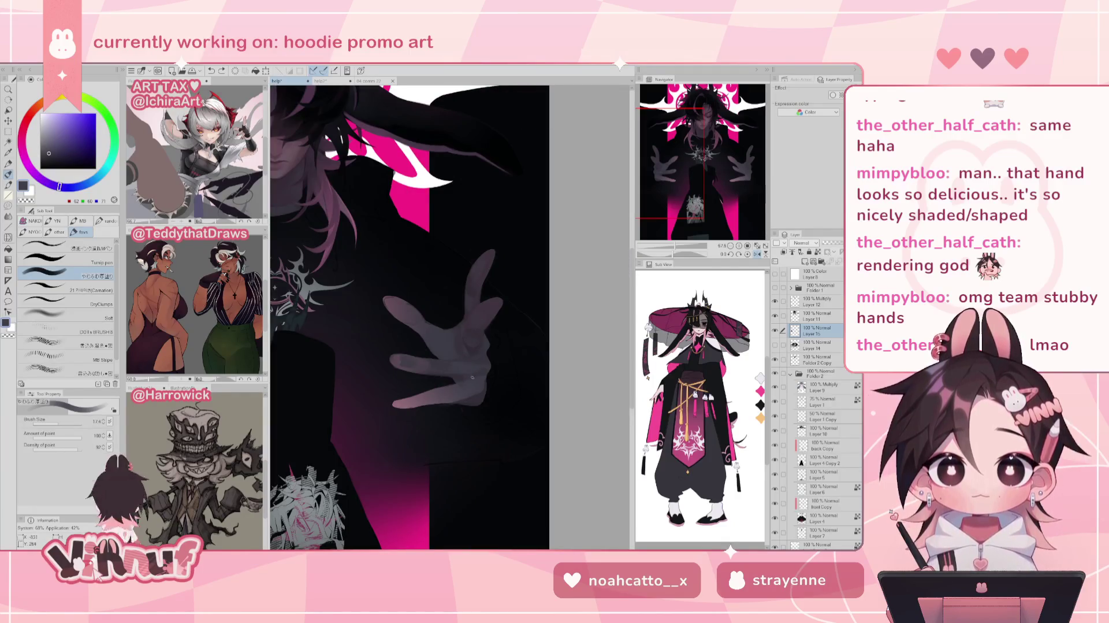
pyautogui.press('h')
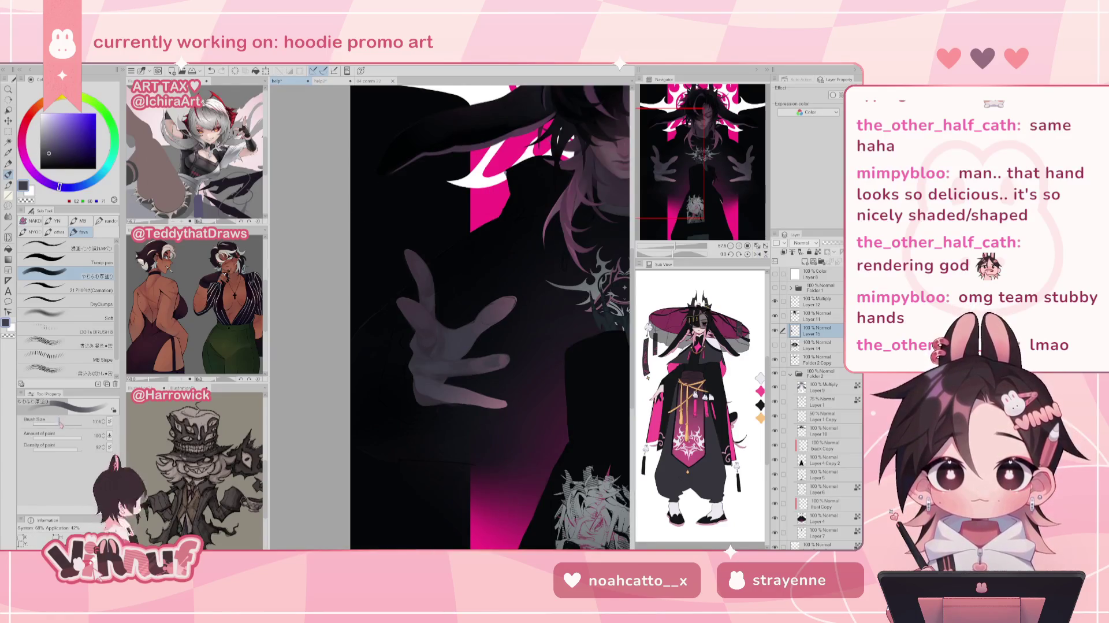
# - Shrink the brush from 174 to 45.5 and then to 16.2, undoing one hand stroke
pyautogui.moveTo(60, 422); pyautogui.dragTo(43, 421)
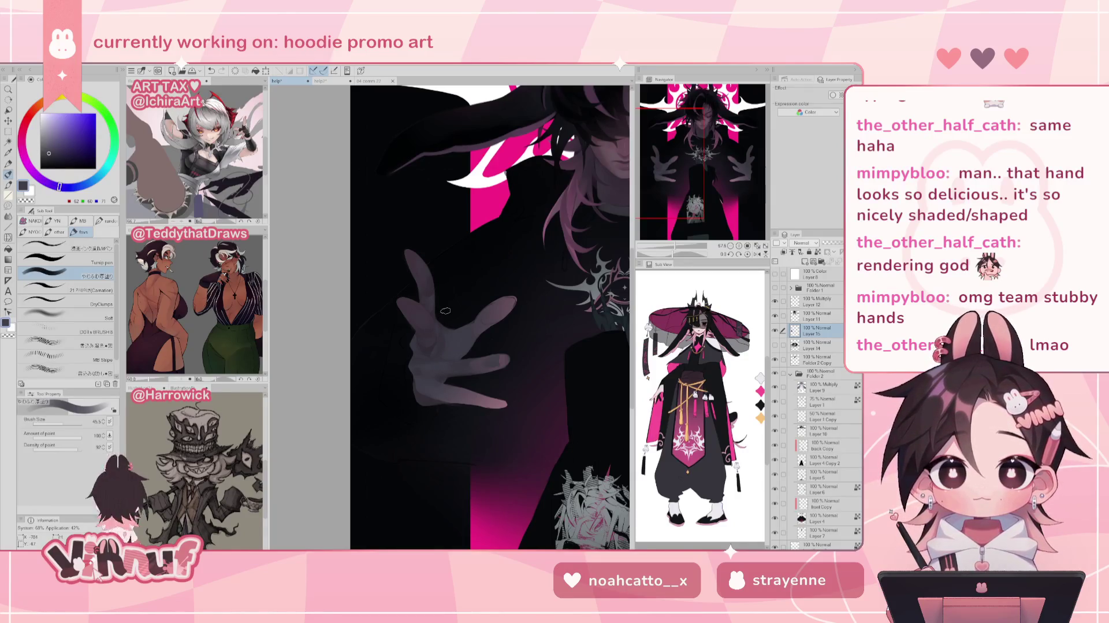
pyautogui.keyDown('alt'); pyautogui.click(445, 373); pyautogui.keyUp('alt')
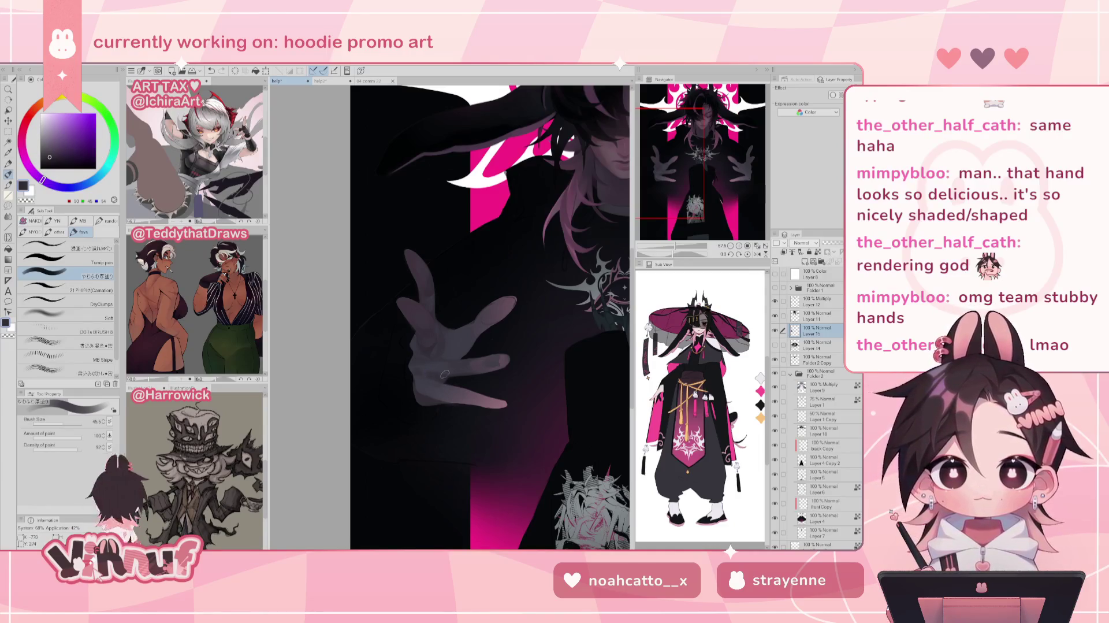
pyautogui.hotkey('ctrl', 'z')
pyautogui.keyDown('alt'); pyautogui.click(447, 344); pyautogui.keyUp('alt')
pyautogui.moveTo(450, 327); pyautogui.dragTo(442, 381)
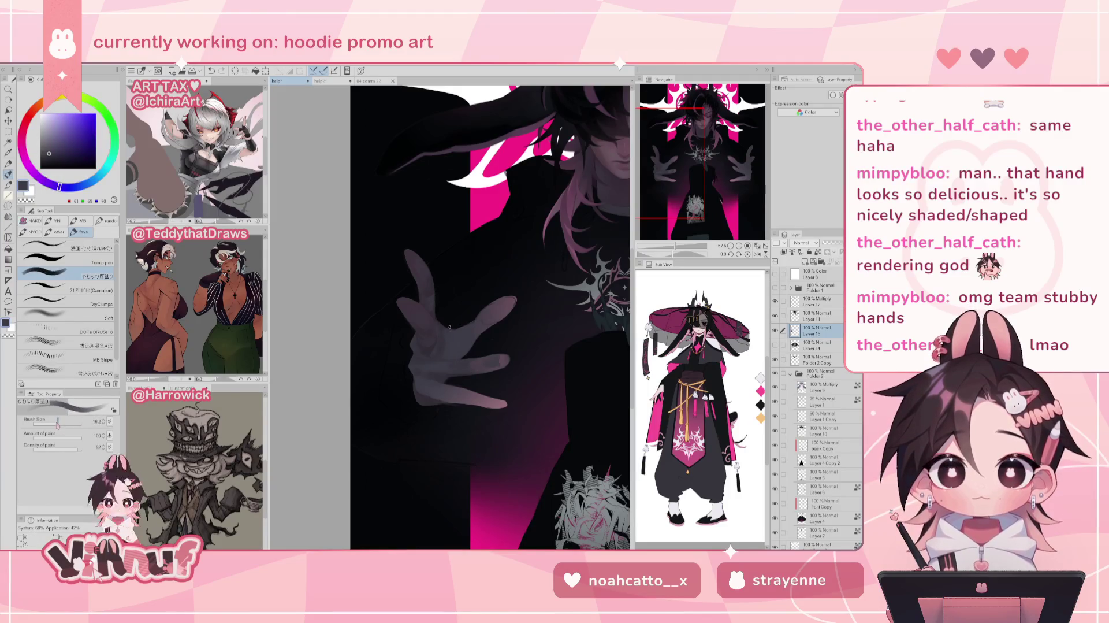
# - Check the hand in mirrored view, toggle eraser and brush, and sample a darker shade
pyautogui.press('h')
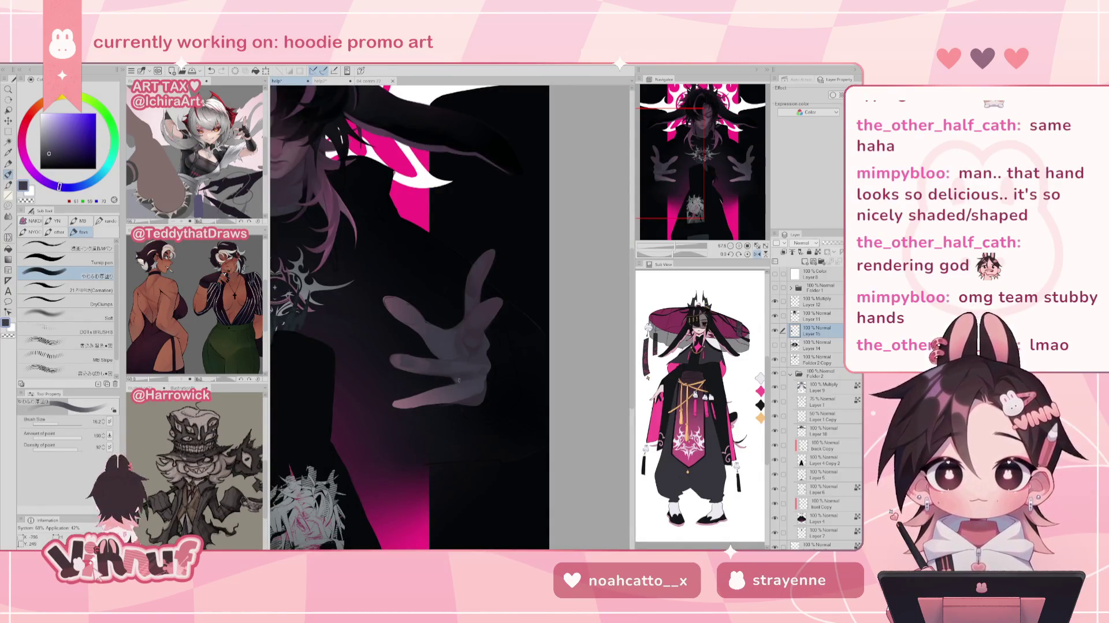
pyautogui.press('e')
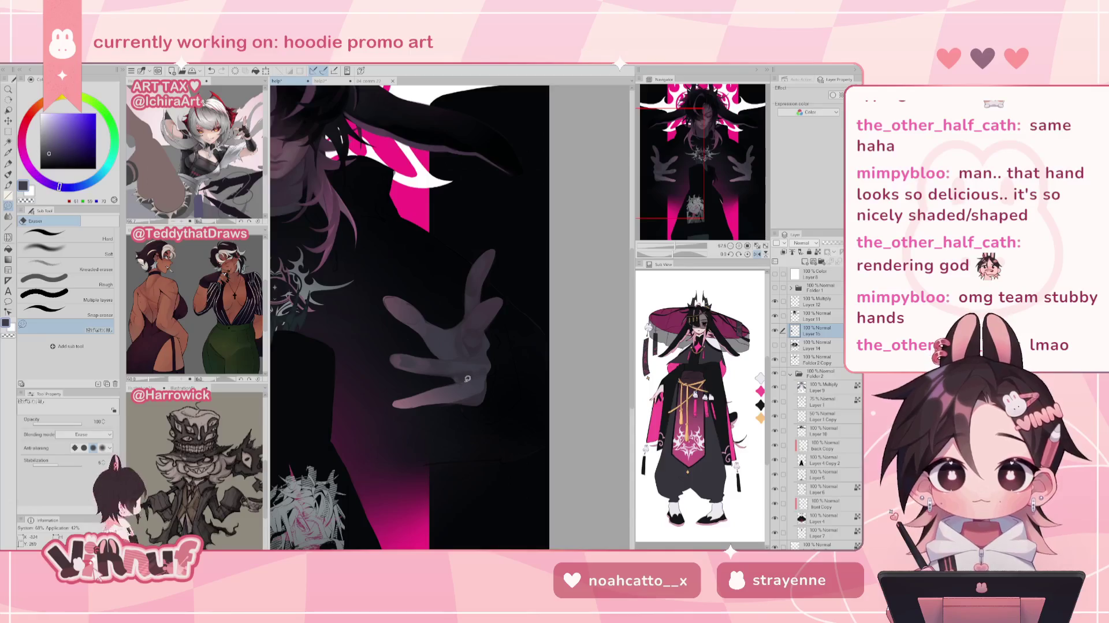
pyautogui.press('b')
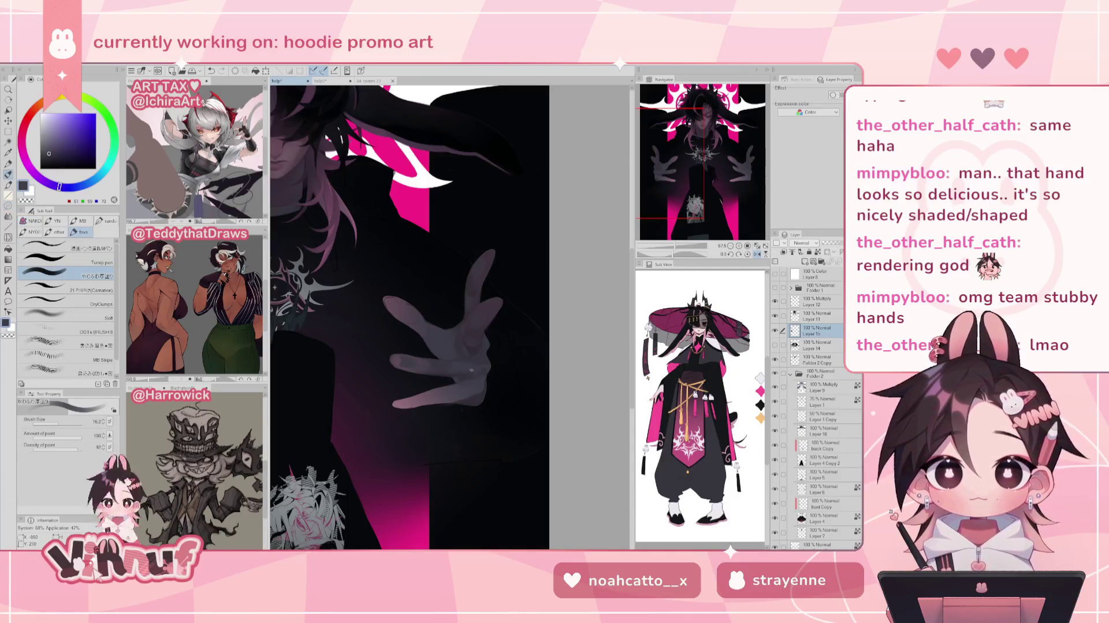
pyautogui.keyDown('alt'); pyautogui.click(456, 375); pyautogui.keyUp('alt')
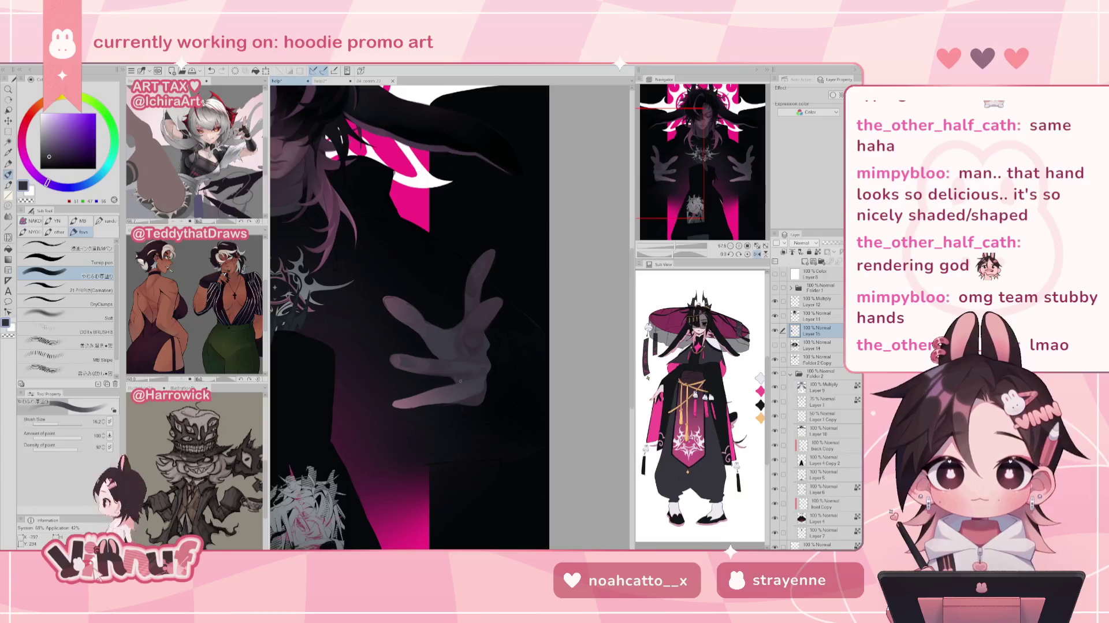
pyautogui.press('h')
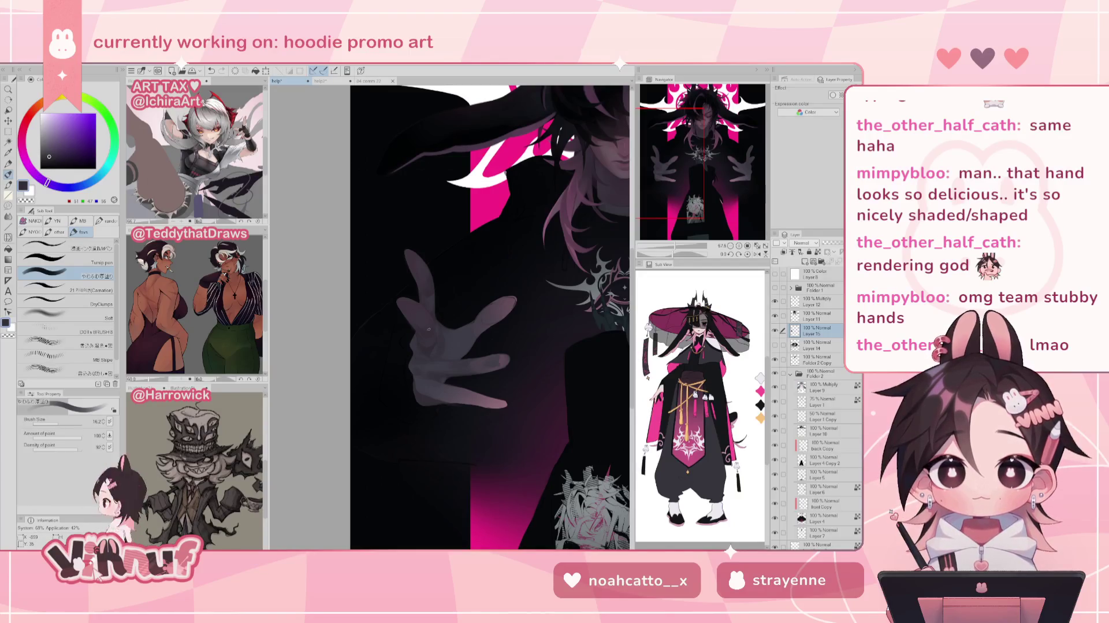
# - Undo two recent strokes and settle on a dark shadow tone sampled from the hand
pyautogui.keyDown('alt'); pyautogui.click(433, 366); pyautogui.keyUp('alt')
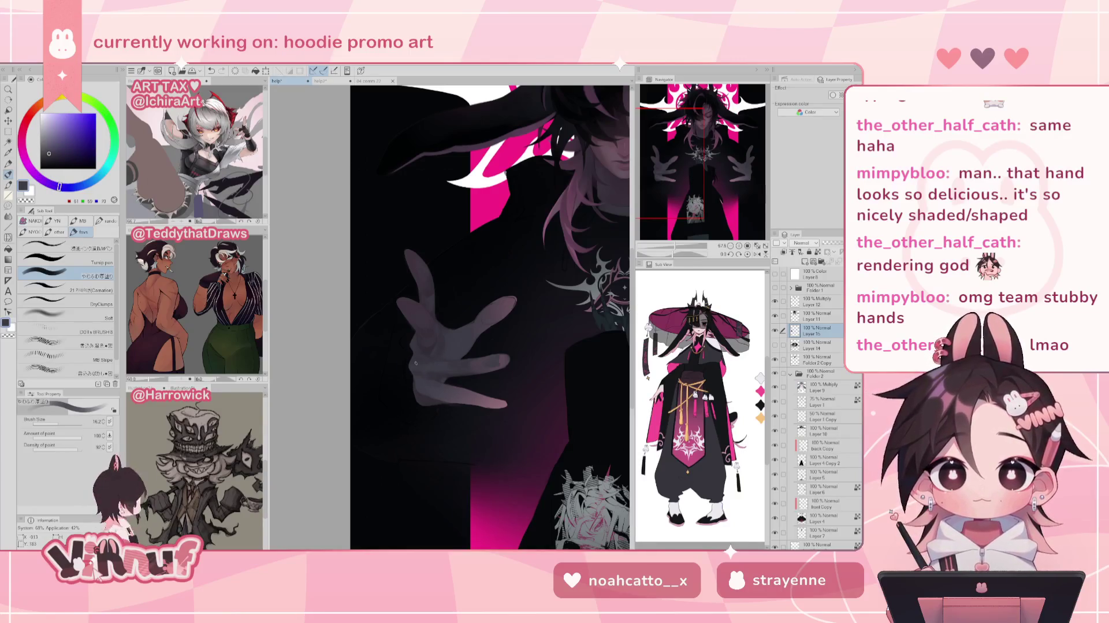
pyautogui.keyDown('alt'); pyautogui.click(424, 367); pyautogui.keyUp('alt')
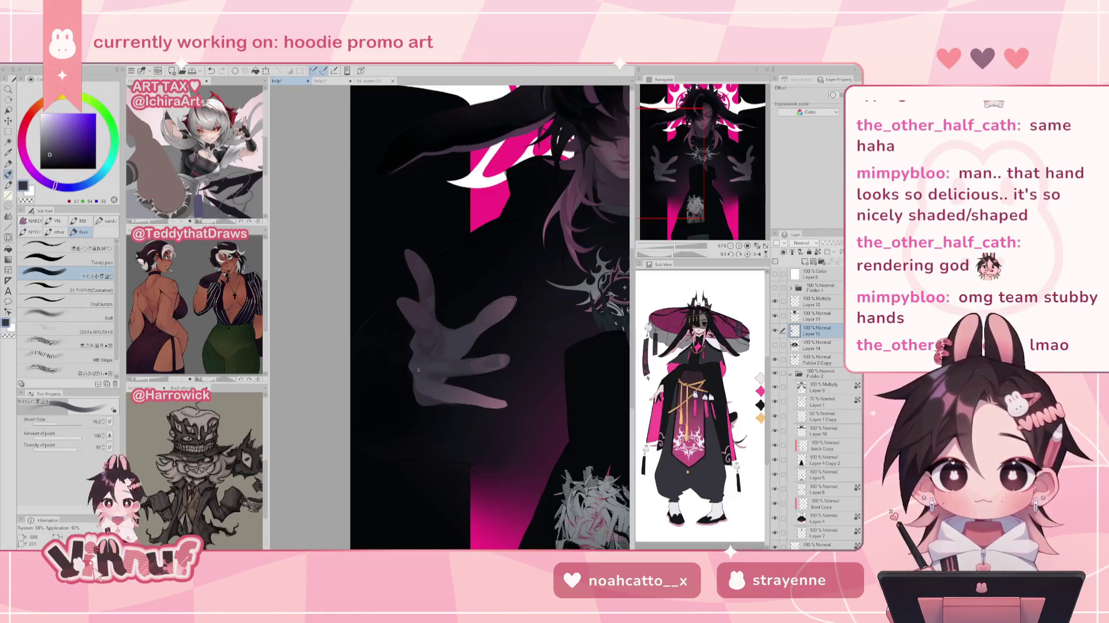
pyautogui.hotkey('ctrl', 'z')
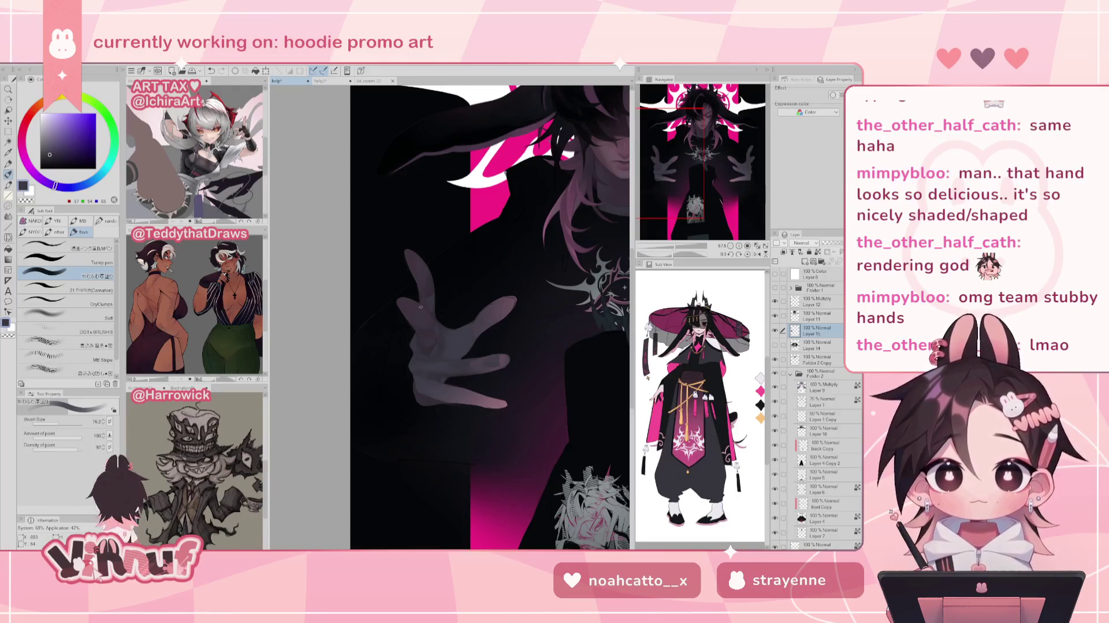
pyautogui.hotkey('ctrl', 'z')
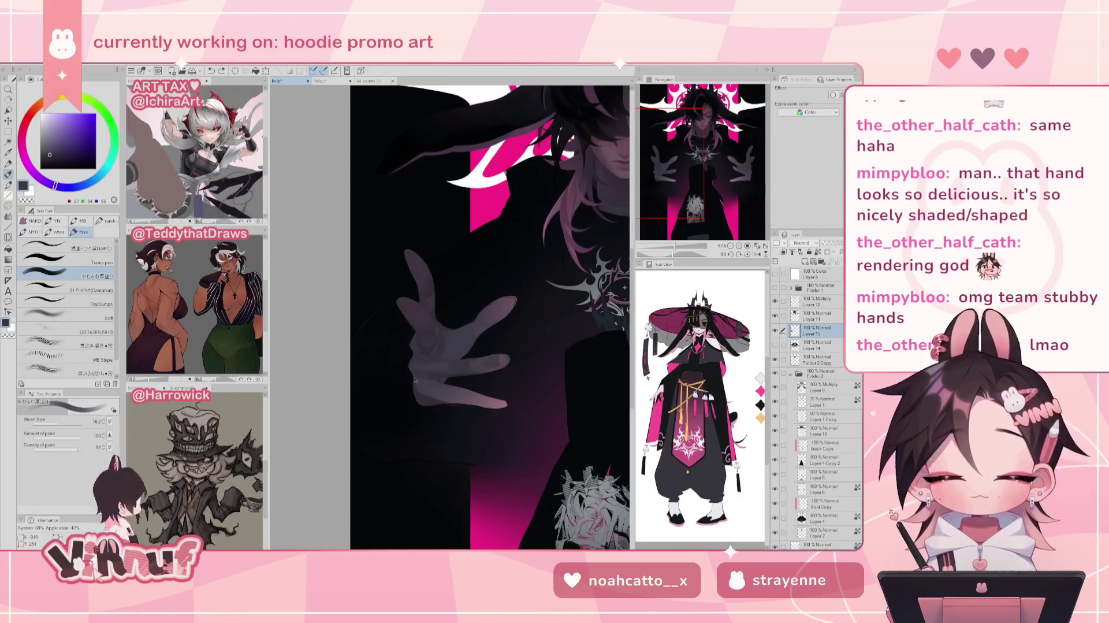
pyautogui.keyDown('alt'); pyautogui.click(417, 387); pyautogui.keyUp('alt')
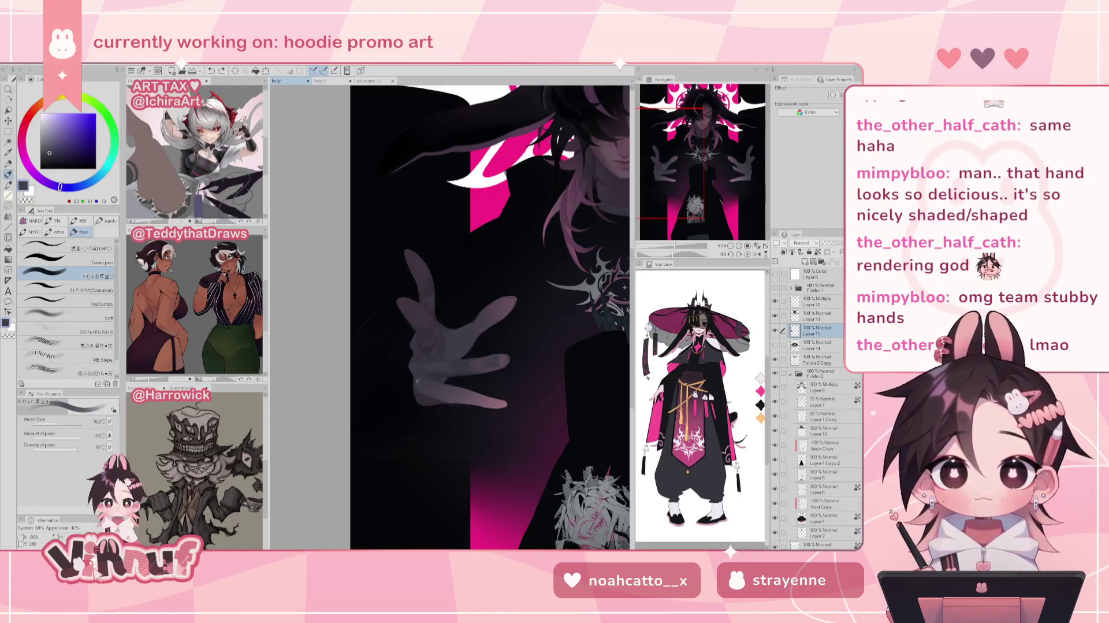
pyautogui.keyDown('alt'); pyautogui.click(428, 348); pyautogui.keyUp('alt')
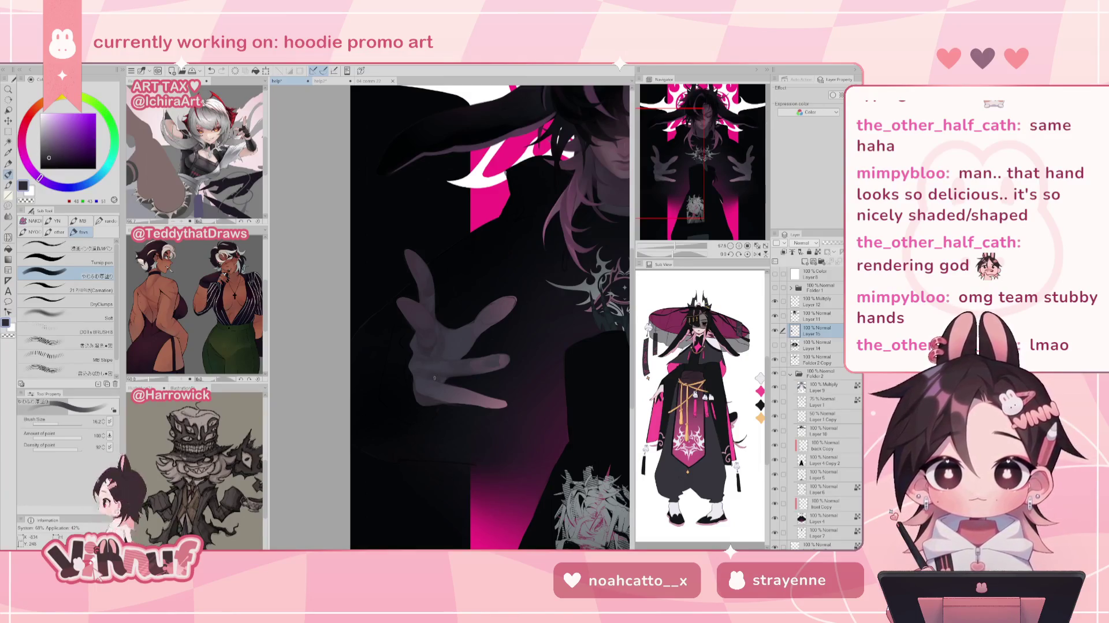
pyautogui.keyDown('alt'); pyautogui.click(430, 387); pyautogui.keyUp('alt')
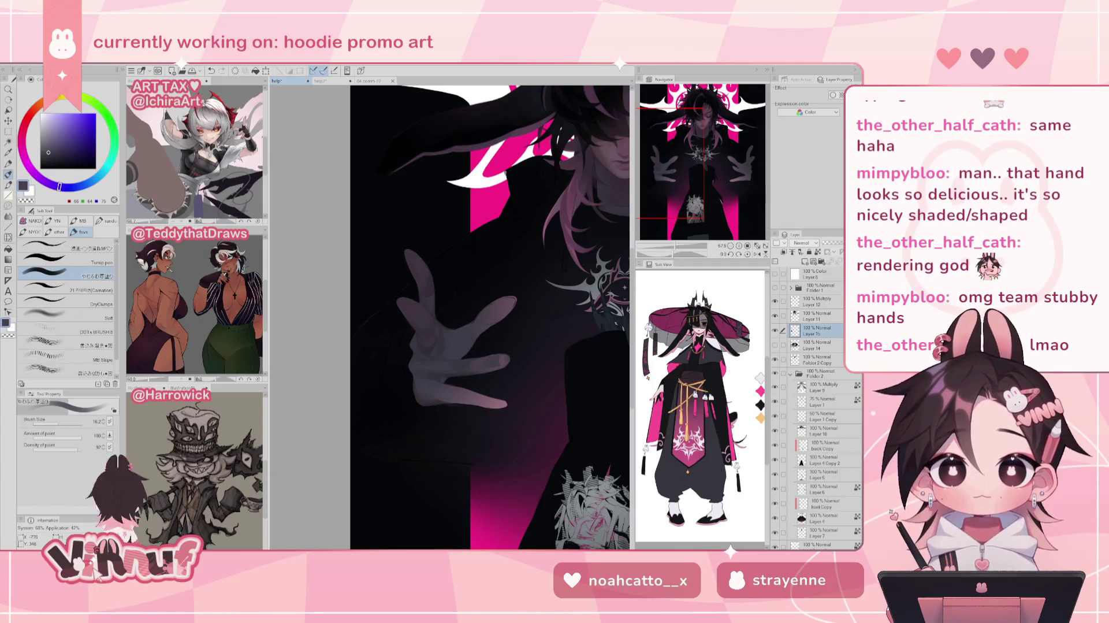
pyautogui.keyDown('alt'); pyautogui.click(427, 400); pyautogui.keyUp('alt')
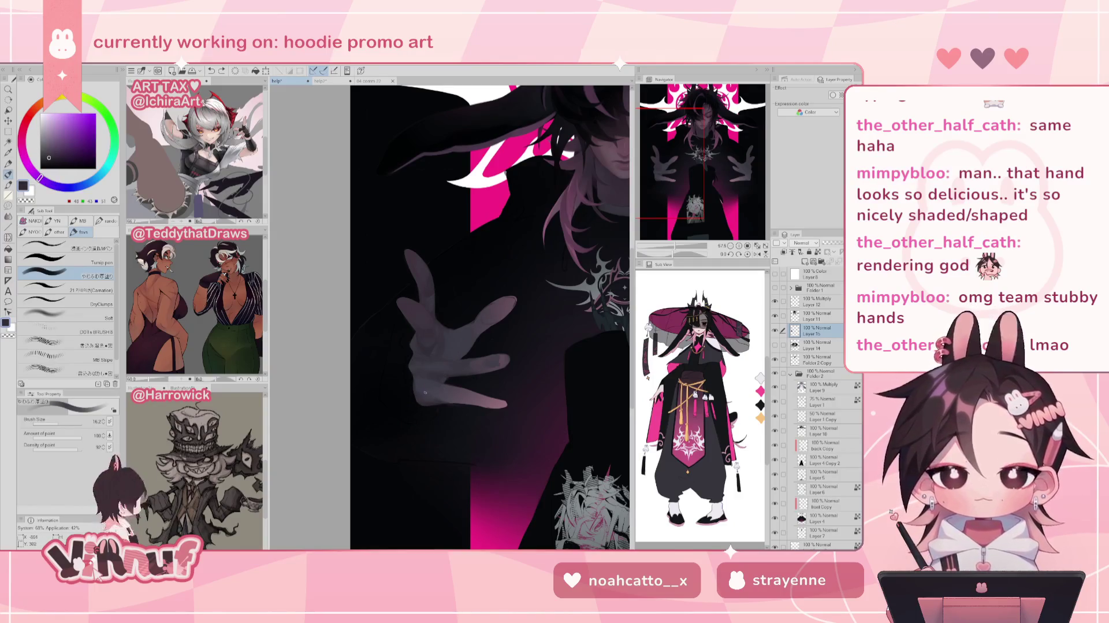
# - Paint fine shading strokes on the hand, redoing one and mirroring to check
pyautogui.moveTo(420, 392); pyautogui.dragTo(448, 404)
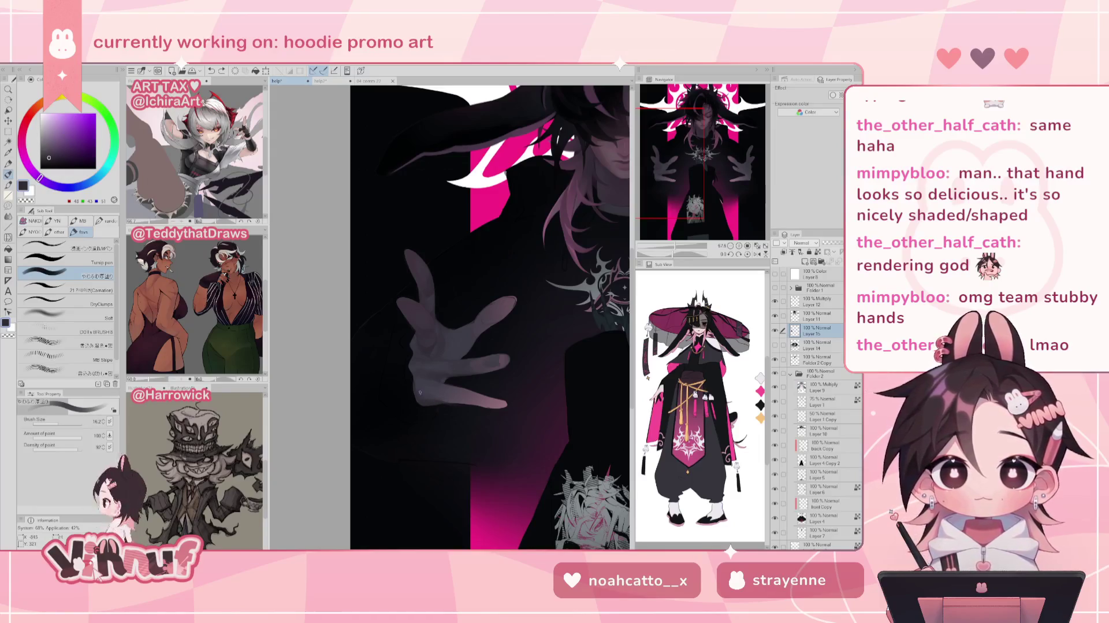
pyautogui.hotkey('ctrl', 'z')
pyautogui.moveTo(442, 402); pyautogui.dragTo(432, 397)
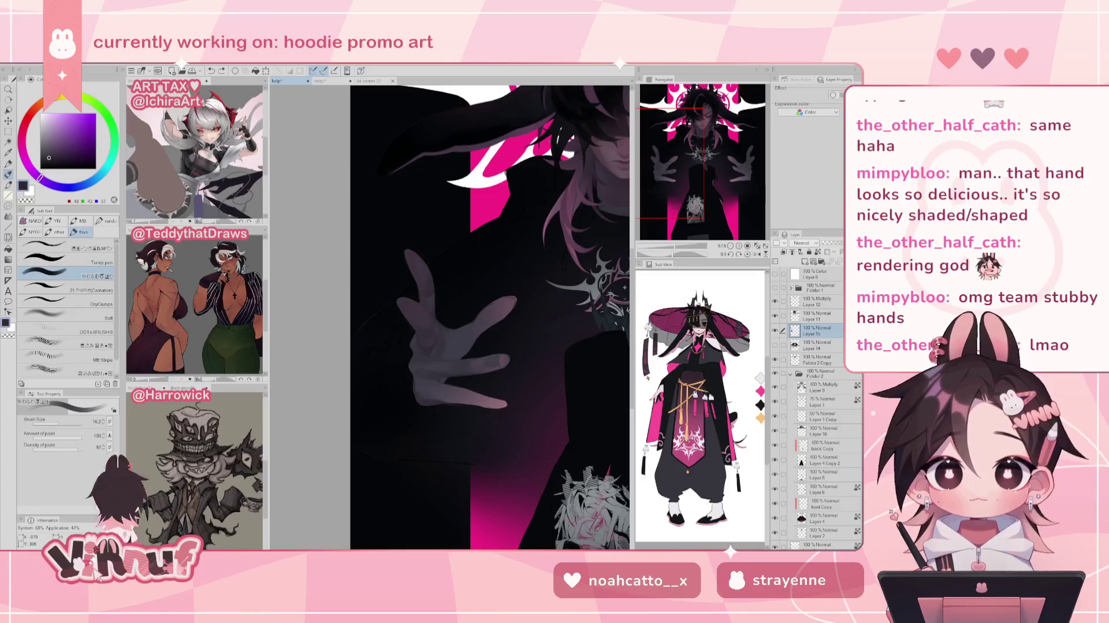
pyautogui.press('h')
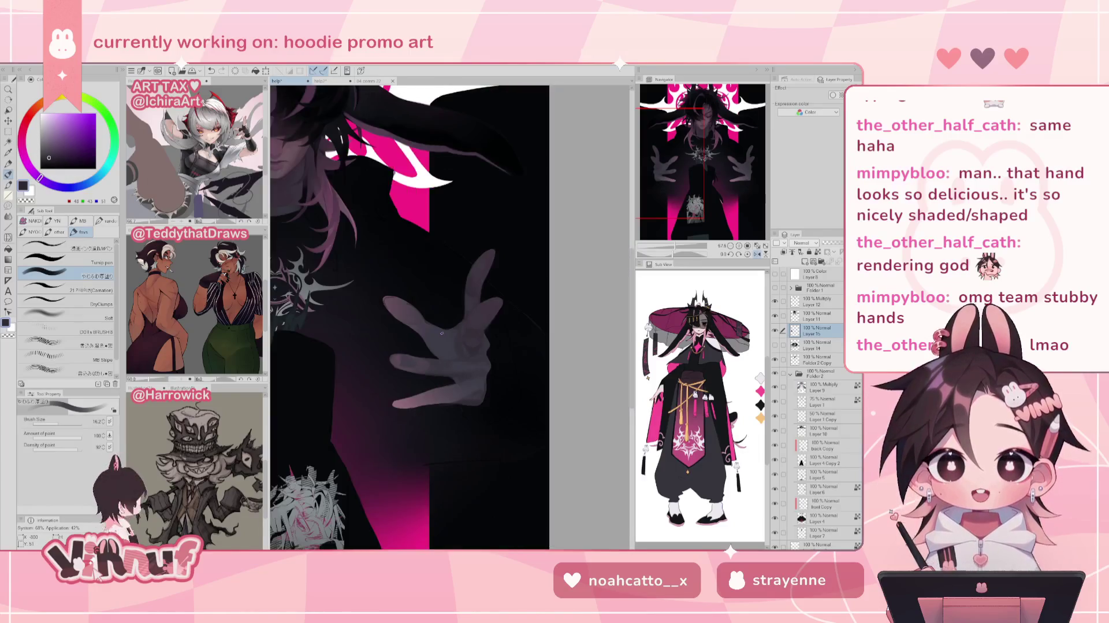
pyautogui.press('h')
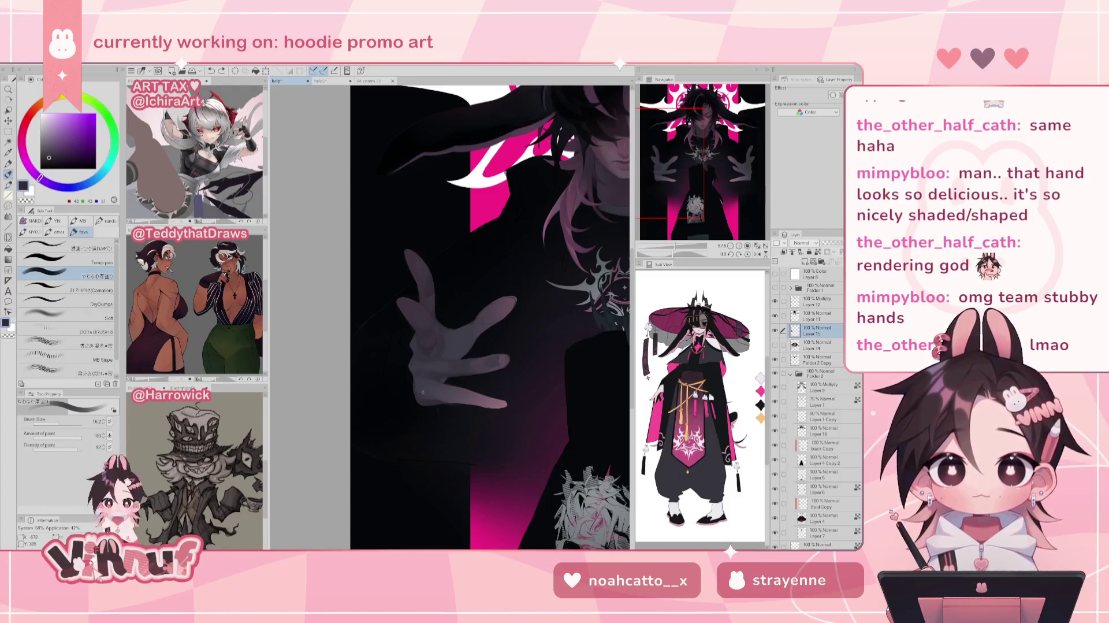
pyautogui.hotkey('ctrl', 'z')
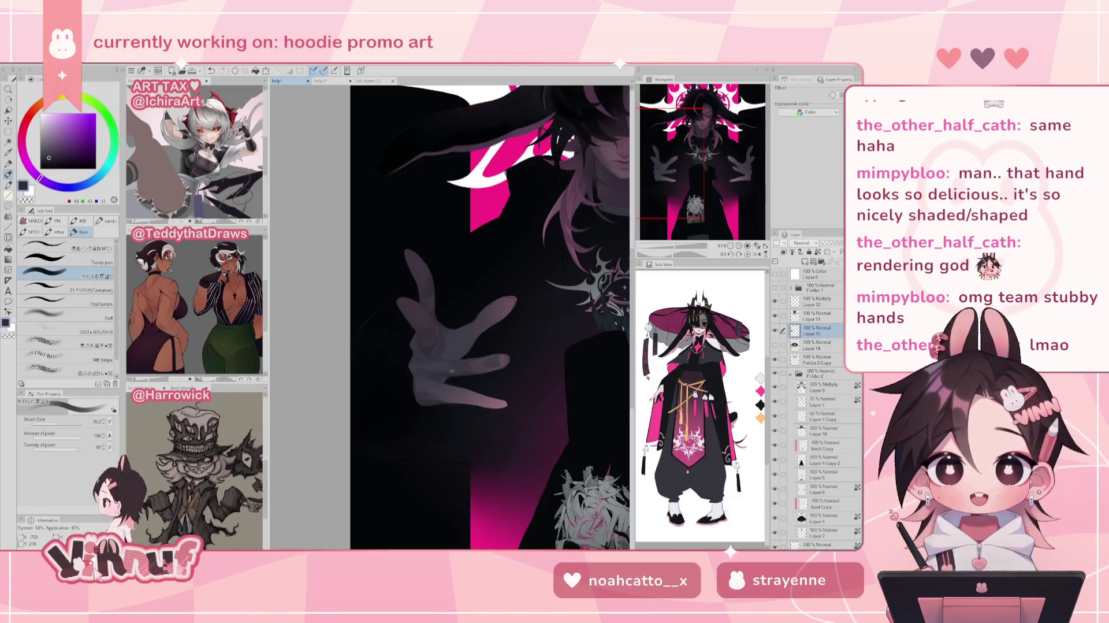
# - Tilt and zoom toward the hand, reset rotation, mirror the view, and enlarge the brush to 37
pyautogui.moveTo(450, 370)
pyautogui.mouseDown()
pyautogui.moveTo(479, 347)
pyautogui.moveTo(502, 381)
pyautogui.moveTo(524, 328)
pyautogui.mouseUp()
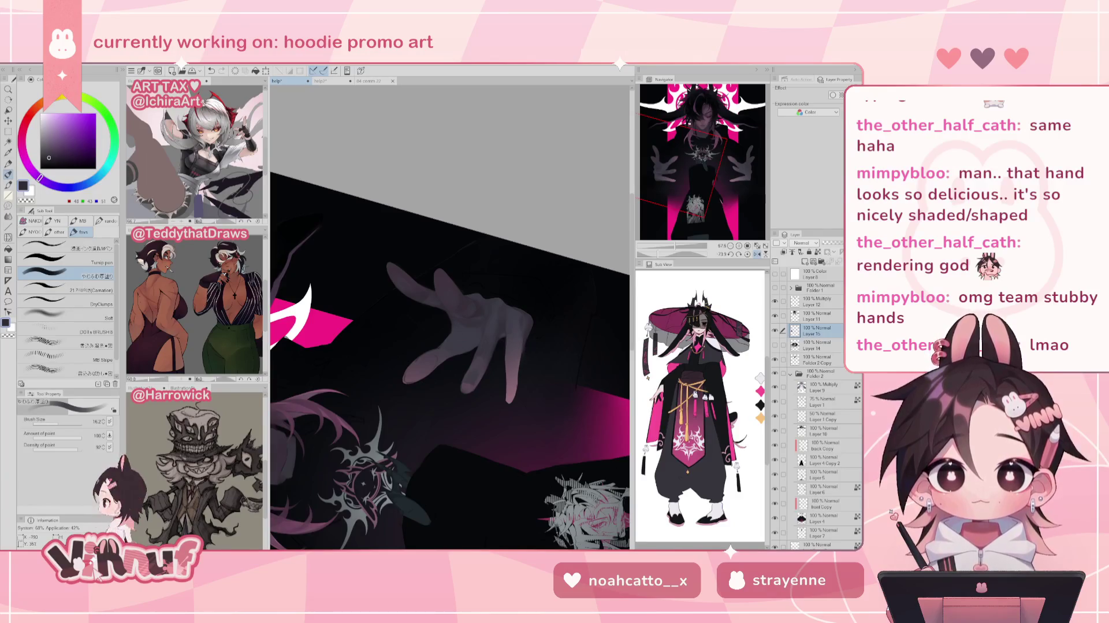
pyautogui.press('e')
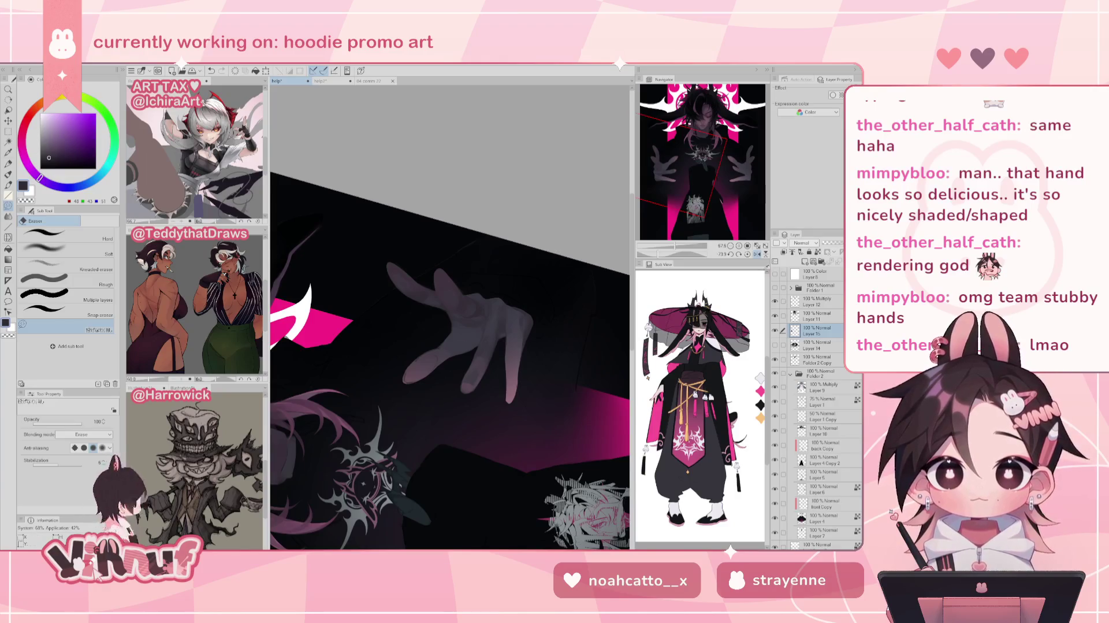
pyautogui.click(748, 255)
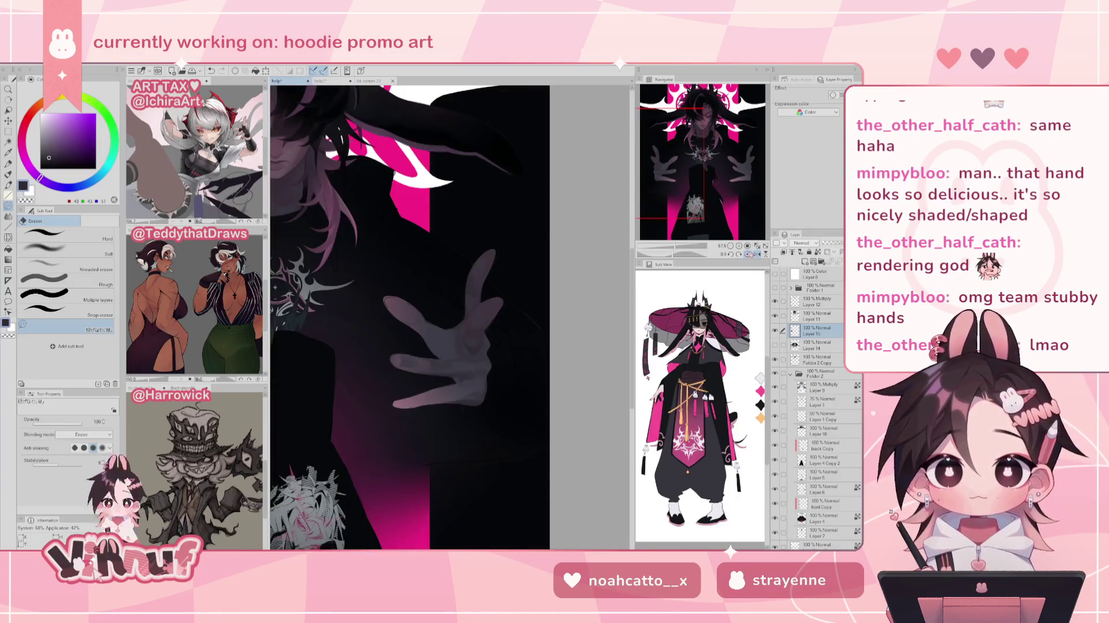
pyautogui.click(757, 255)
pyautogui.press('b')
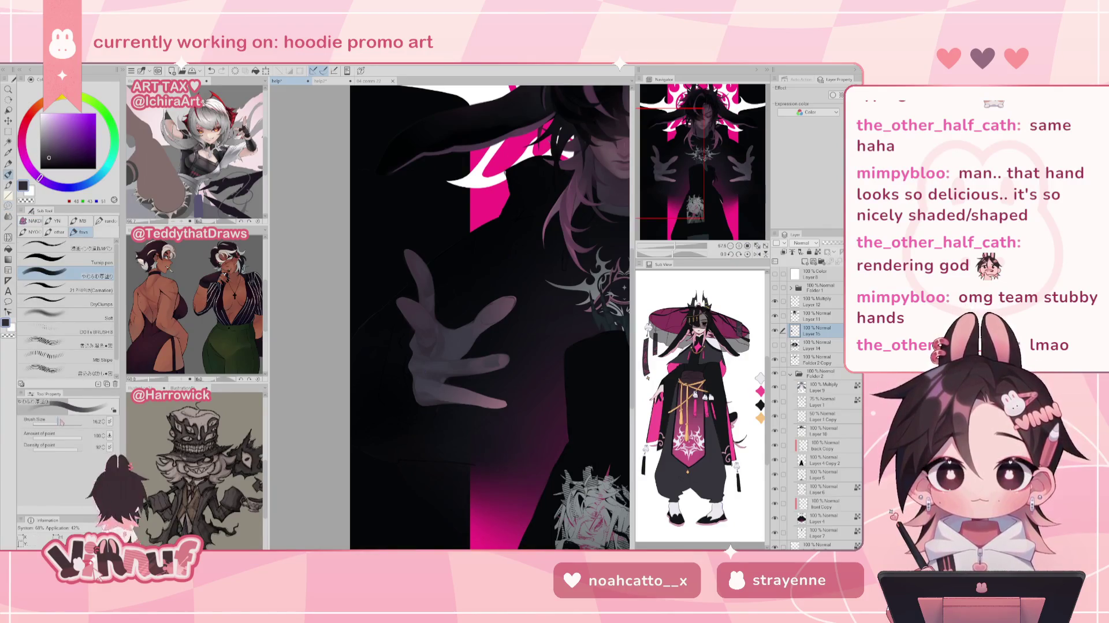
pyautogui.moveTo(425, 371); pyautogui.dragTo(436, 374)
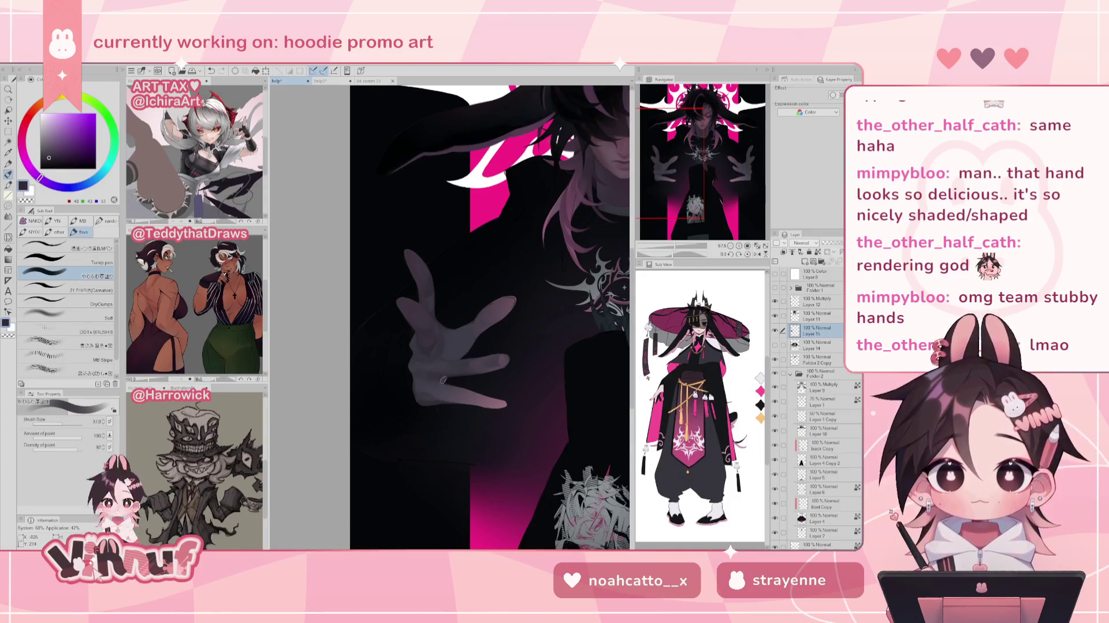
# - Pick grey-purple and mauve tones and paint mauve light onto the pinky fingertip
pyautogui.keyDown('alt'); pyautogui.click(442, 385); pyautogui.keyUp('alt')
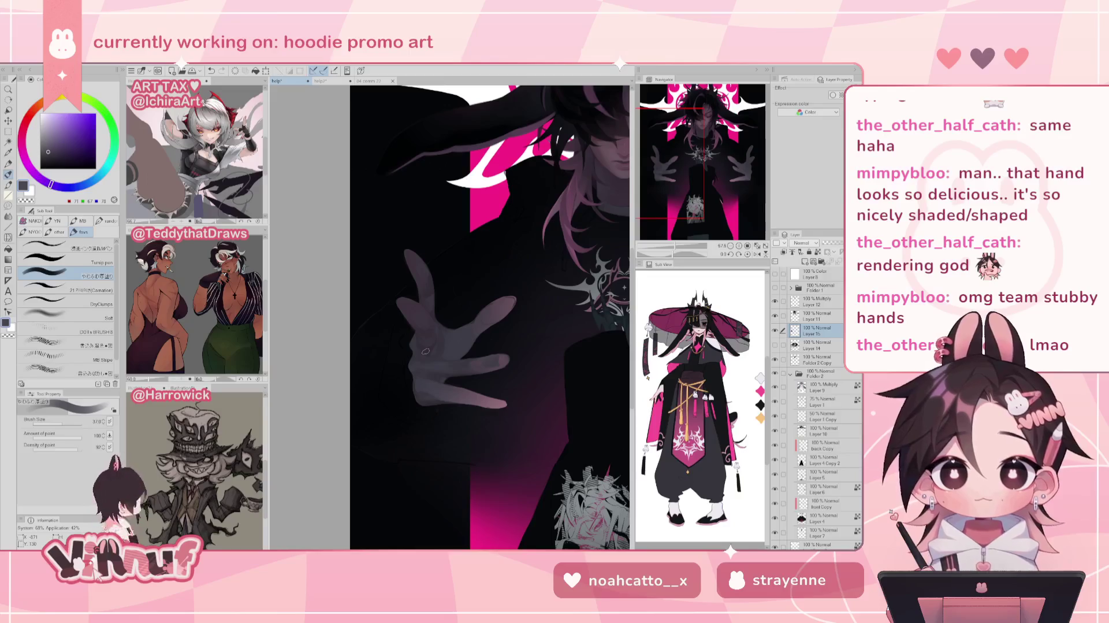
pyautogui.keyDown('alt'); pyautogui.click(423, 382); pyautogui.keyUp('alt')
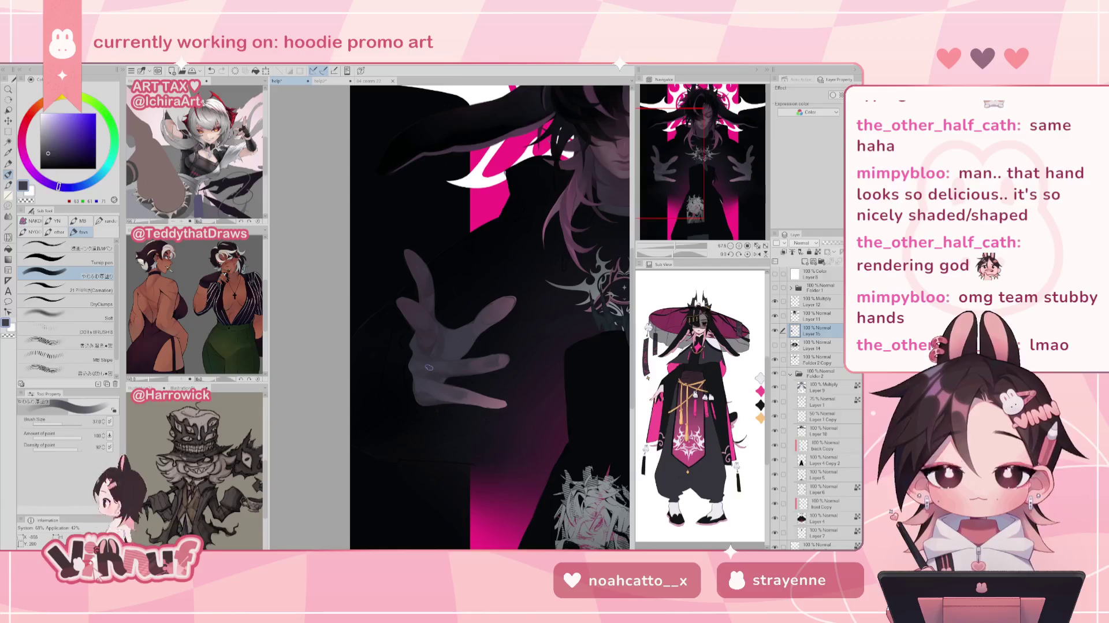
pyautogui.press('h')
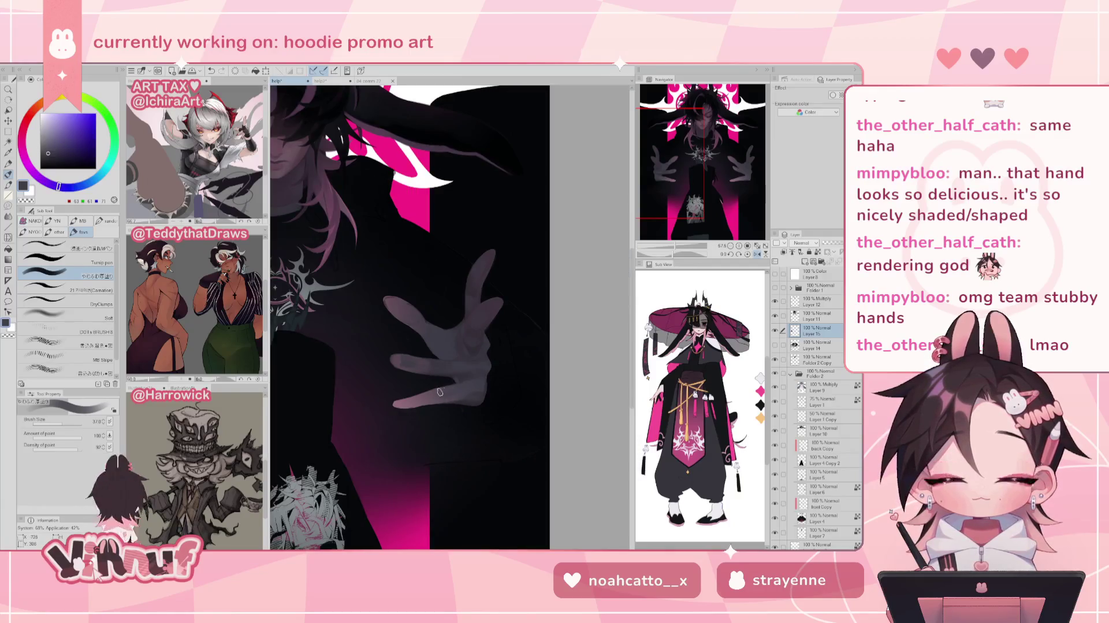
pyautogui.press('h')
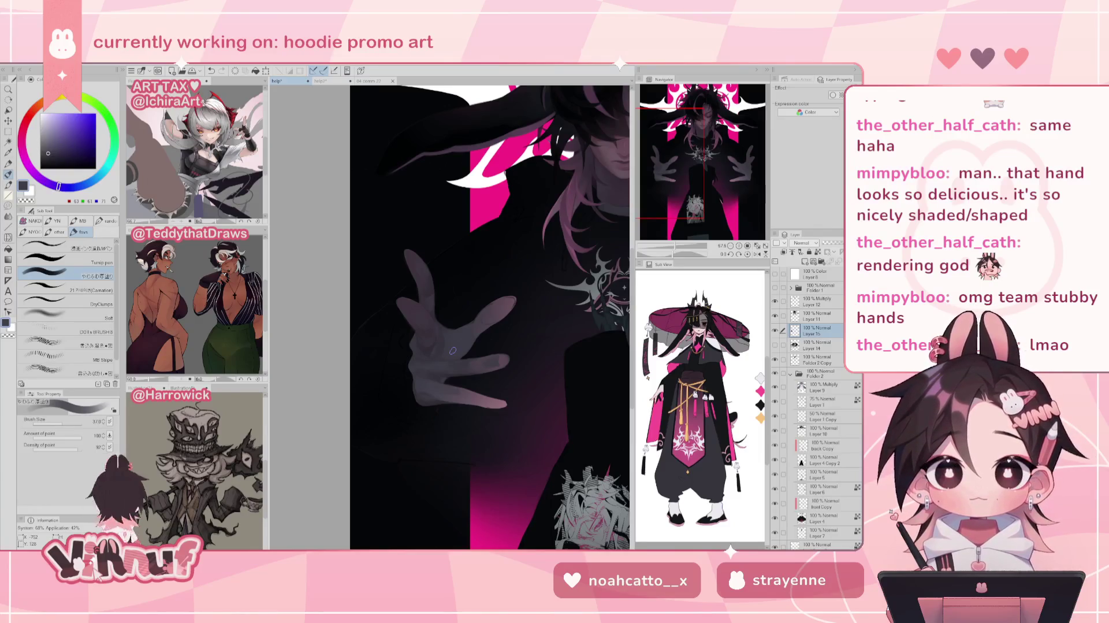
pyautogui.keyDown('alt'); pyautogui.click(489, 371); pyautogui.keyUp('alt')
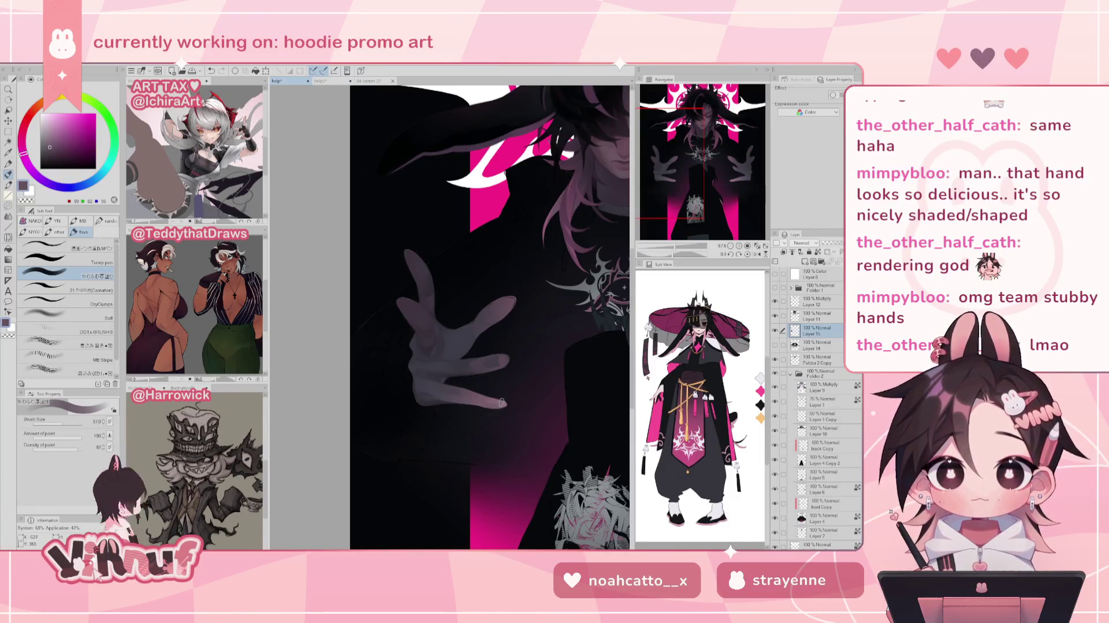
pyautogui.moveTo(491, 403); pyautogui.dragTo(504, 403)
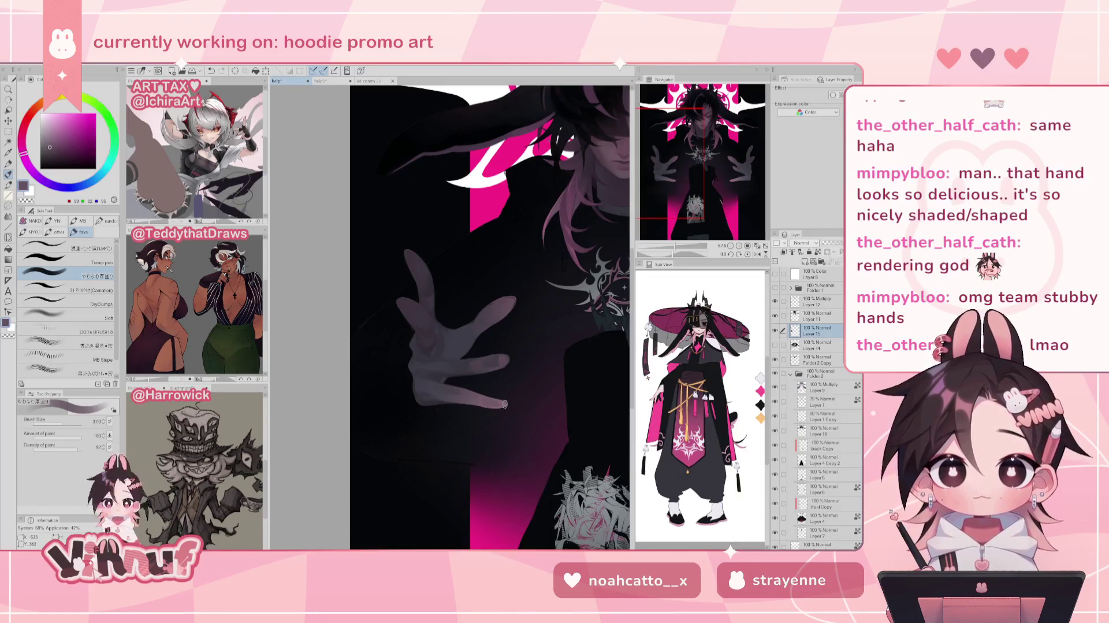
pyautogui.press('h')
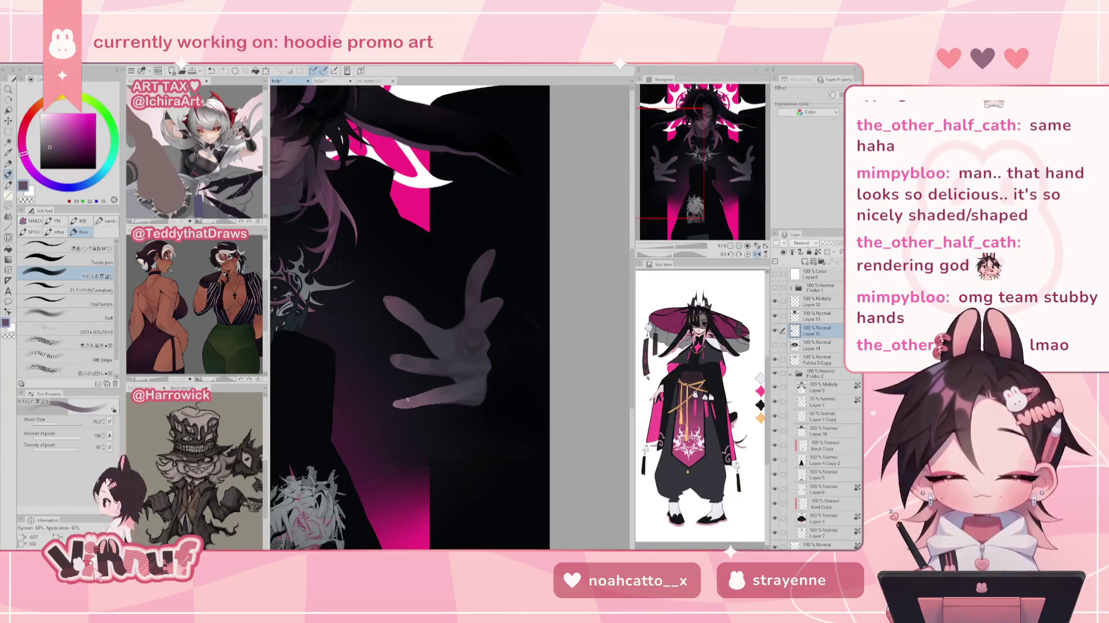
pyautogui.press('h')
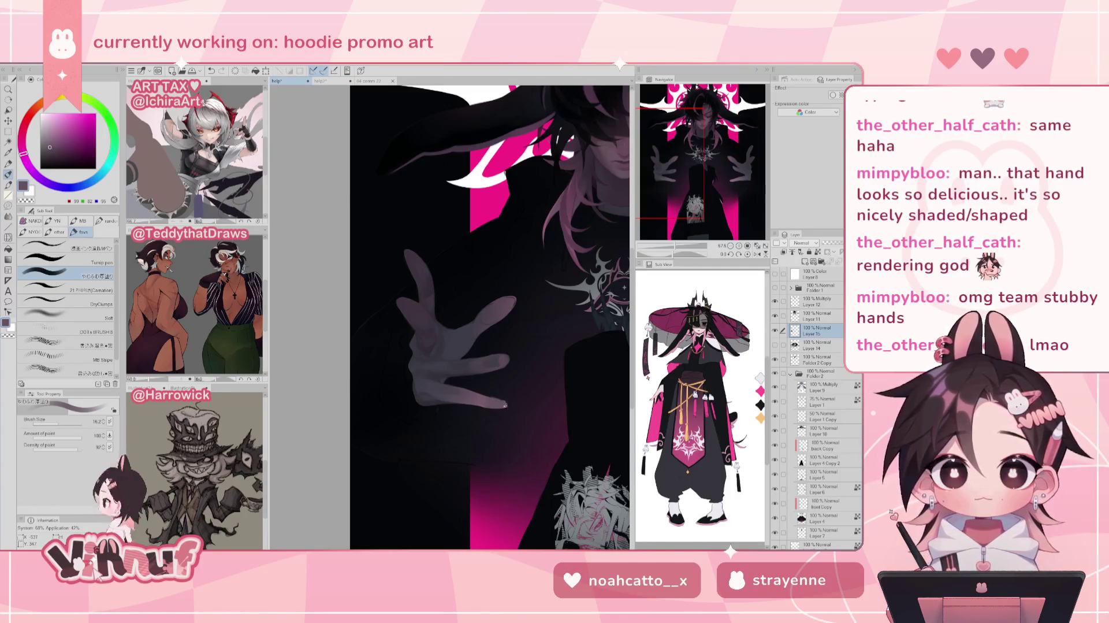
# - Sample further mauve and grey-purple shades, undo a stroke, and zoom out to the whole illustration
pyautogui.press('h')
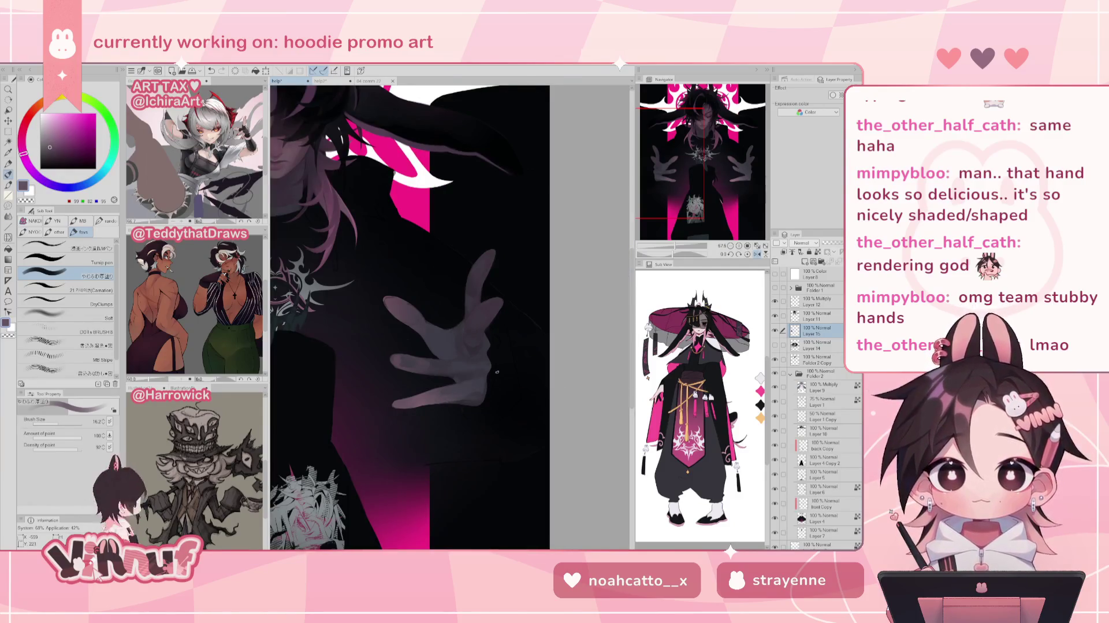
pyautogui.keyDown('alt'); pyautogui.click(434, 367); pyautogui.keyUp('alt')
pyautogui.press('h')
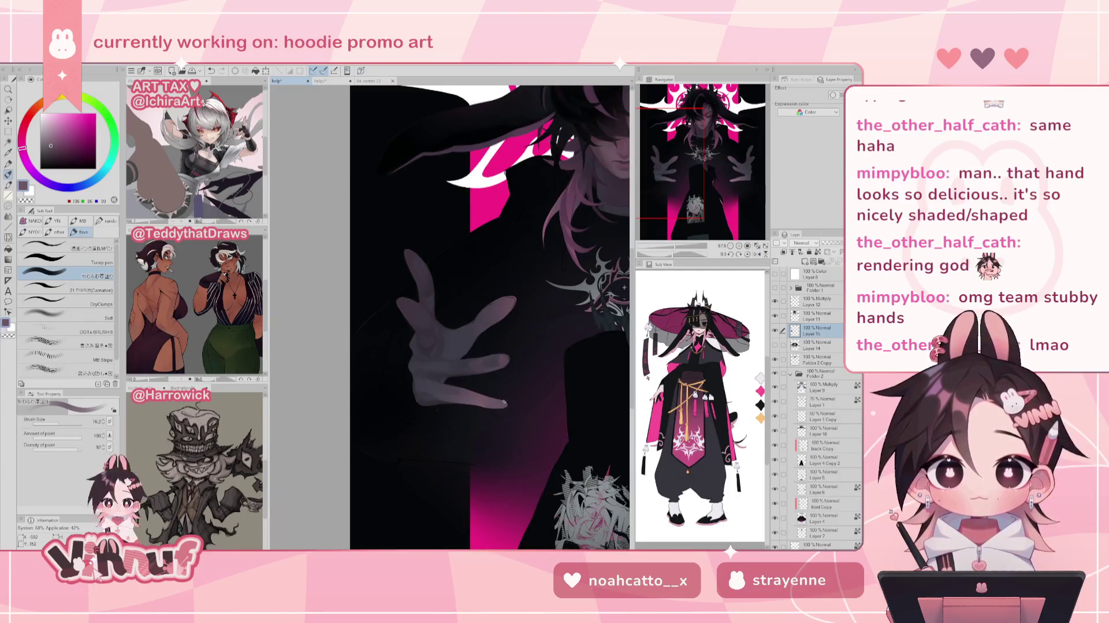
pyautogui.hotkey('ctrl', 'z')
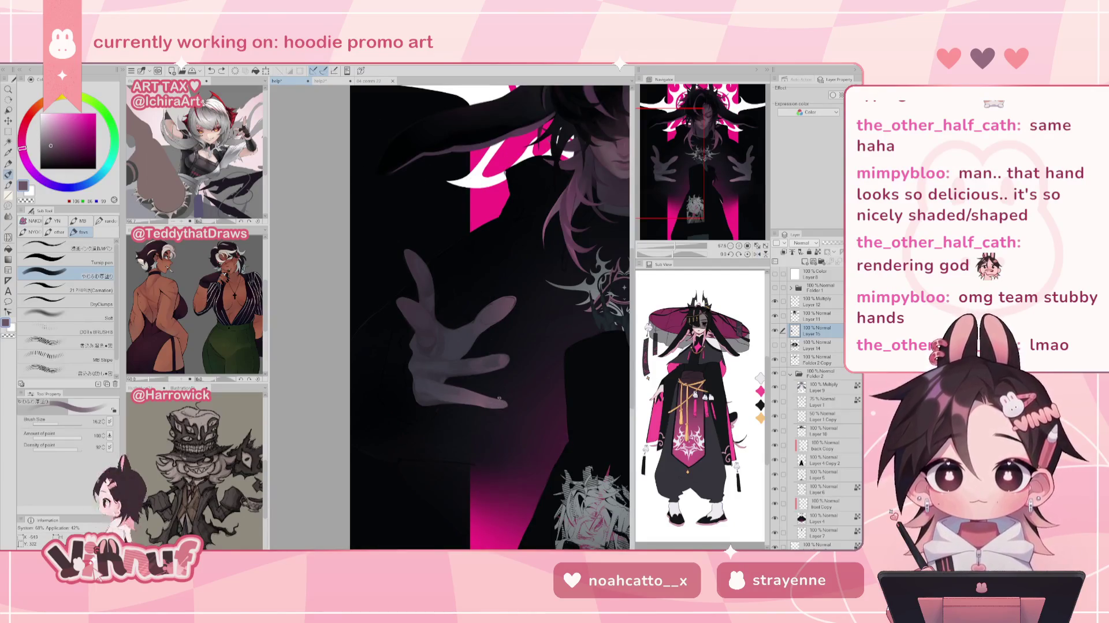
pyautogui.keyDown('alt'); pyautogui.click(498, 358); pyautogui.keyUp('alt')
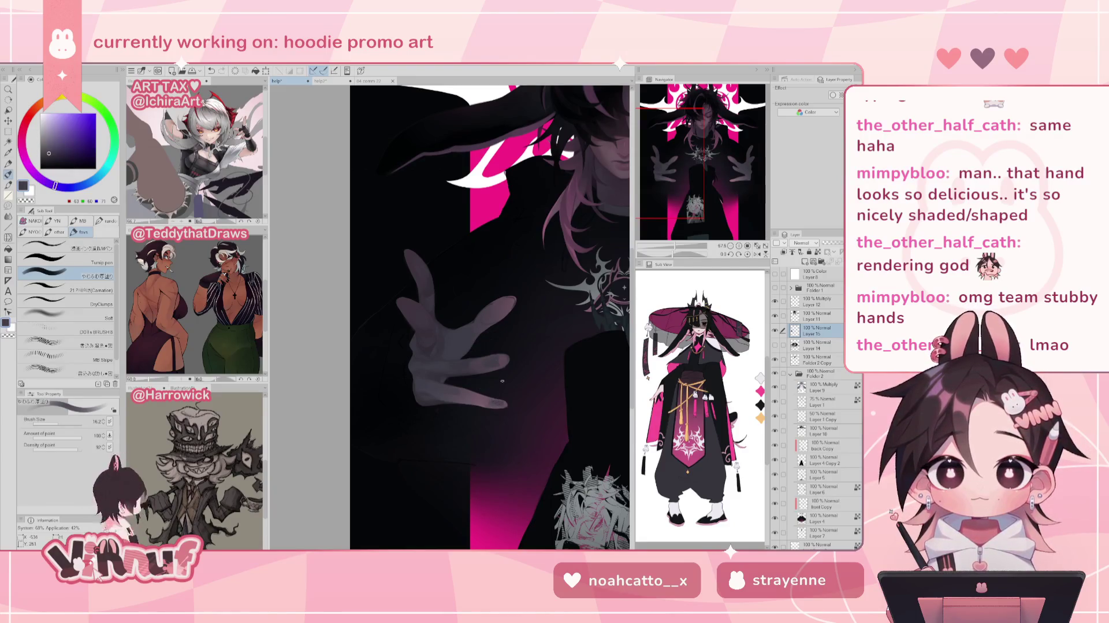
pyautogui.press('h')
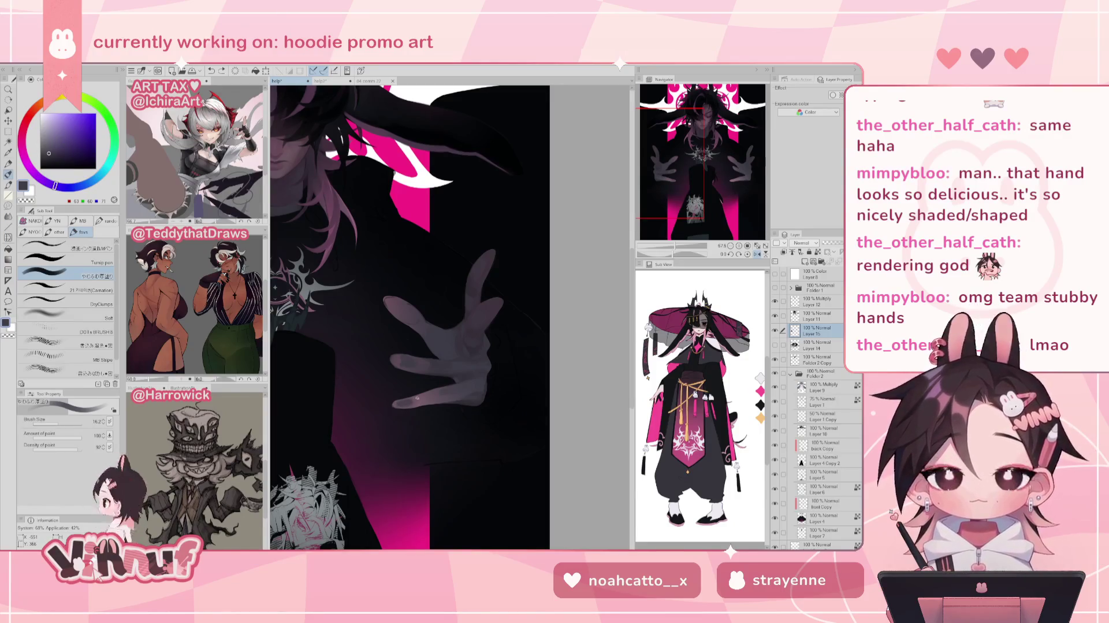
pyautogui.keyDown('alt'); pyautogui.click(406, 405); pyautogui.keyUp('alt')
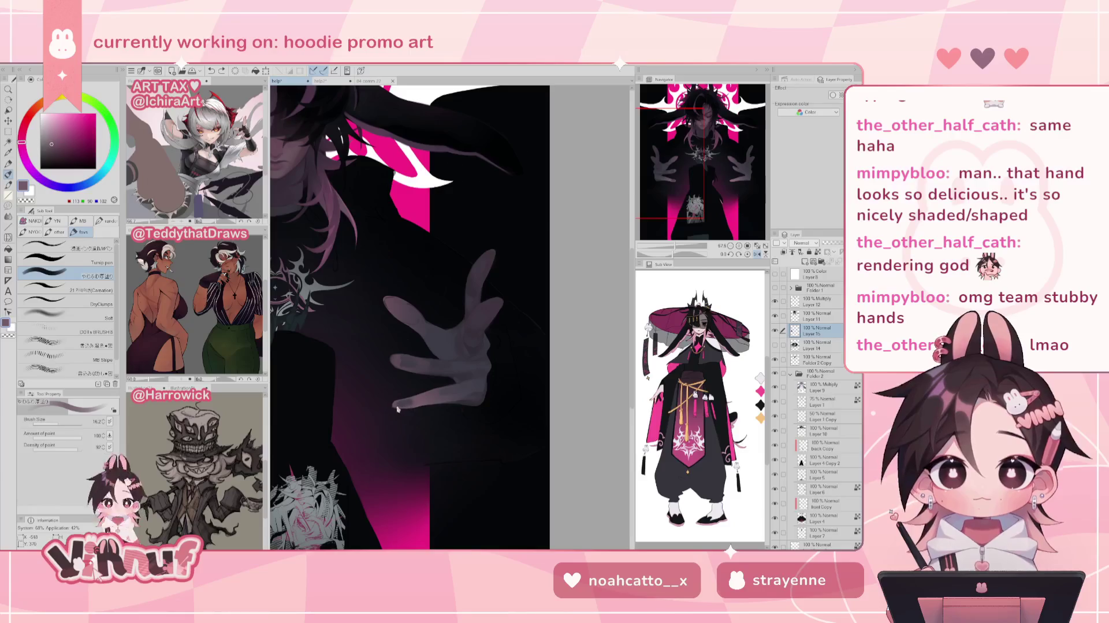
pyautogui.keyDown('alt'); pyautogui.click(407, 405); pyautogui.keyUp('alt')
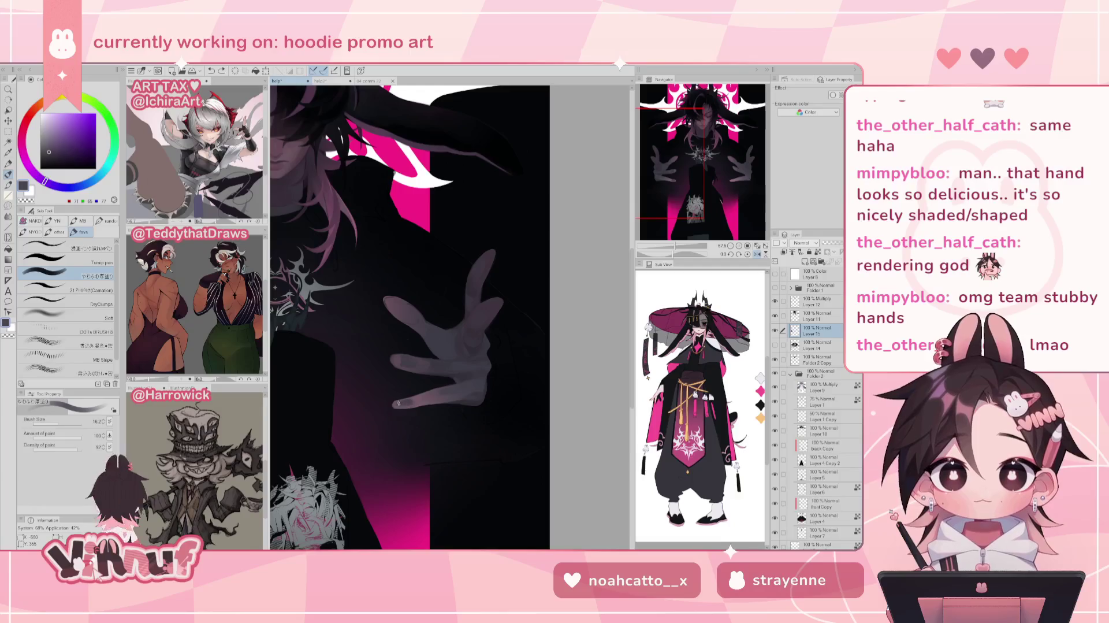
pyautogui.keyDown('alt'); pyautogui.click(395, 404); pyautogui.keyUp('alt')
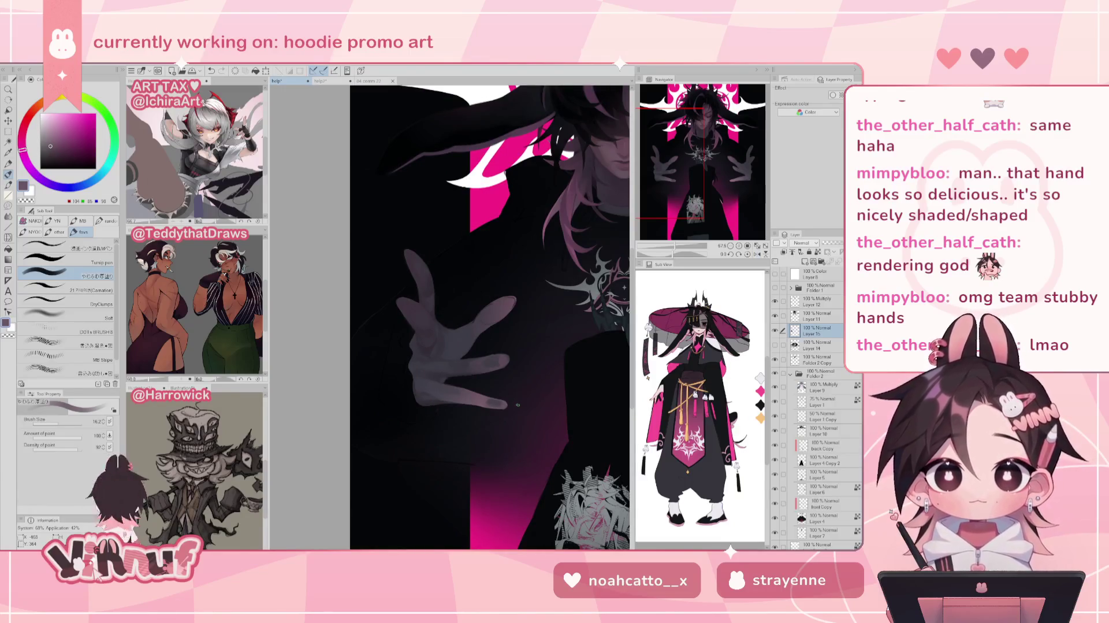
pyautogui.moveTo(671, 254); pyautogui.dragTo(668, 252)
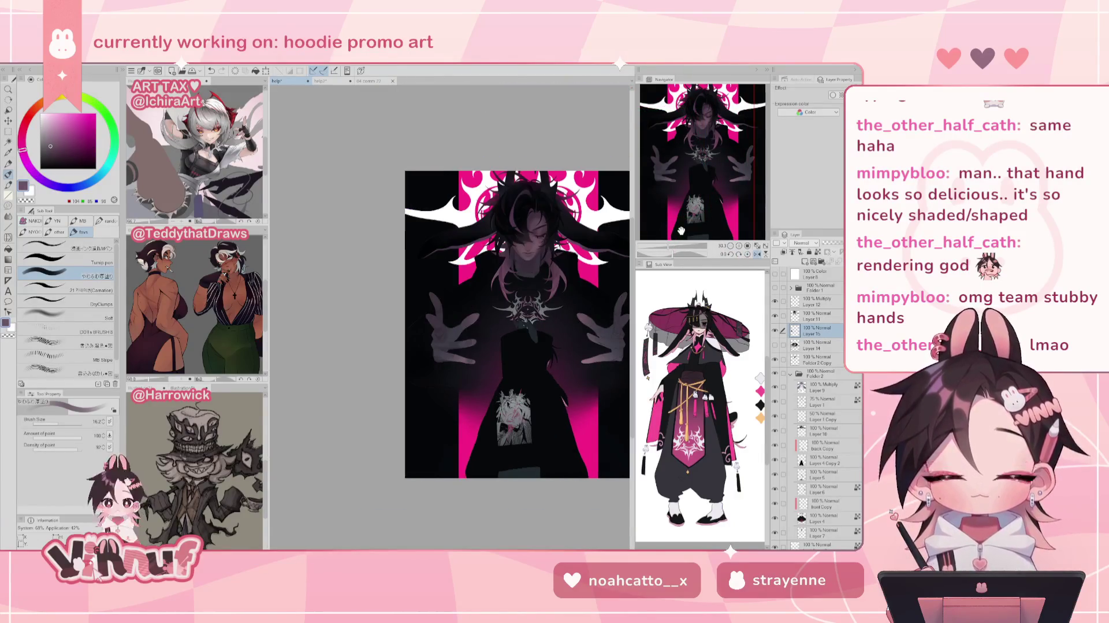
# - Zoom in on the upper figure, switch to Liquify, and include Folder 2's layers
pyautogui.moveTo(681, 256); pyautogui.dragTo(680, 252)
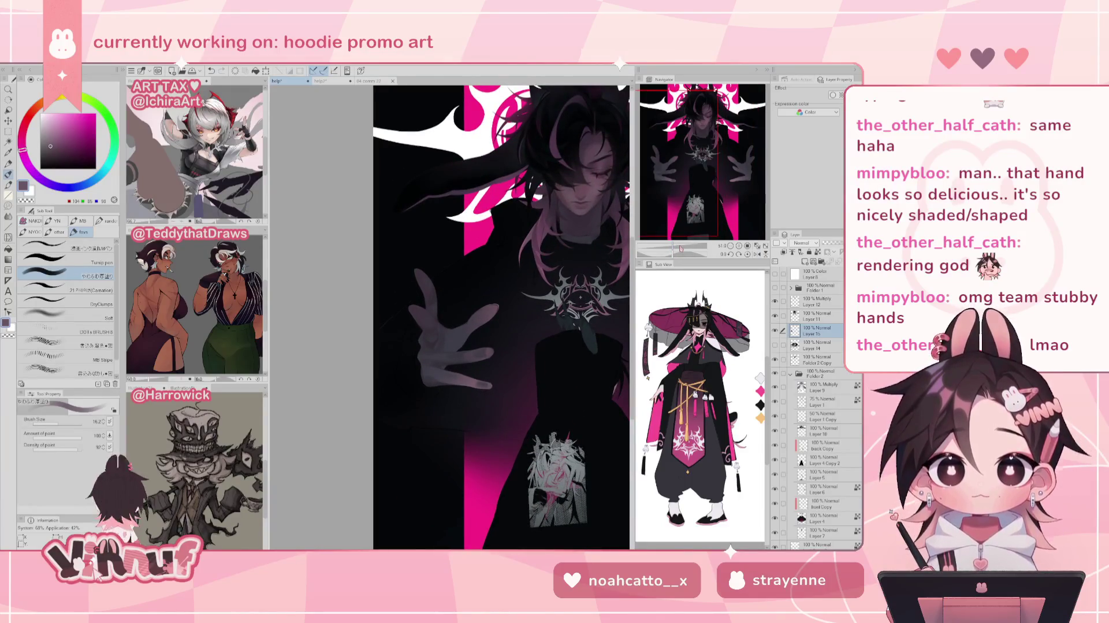
pyautogui.press('j')
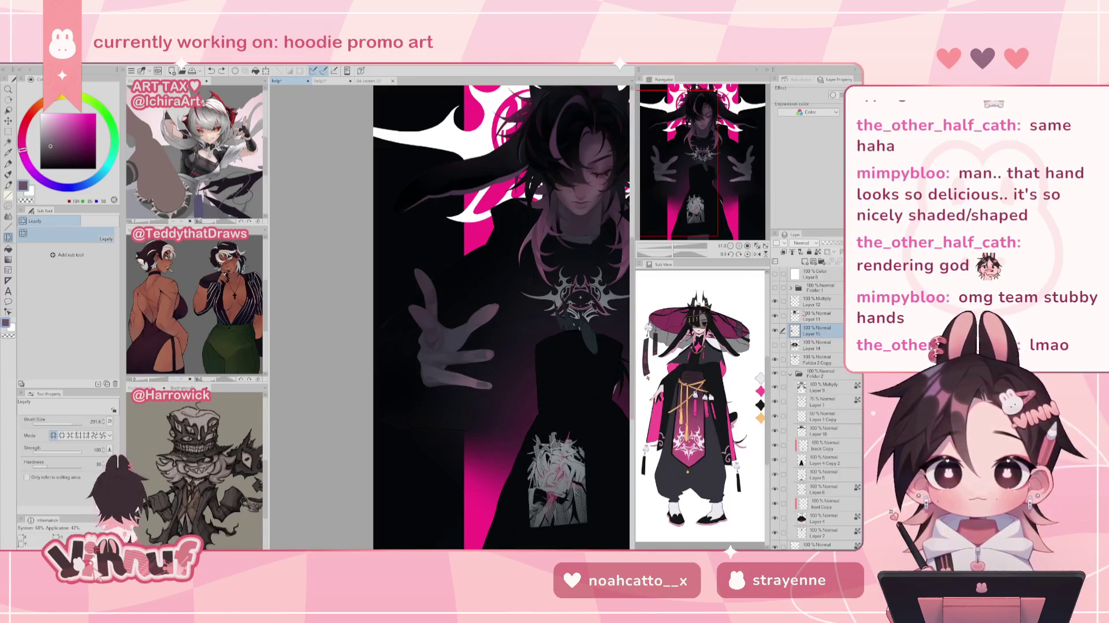
pyautogui.click(782, 374)
# - Warp the spread hand's fingers, fit the artwork, compare before and after, and enlarge the brush
pyautogui.moveTo(456, 379)
pyautogui.mouseDown()
pyautogui.moveTo(489, 387)
pyautogui.moveTo(472, 405)
pyautogui.moveTo(503, 424)
pyautogui.mouseUp()
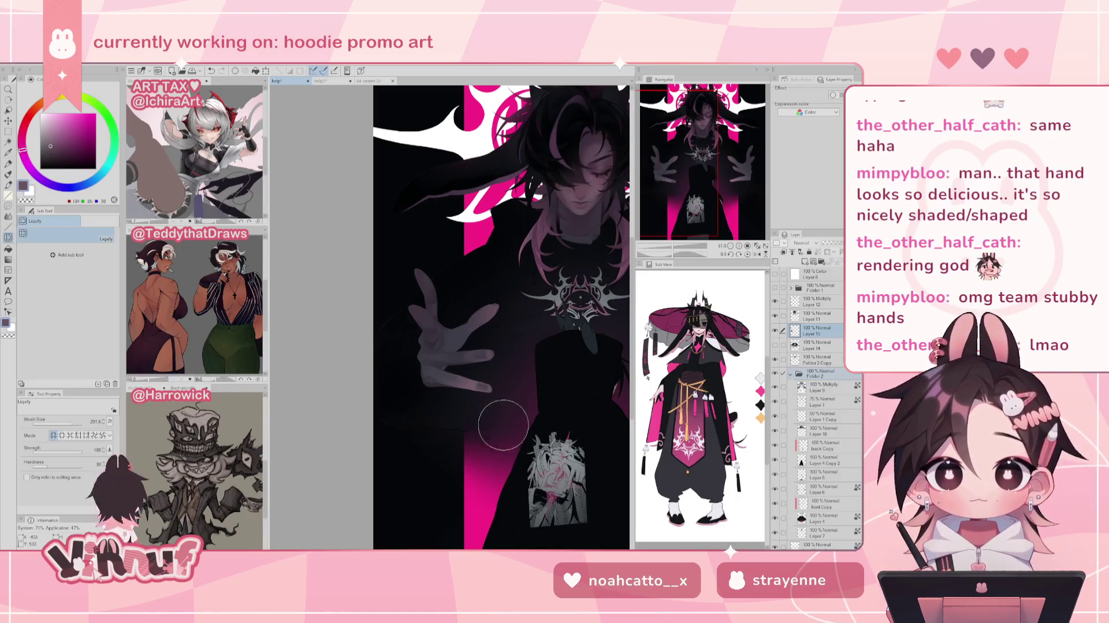
pyautogui.click(757, 245)
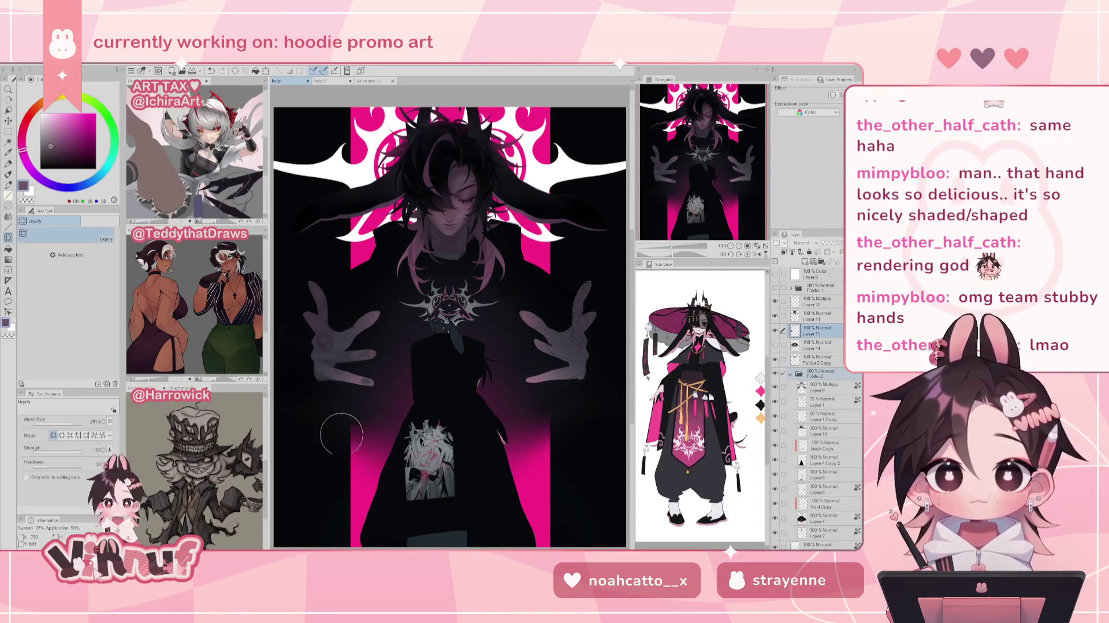
pyautogui.hotkey('ctrl', 'z')
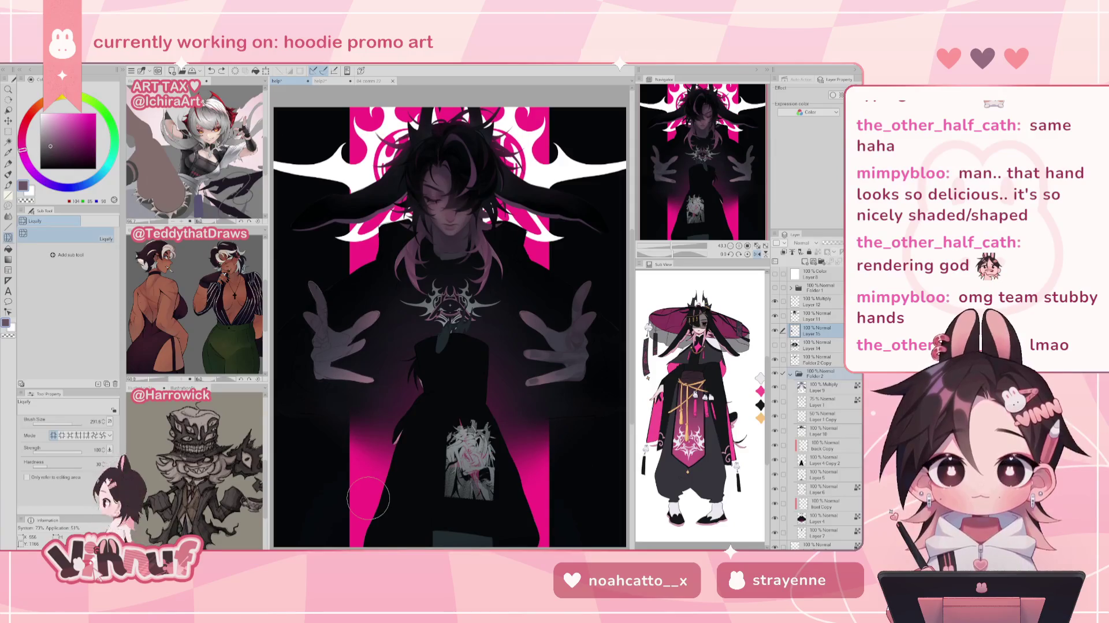
pyautogui.hotkey('ctrl', 'z')
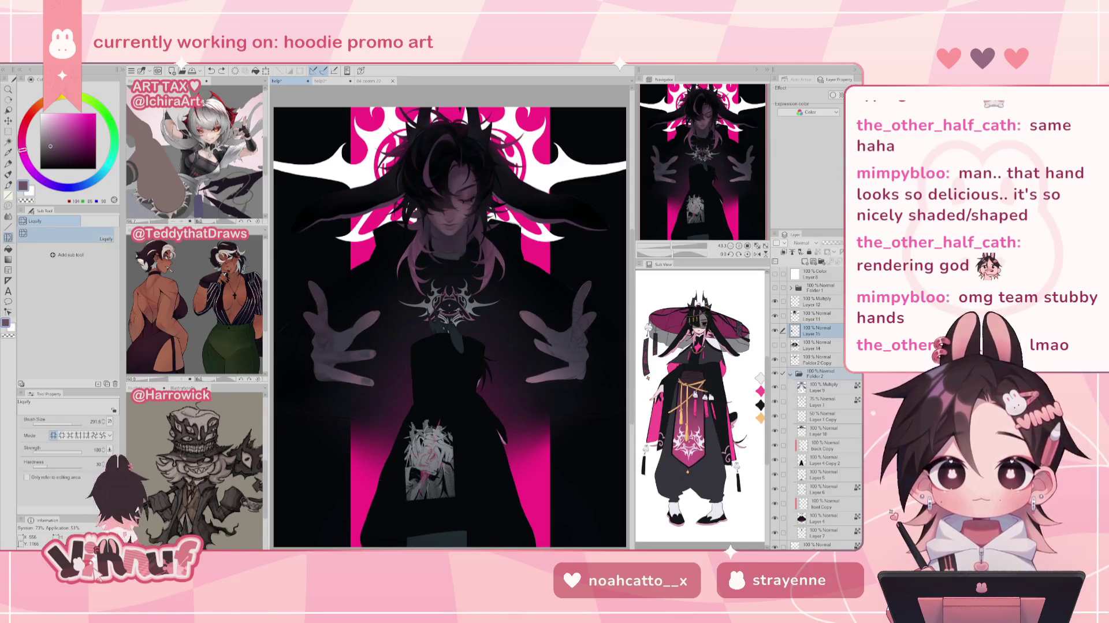
pyautogui.hotkey('ctrl', 'y')
pyautogui.hotkey('ctrl', 'y')
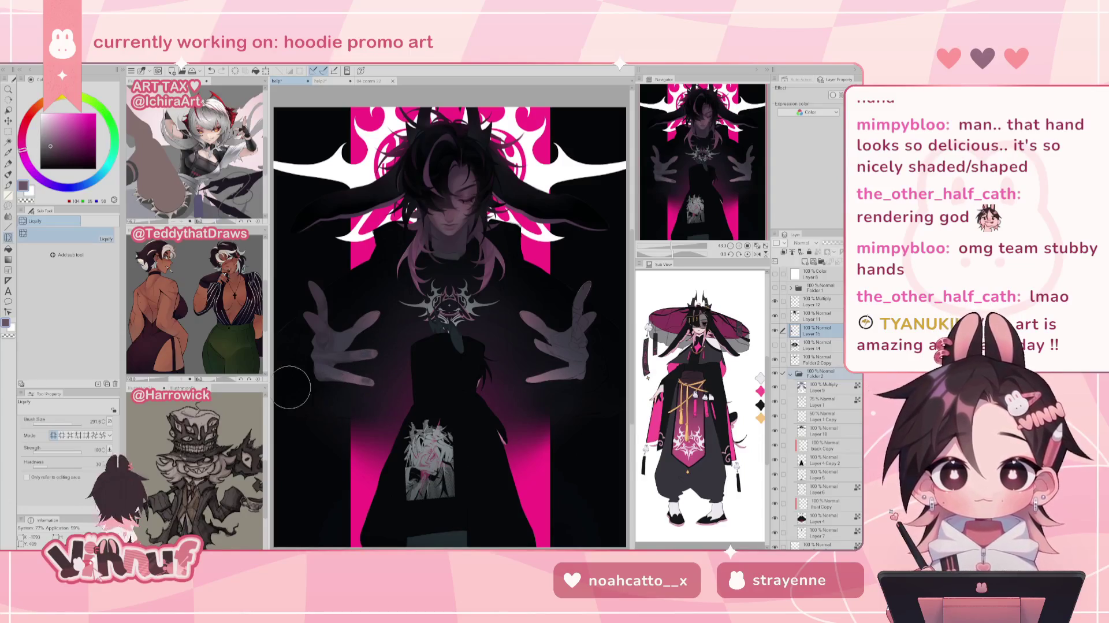
pyautogui.moveTo(71, 425); pyautogui.dragTo(77, 427)
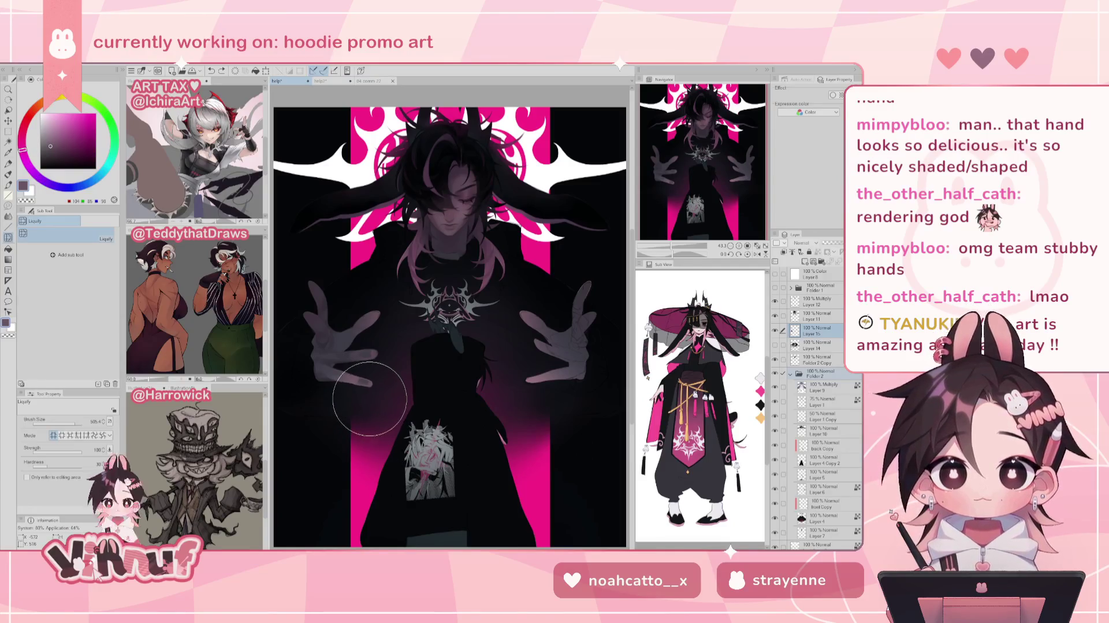
# - Compare the hood, shirt print and hoodie body reshaping via undo/redo, then zoom out
pyautogui.hotkey('ctrl', 'z')
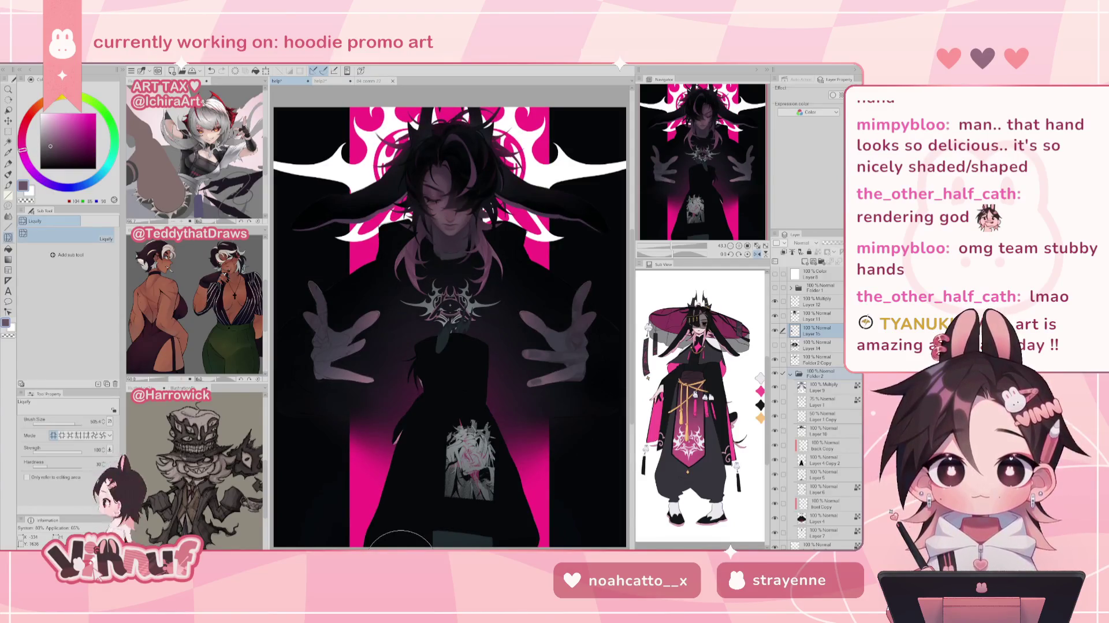
pyautogui.hotkey('ctrl', 'y')
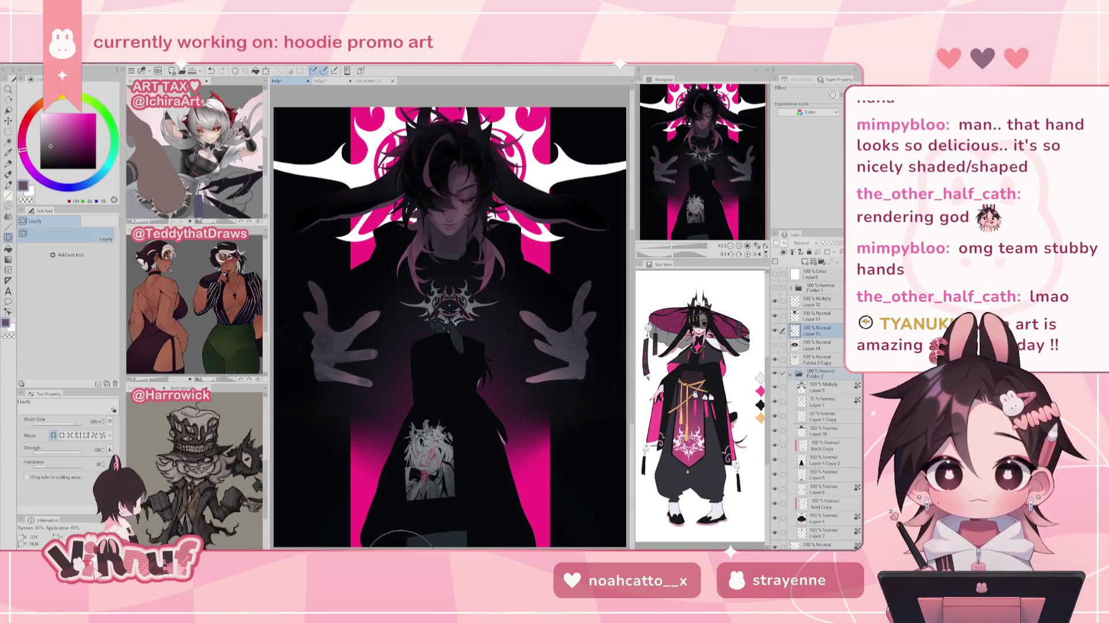
pyautogui.press('[')
pyautogui.press('[')
pyautogui.press('[')
pyautogui.press(']')
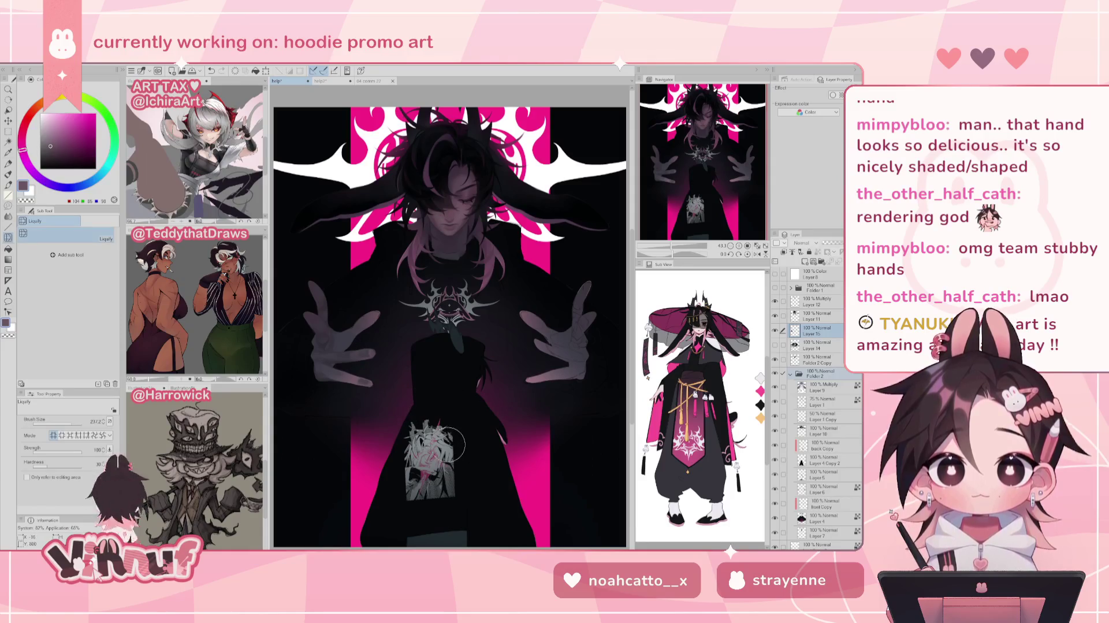
pyautogui.hotkey('ctrl', 'z')
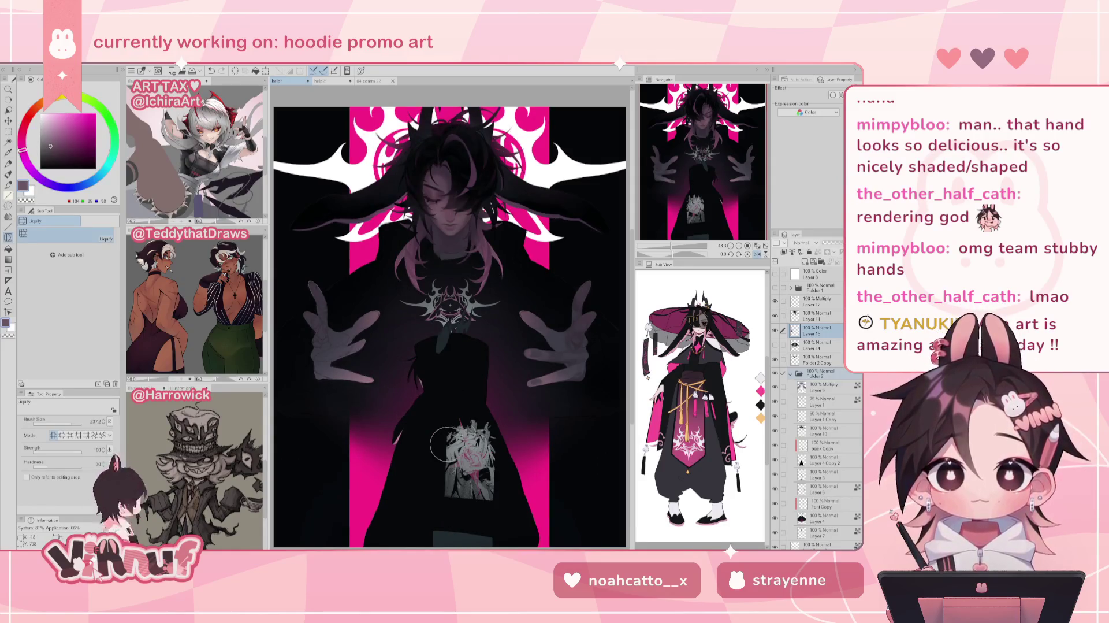
pyautogui.hotkey('ctrl', 'z')
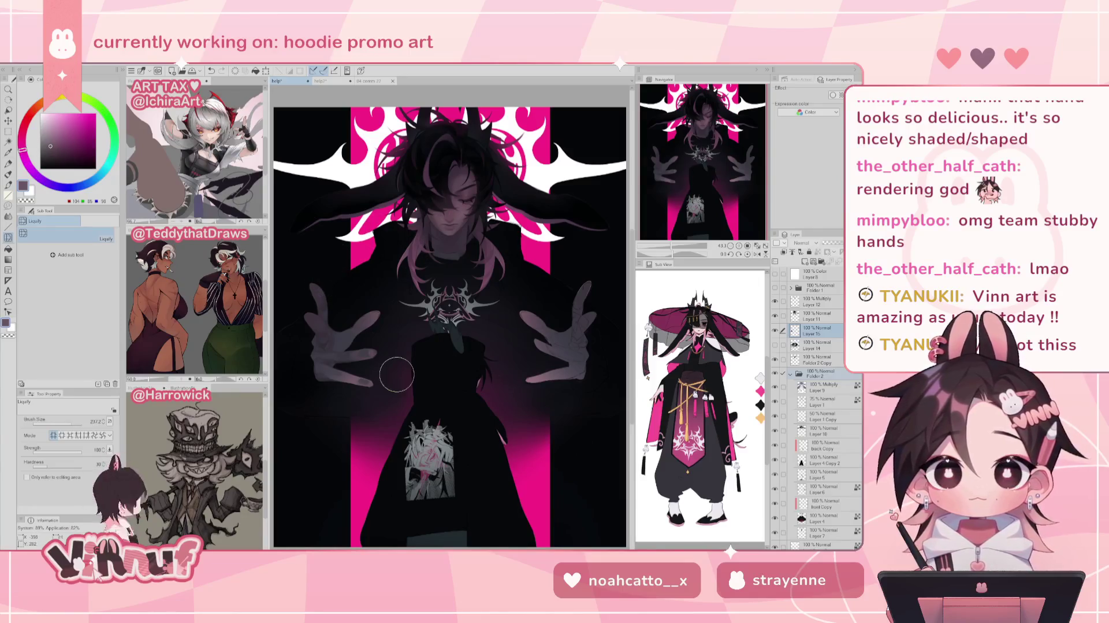
pyautogui.hotkey('ctrl', 'z')
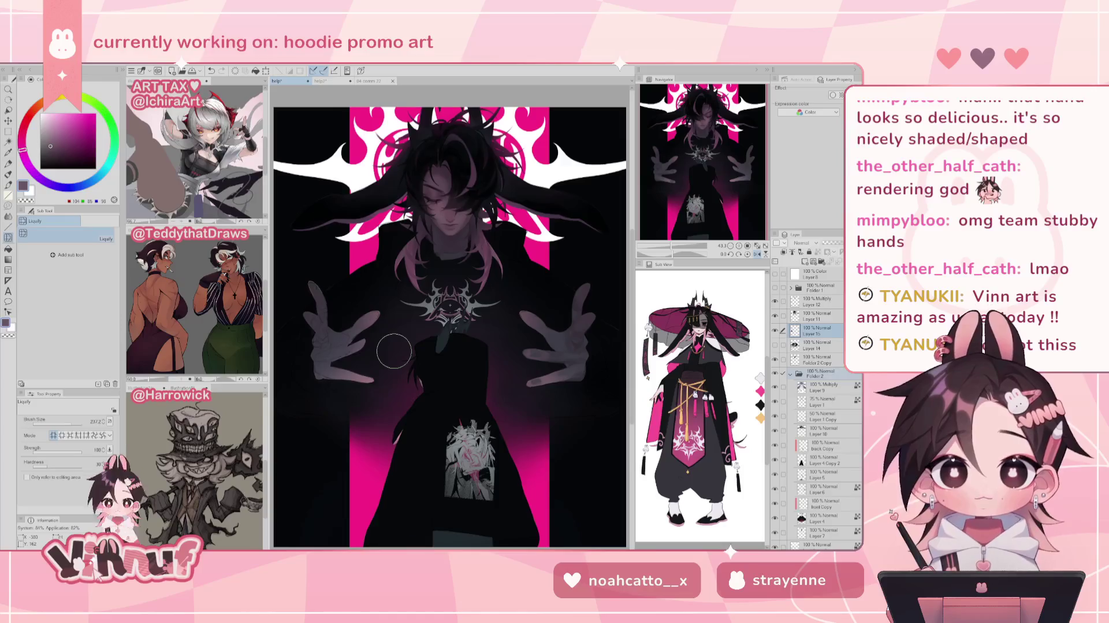
pyautogui.hotkey('ctrl', 'y')
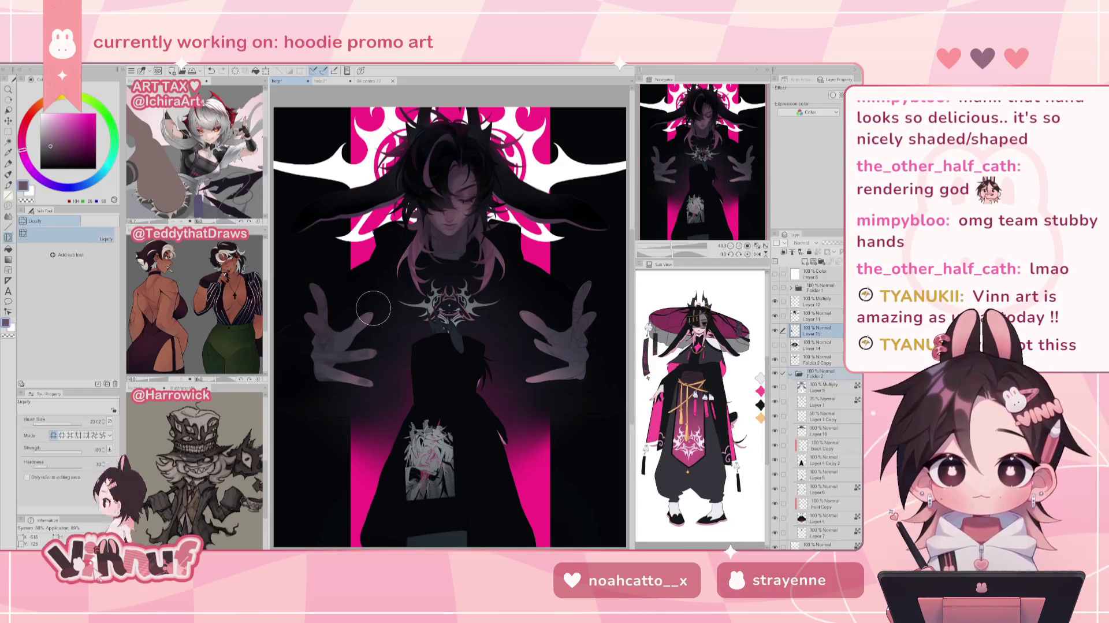
pyautogui.hotkey('ctrl', 'z')
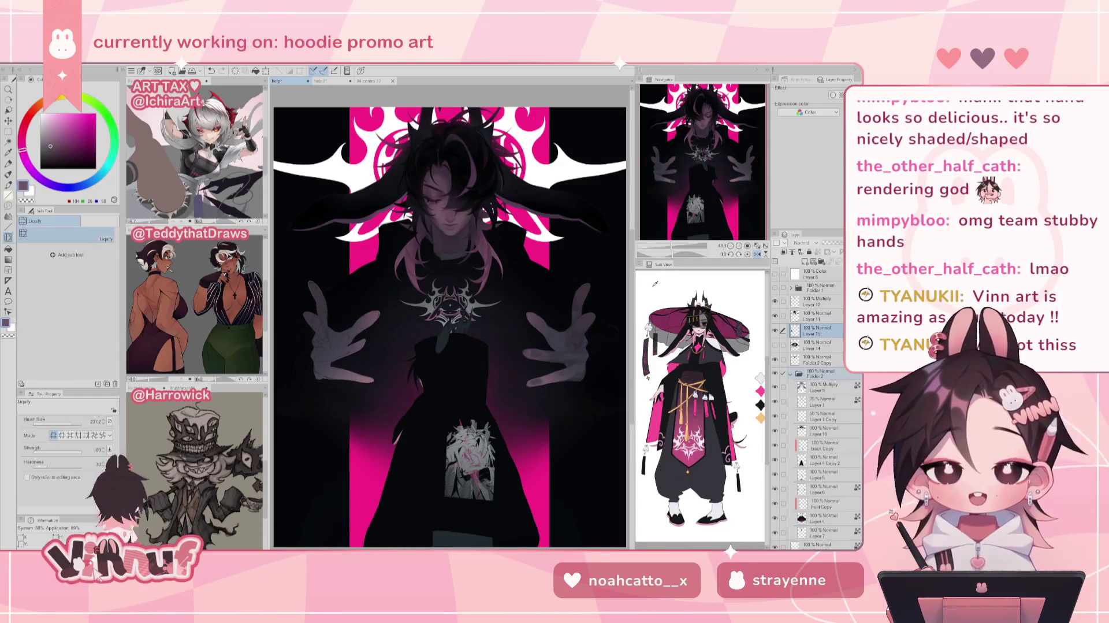
pyautogui.hotkey('ctrl', 'y')
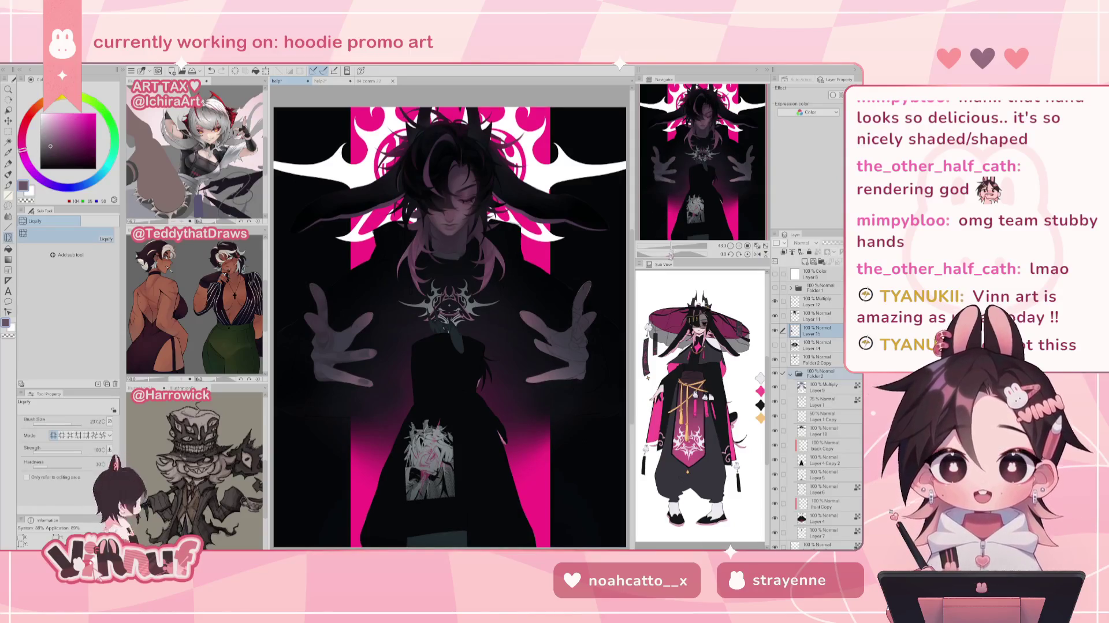
pyautogui.scroll(5, 659, 214)
pyautogui.moveTo(678, 249); pyautogui.dragTo(673, 250)
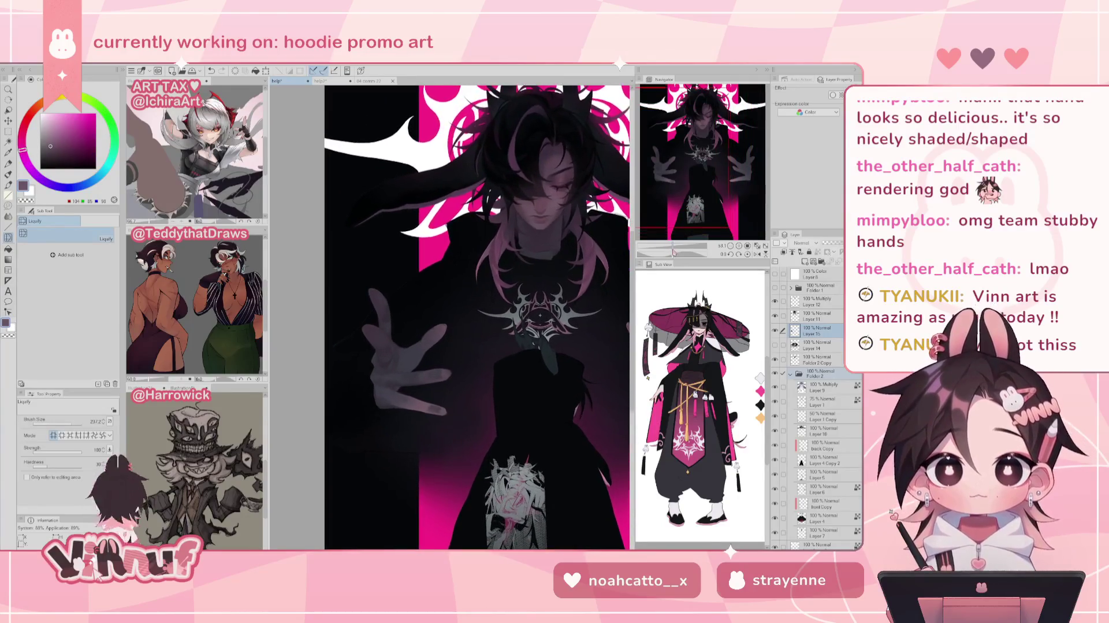
# - Zoom in on the hand, sample several mauve and shadow tones, and set the brush to 37
pyautogui.moveTo(674, 252)
pyautogui.mouseDown()
pyautogui.moveTo(682, 245)
pyautogui.moveTo(667, 254)
pyautogui.mouseUp()
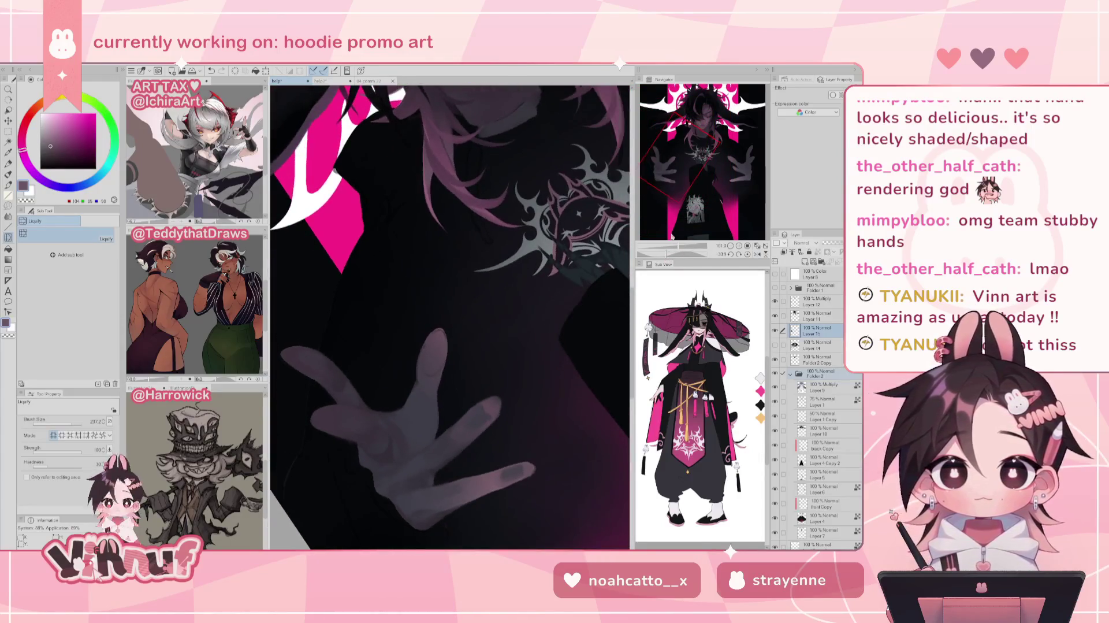
pyautogui.press('b')
pyautogui.keyDown('alt'); pyautogui.click(431, 351); pyautogui.keyUp('alt')
pyautogui.keyDown('alt'); pyautogui.click(491, 409); pyautogui.keyUp('alt')
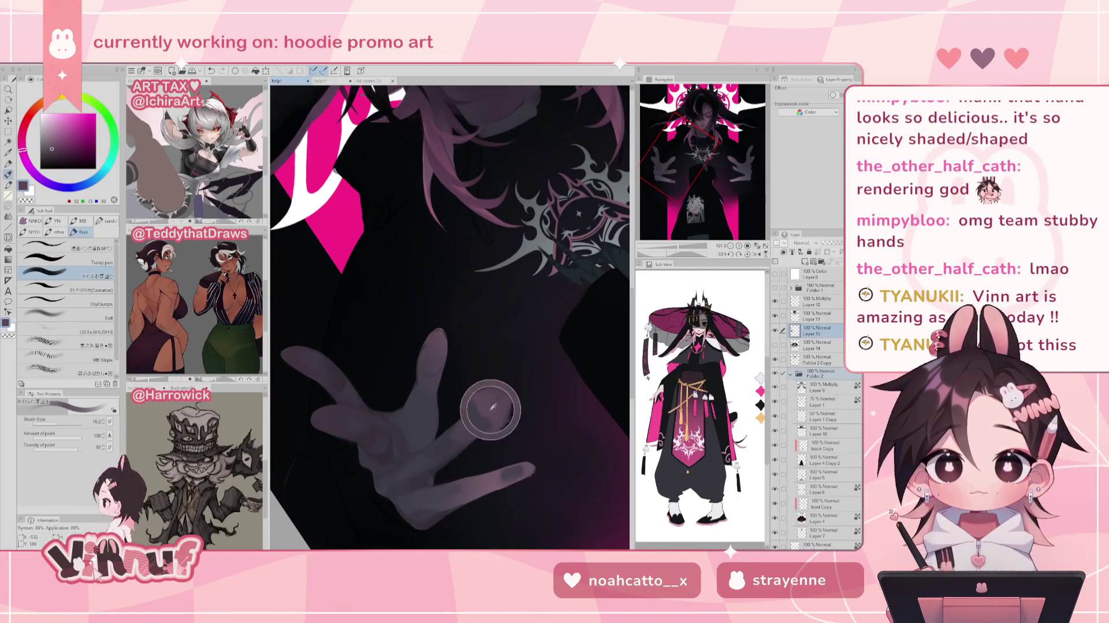
pyautogui.keyDown('alt'); pyautogui.click(498, 405); pyautogui.keyUp('alt')
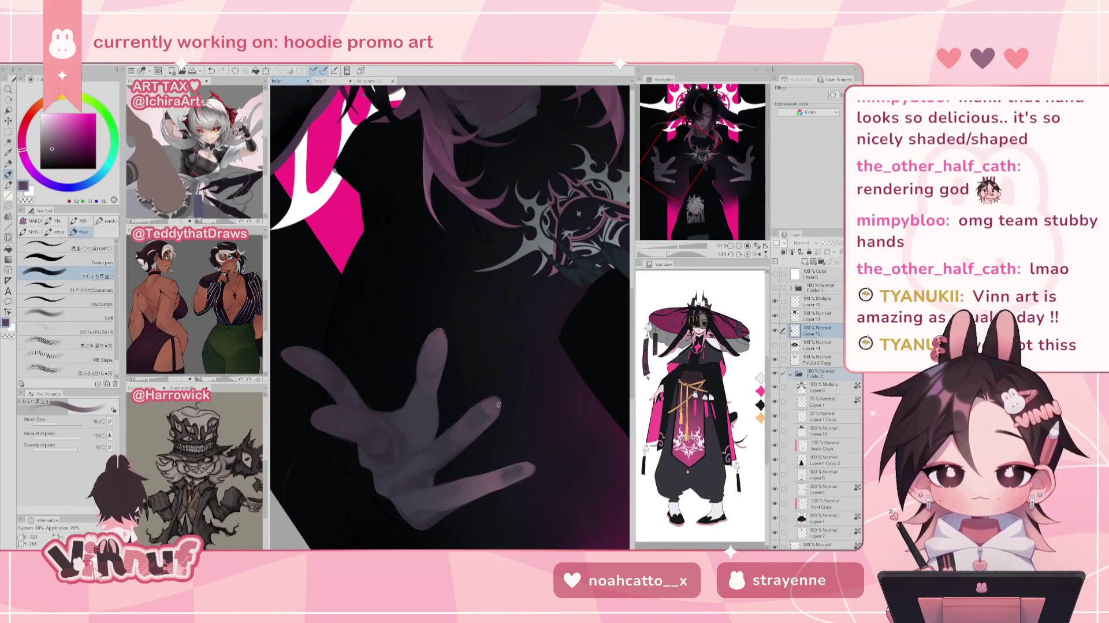
pyautogui.keyDown('alt'); pyautogui.click(435, 336); pyautogui.keyUp('alt')
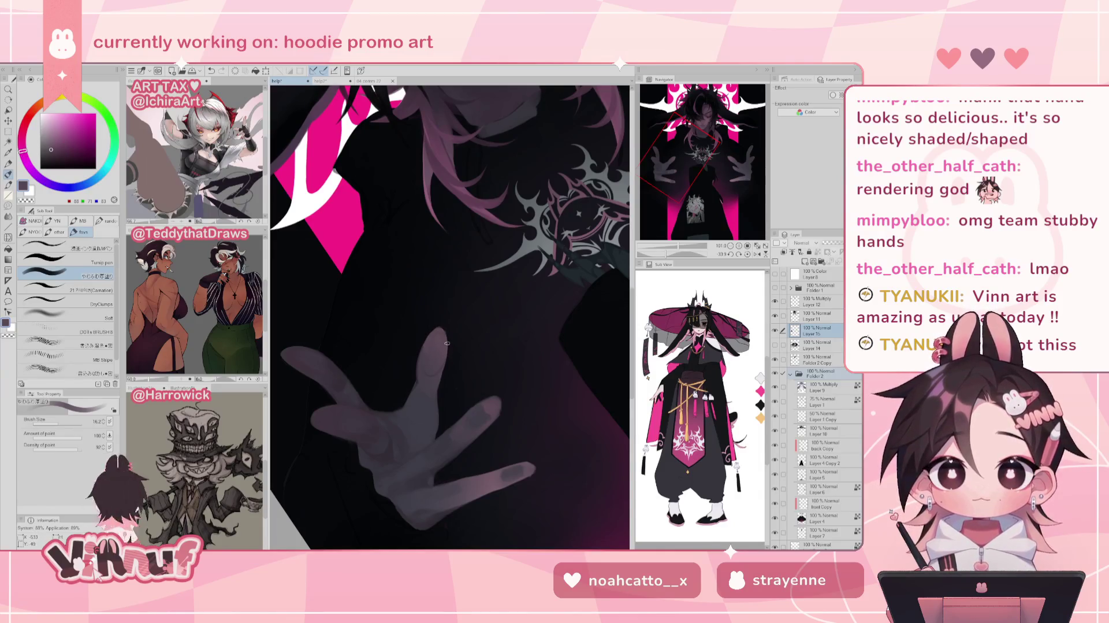
pyautogui.keyDown('alt'); pyautogui.click(425, 371); pyautogui.keyUp('alt')
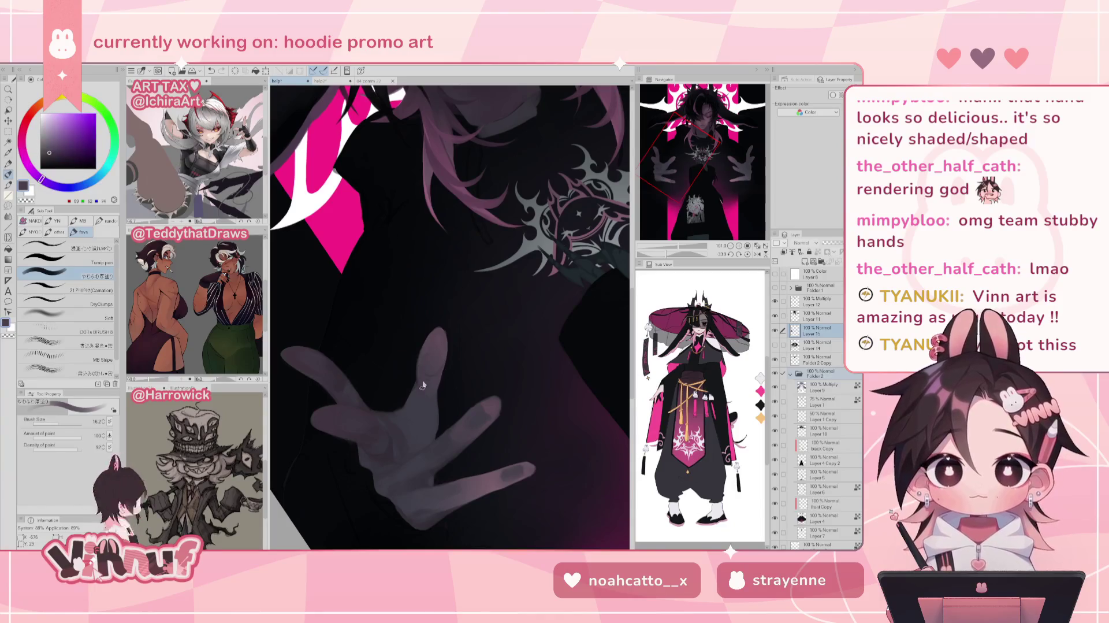
pyautogui.keyDown('alt'); pyautogui.click(424, 374); pyautogui.keyUp('alt')
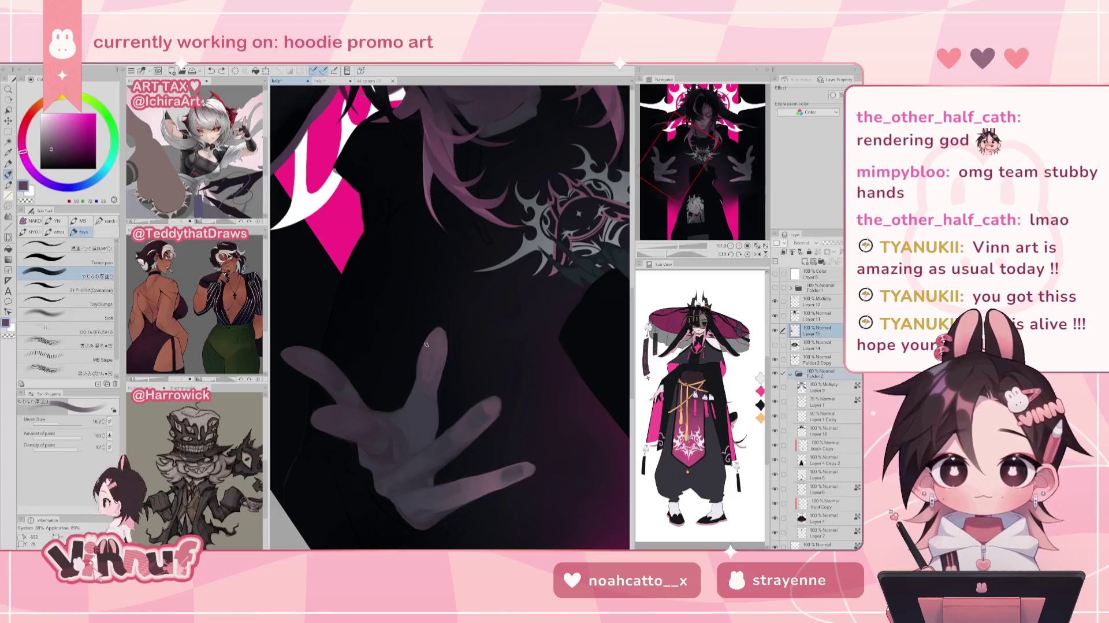
pyautogui.moveTo(69, 425); pyautogui.dragTo(78, 421)
pyautogui.keyDown('alt'); pyautogui.click(431, 376); pyautogui.keyUp('alt')
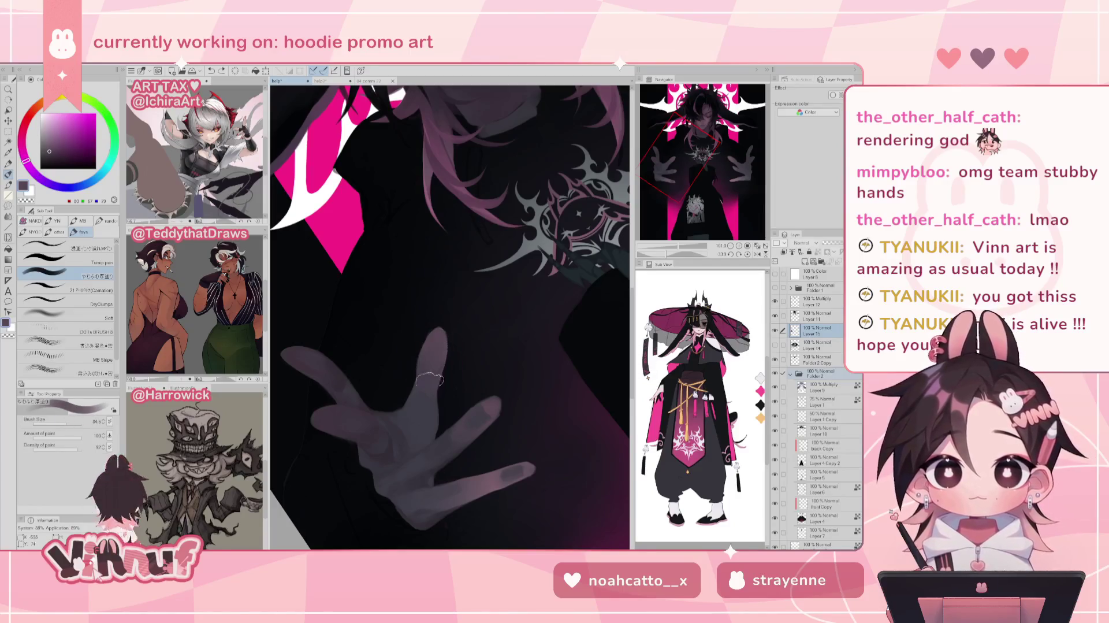
pyautogui.click(63, 425)
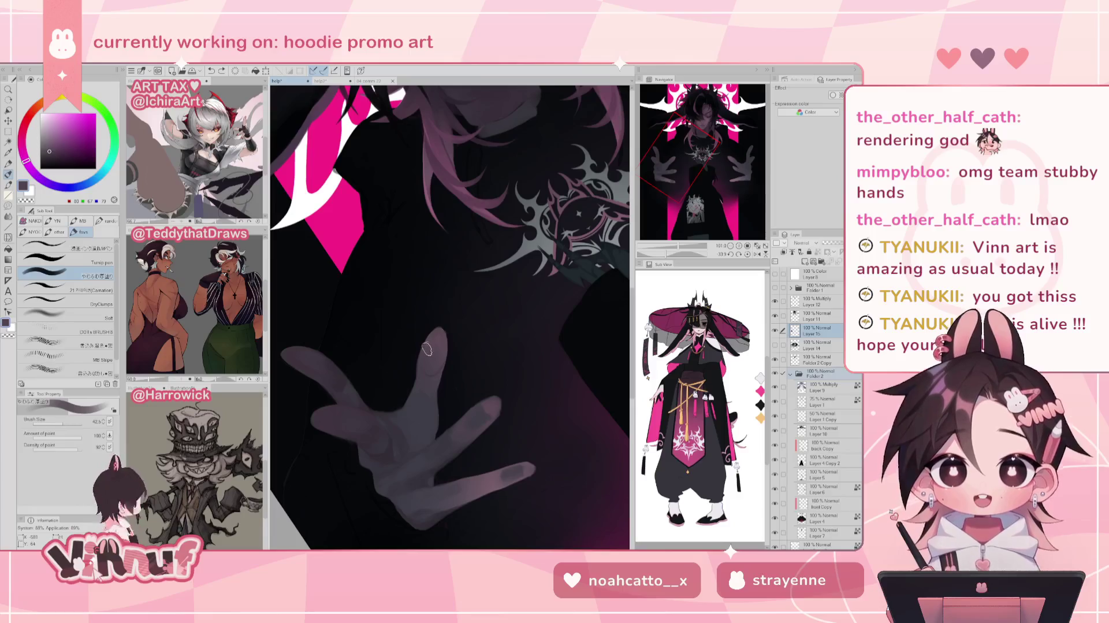
# - Toggle the eraser, sample cooler, darker and pinkish-grey hand tones, and undo a stroke
pyautogui.press('e')
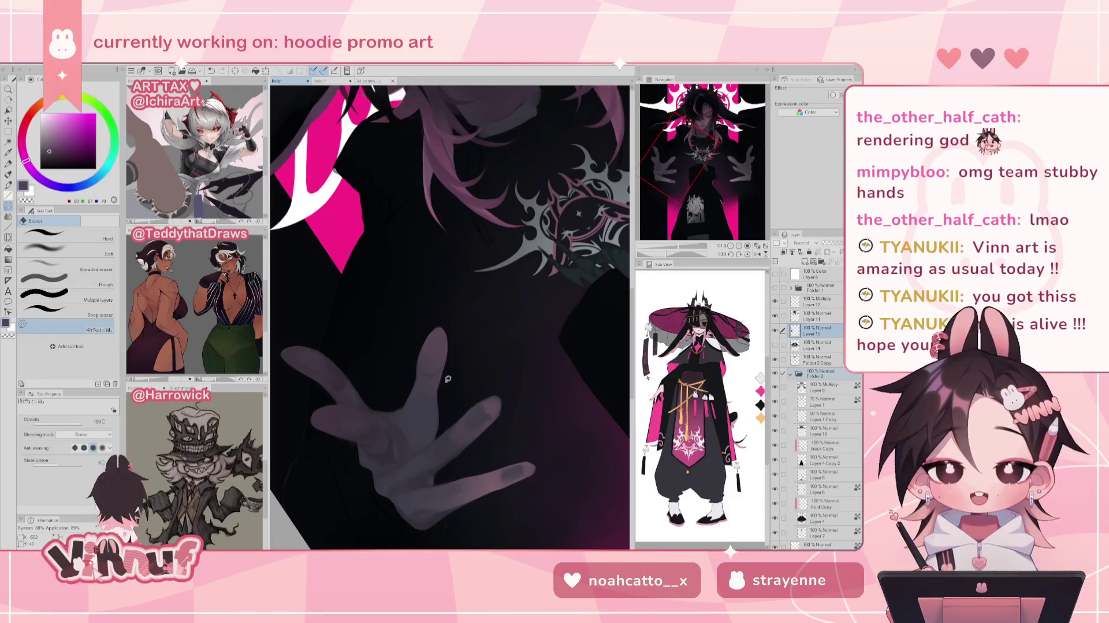
pyautogui.press('b')
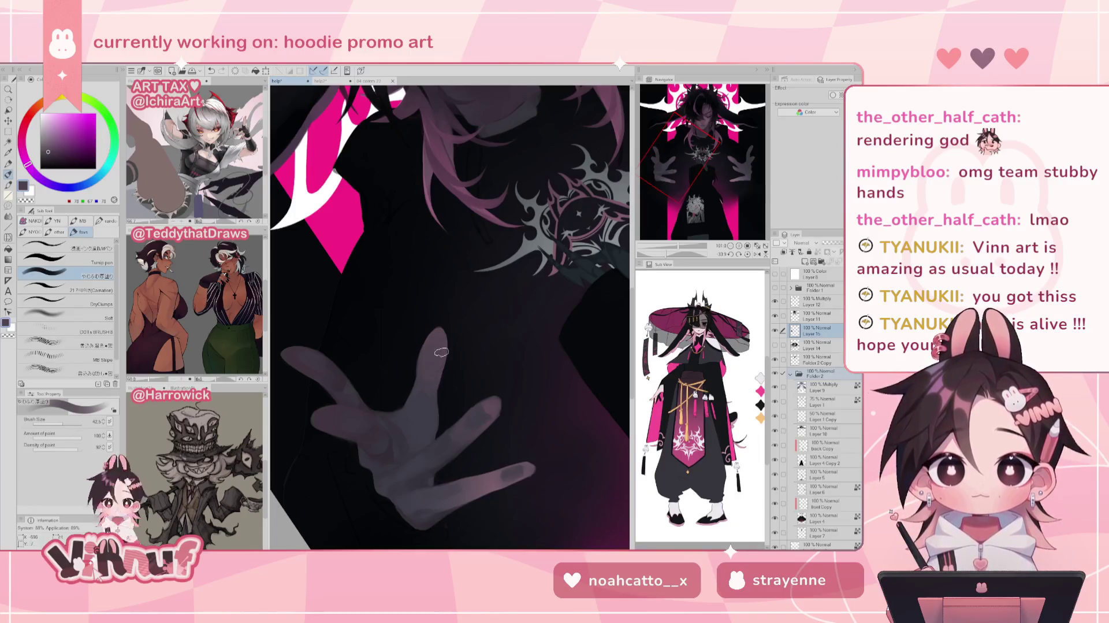
pyautogui.keyDown('alt'); pyautogui.click(427, 383); pyautogui.keyUp('alt')
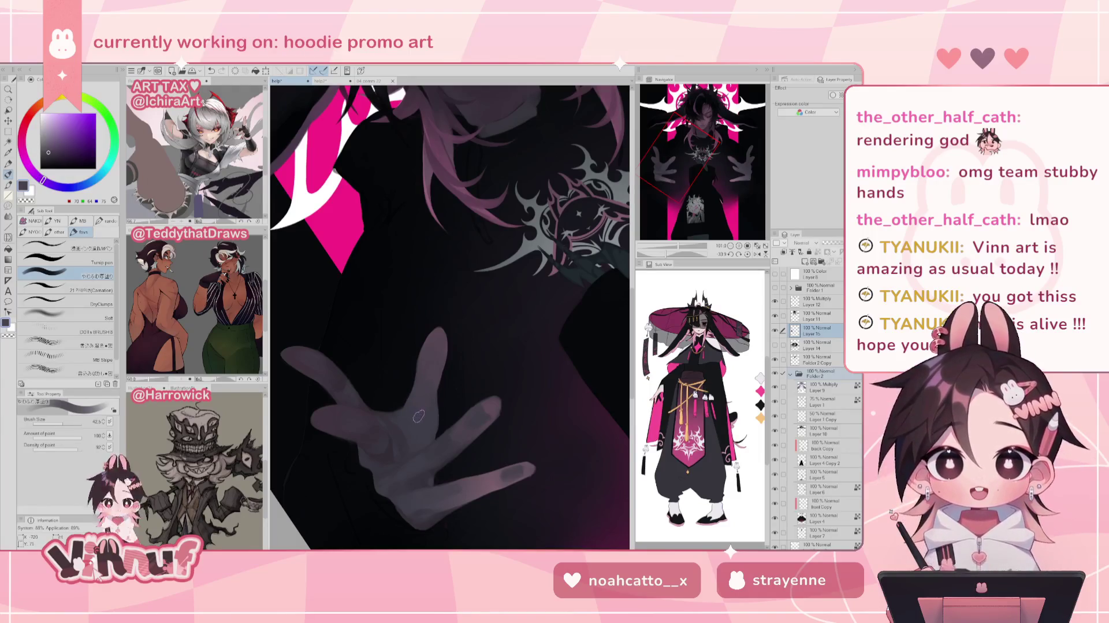
pyautogui.keyDown('alt'); pyautogui.click(429, 401); pyautogui.keyUp('alt')
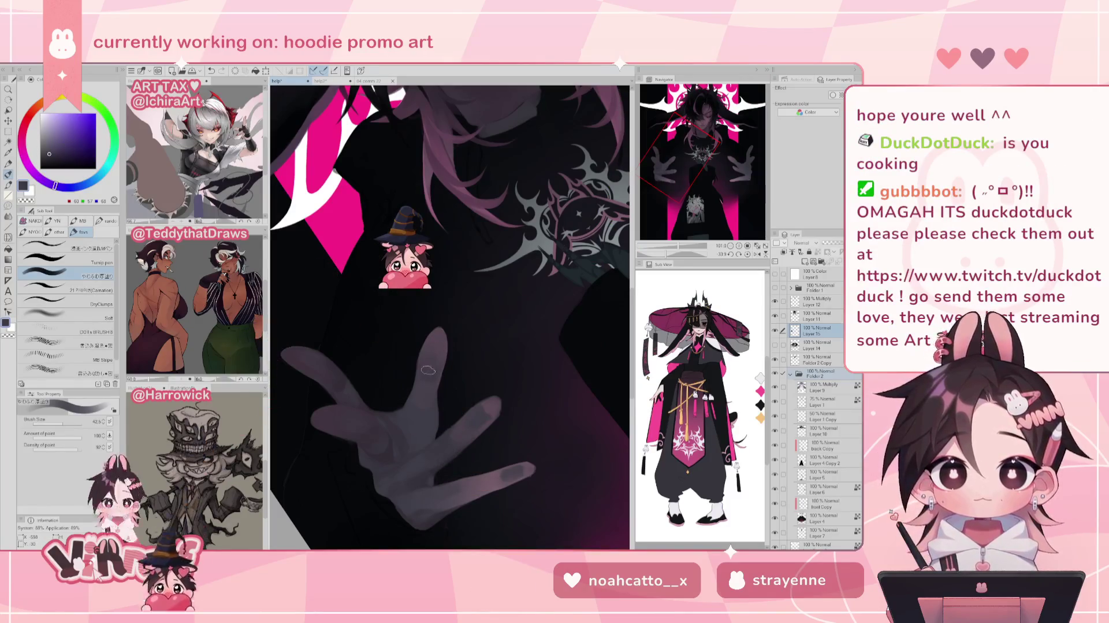
pyautogui.keyDown('alt'); pyautogui.click(438, 352); pyautogui.keyUp('alt')
pyautogui.hotkey('ctrl', 'z')
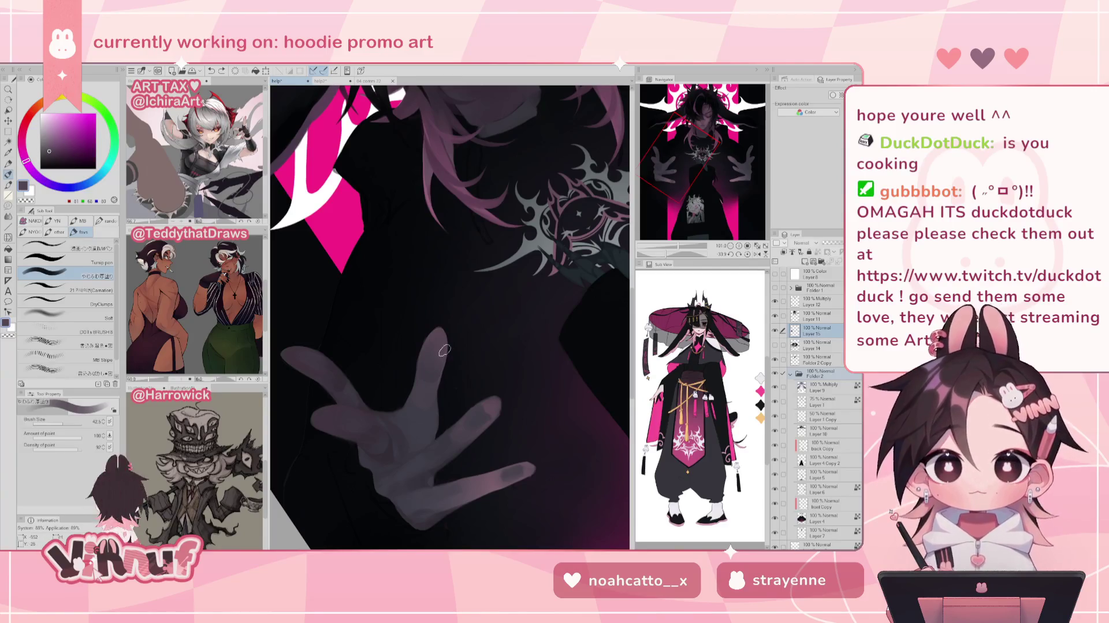
pyautogui.scroll(-5, 449, 317)
pyautogui.scroll(3, 449, 316)
pyautogui.scroll(3, 450, 317)
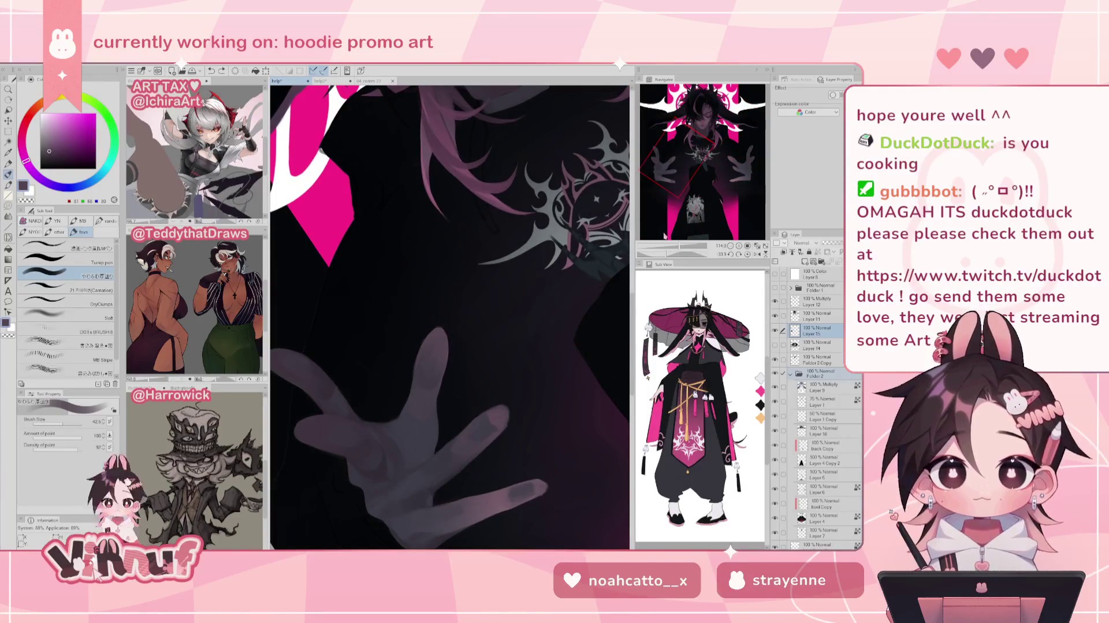
pyautogui.scroll(-3, 449, 317)
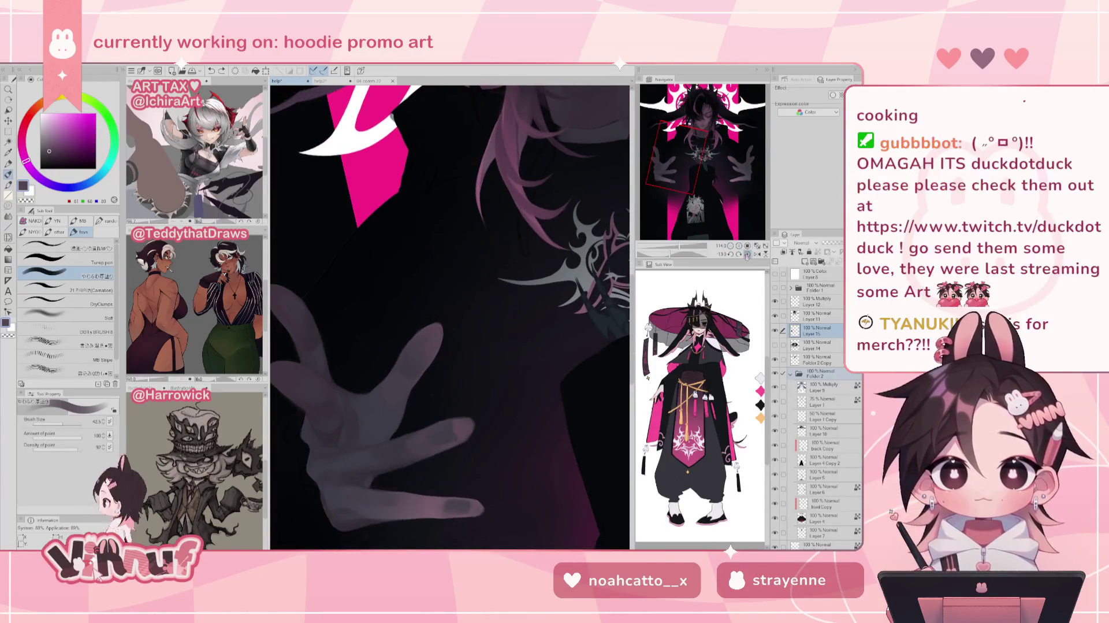
pyautogui.scroll(-3, 462, 317)
pyautogui.scroll(2, 451, 317)
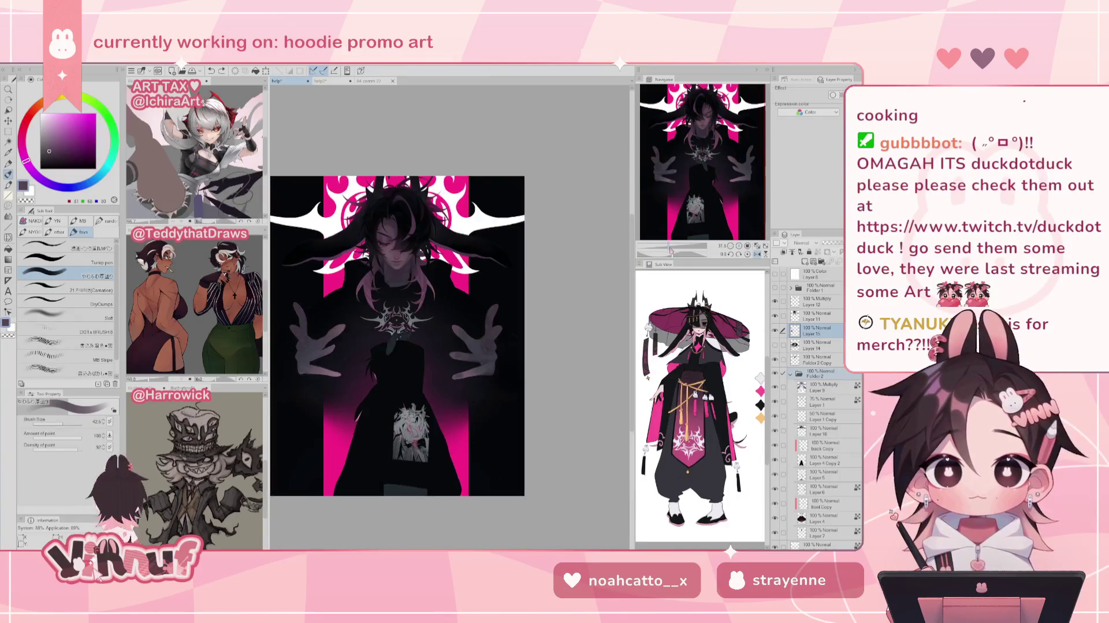
# - Sample darker and more purple grey shades from the hand
pyautogui.scroll(-2, 452, 318)
pyautogui.scroll(2, 451, 318)
pyautogui.scroll(3, 439, 315)
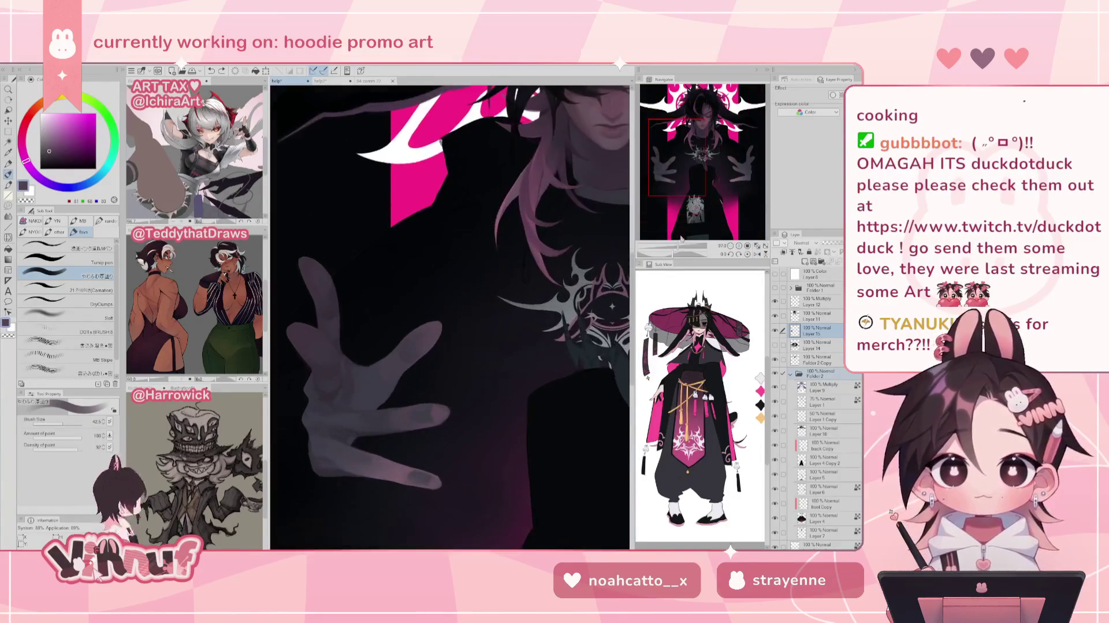
pyautogui.keyDown('alt'); pyautogui.click(373, 403); pyautogui.keyUp('alt')
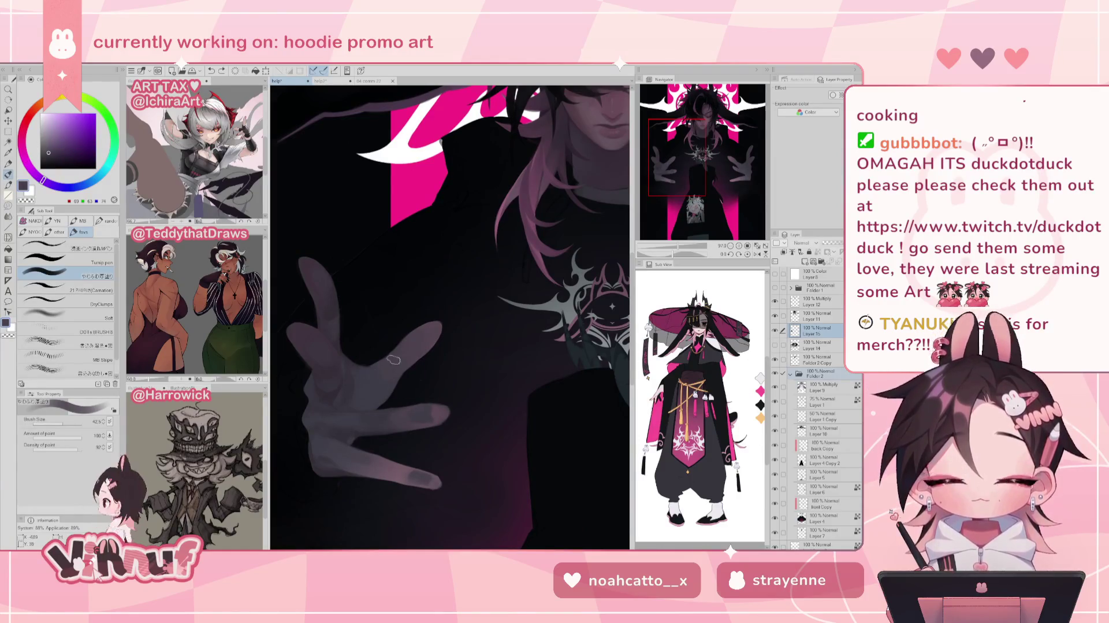
pyautogui.keyDown('alt'); pyautogui.click(391, 363); pyautogui.keyUp('alt')
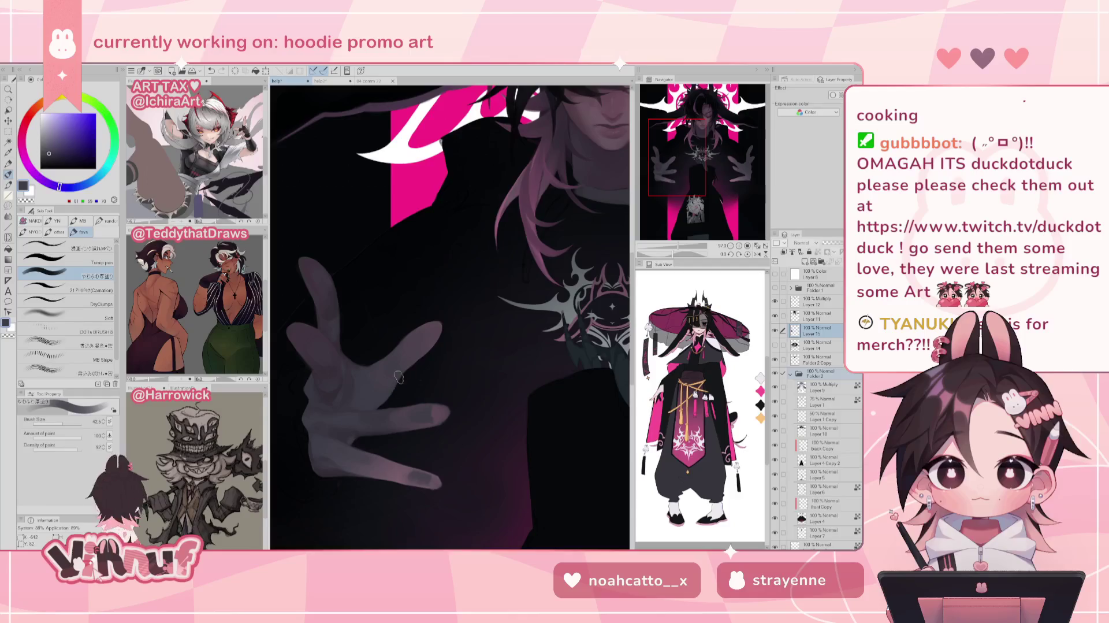
pyautogui.keyDown('alt'); pyautogui.click(373, 375); pyautogui.keyUp('alt')
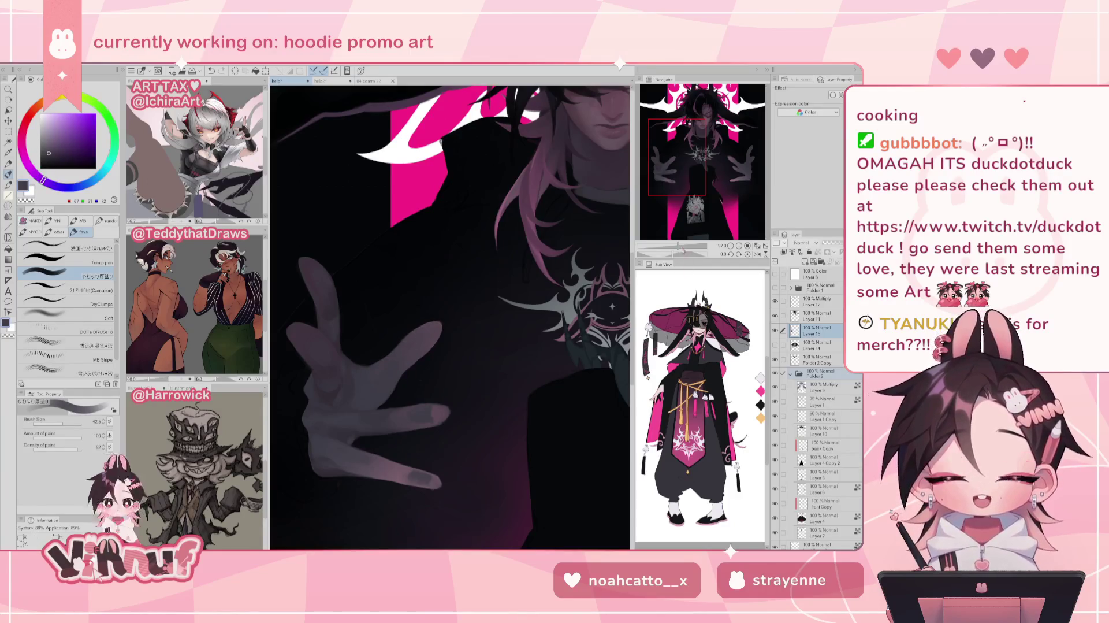
# - Zoom around the hand, chest and shirt graphic, then switch to the other promo document
pyautogui.scroll(-5, 405, 358)
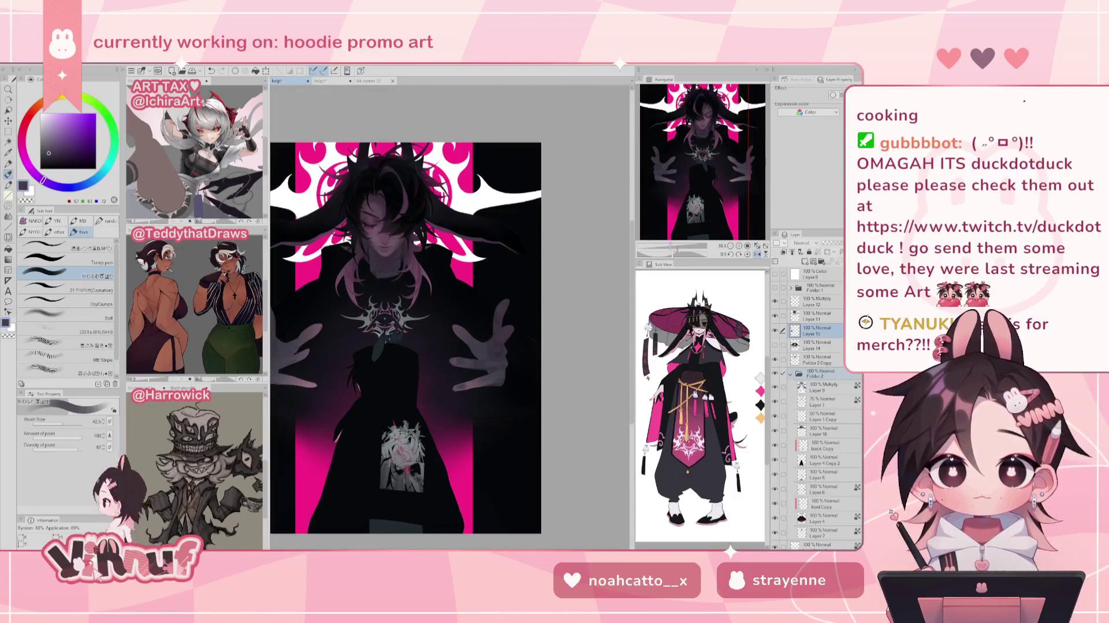
pyautogui.hscroll(-3, 449, 338)
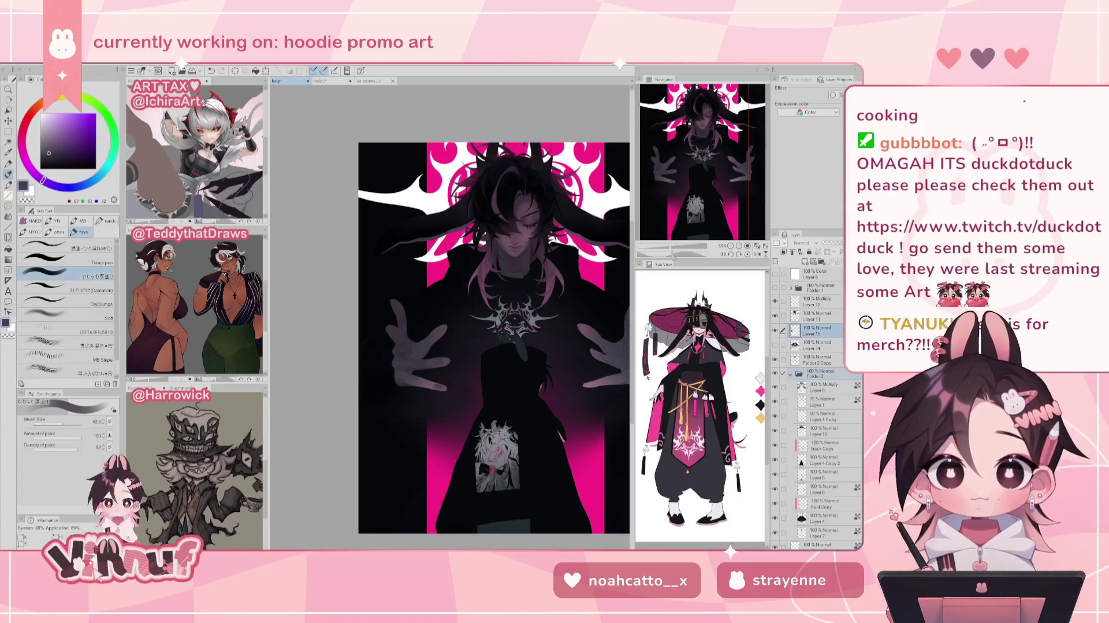
pyautogui.moveTo(670, 247); pyautogui.dragTo(680, 246)
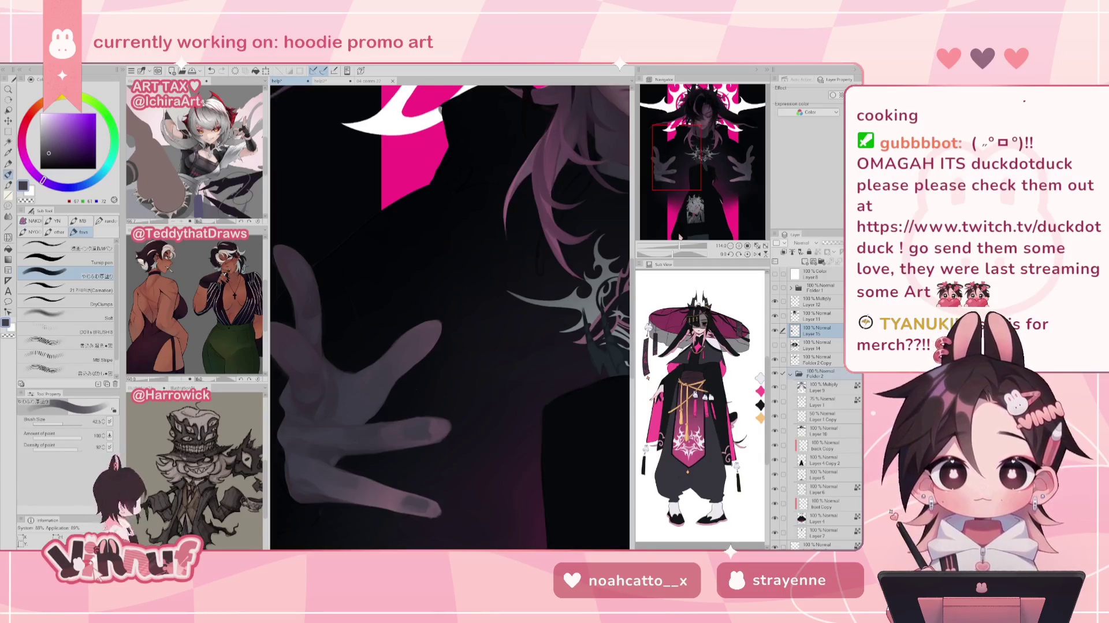
pyautogui.moveTo(679, 246); pyautogui.dragTo(677, 246)
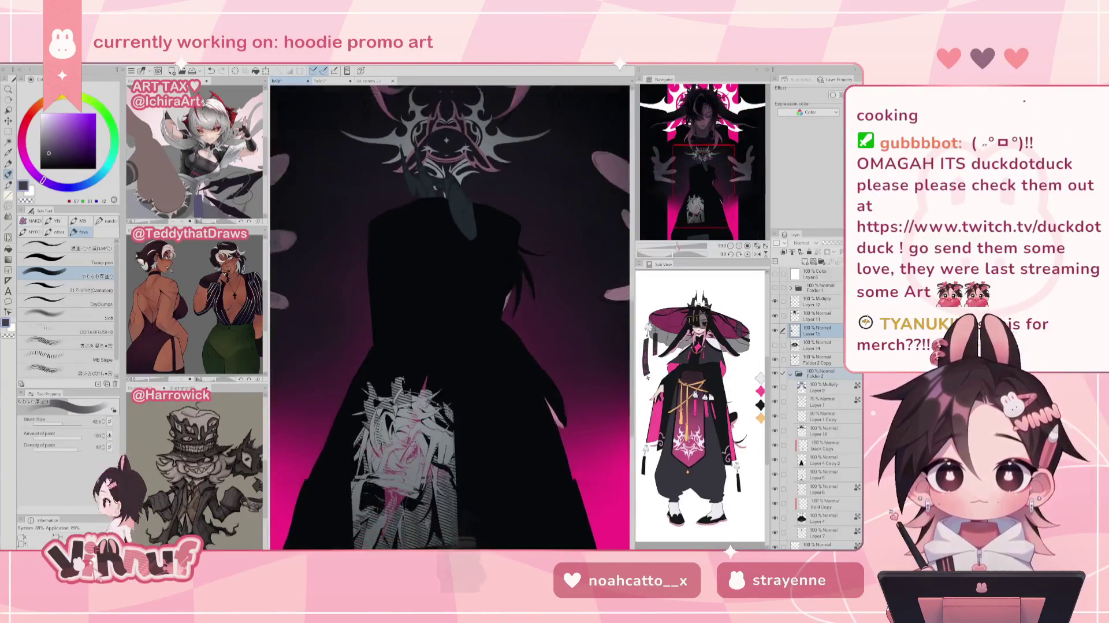
pyautogui.moveTo(700, 174); pyautogui.dragTo(697, 188)
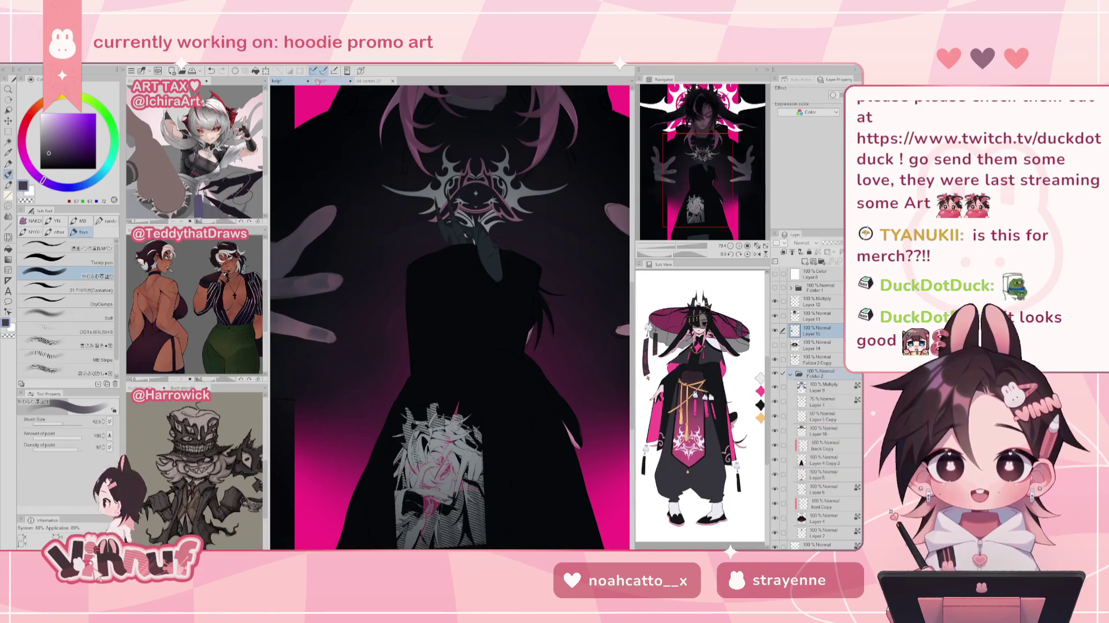
pyautogui.click(322, 81)
# - Hide the raffle layer and fit THE BUNNY CULT hoodie print in the window
pyautogui.click(775, 273)
pyautogui.scroll(-2, 724, 161)
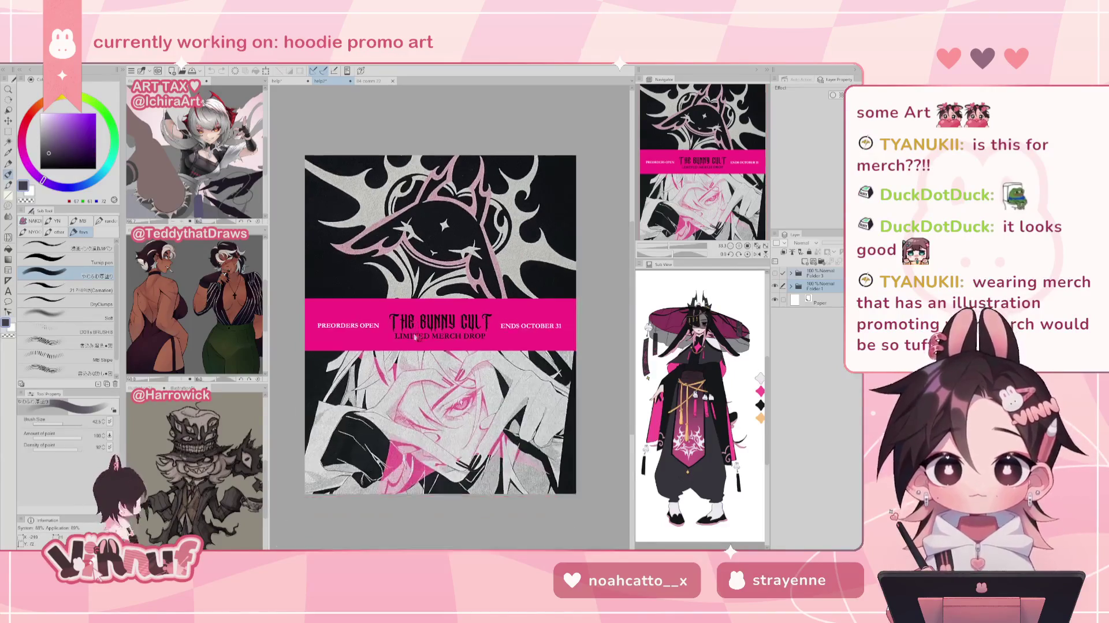
pyautogui.scroll(2, 724, 161)
pyautogui.scroll(1, 725, 161)
pyautogui.moveTo(724, 161)
pyautogui.mouseDown()
pyautogui.moveTo(722, 125)
pyautogui.moveTo(722, 167)
pyautogui.mouseUp()
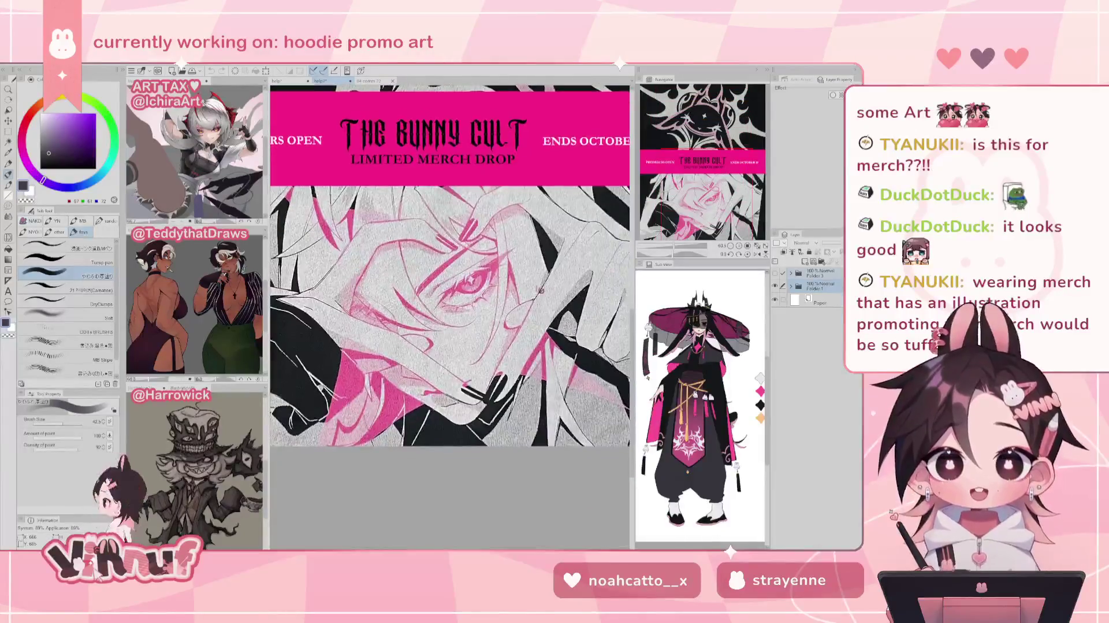
pyautogui.scroll(-2, 506, 310)
pyautogui.scroll(1, 507, 311)
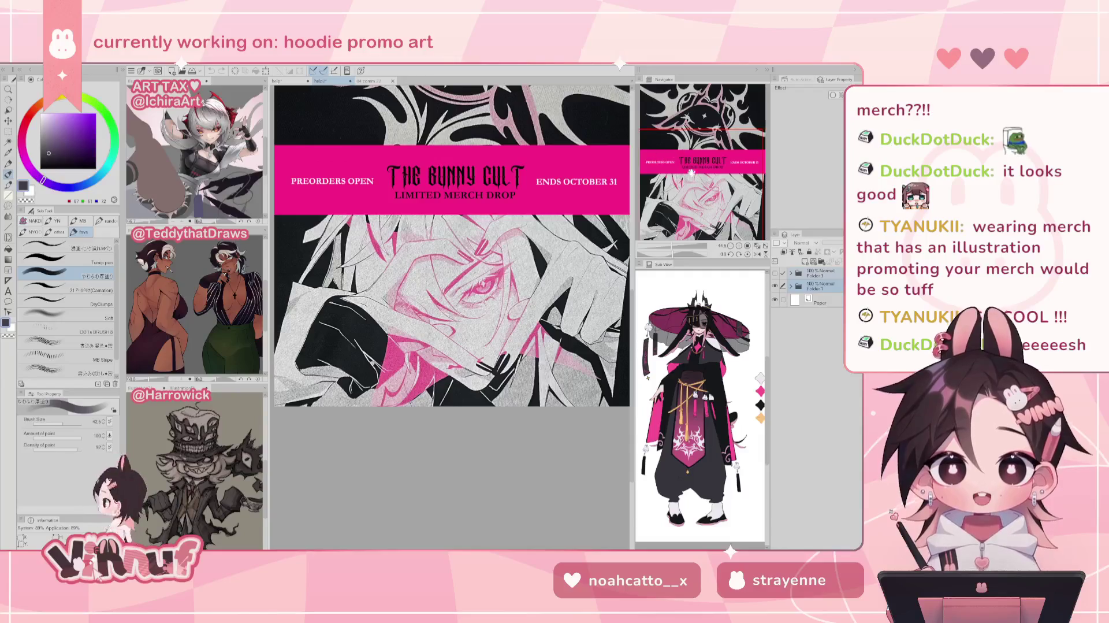
pyautogui.click(757, 245)
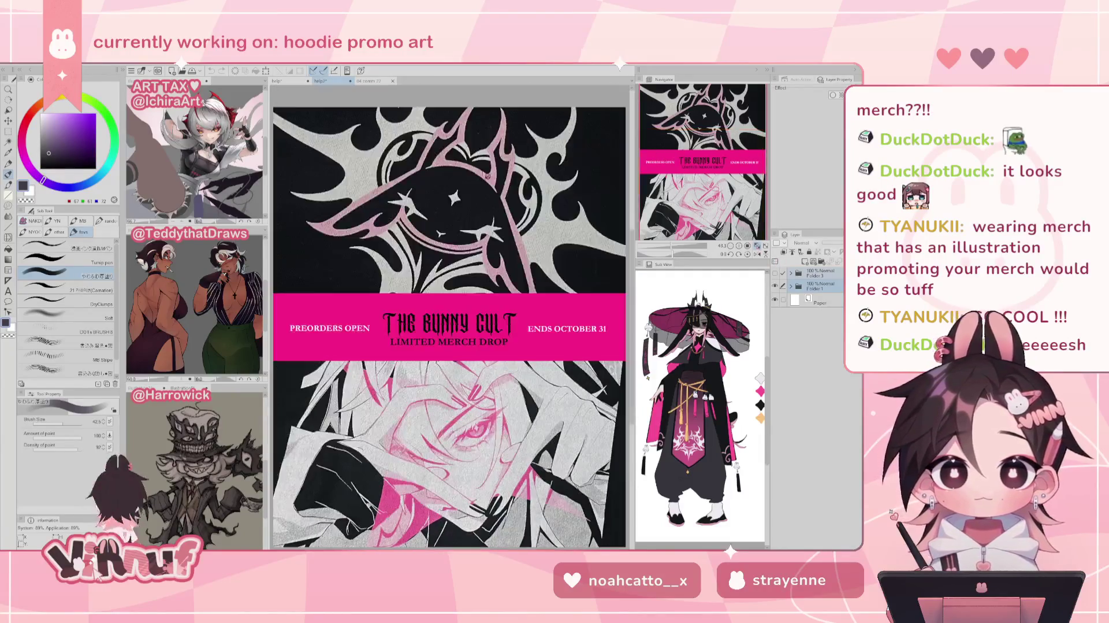
# - Look over the pink hoodie promo's shirt print, then the close-up hoodie portrait
pyautogui.hotkey('ctrl', 'Tab')
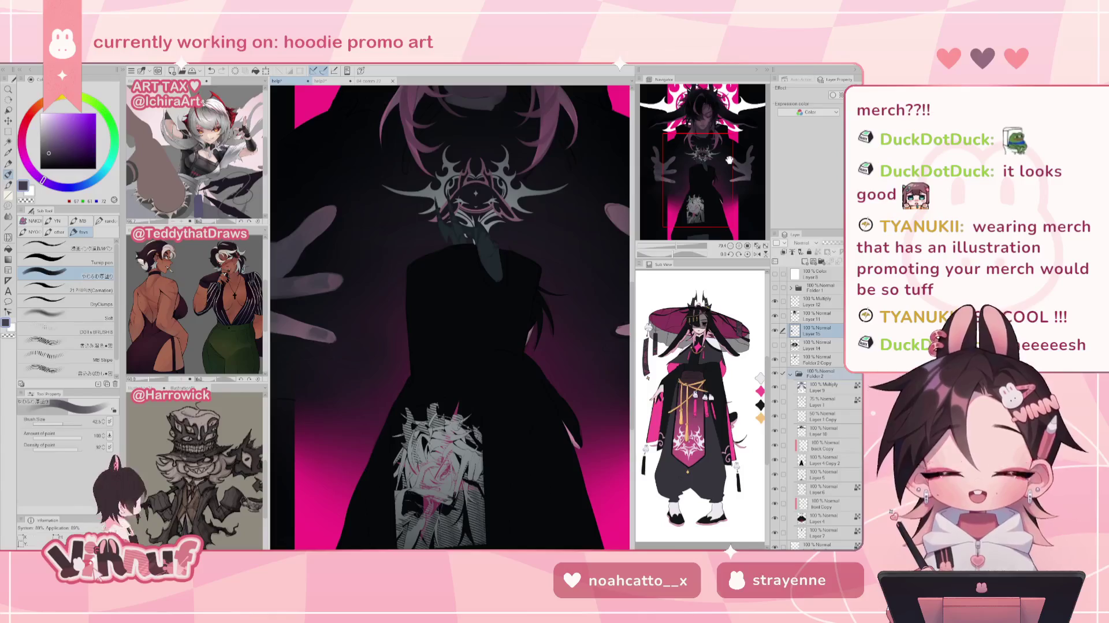
pyautogui.scroll(3, 730, 161)
pyautogui.moveTo(730, 161); pyautogui.dragTo(724, 198)
pyautogui.scroll(-2, 725, 198)
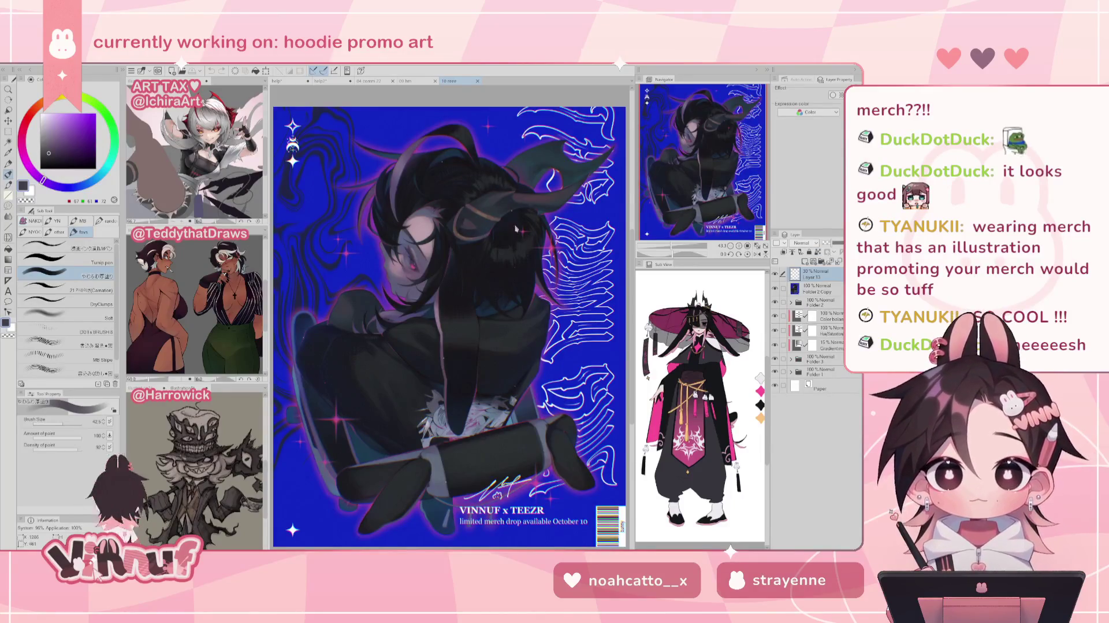
pyautogui.click(406, 81)
pyautogui.scroll(3, 416, 391)
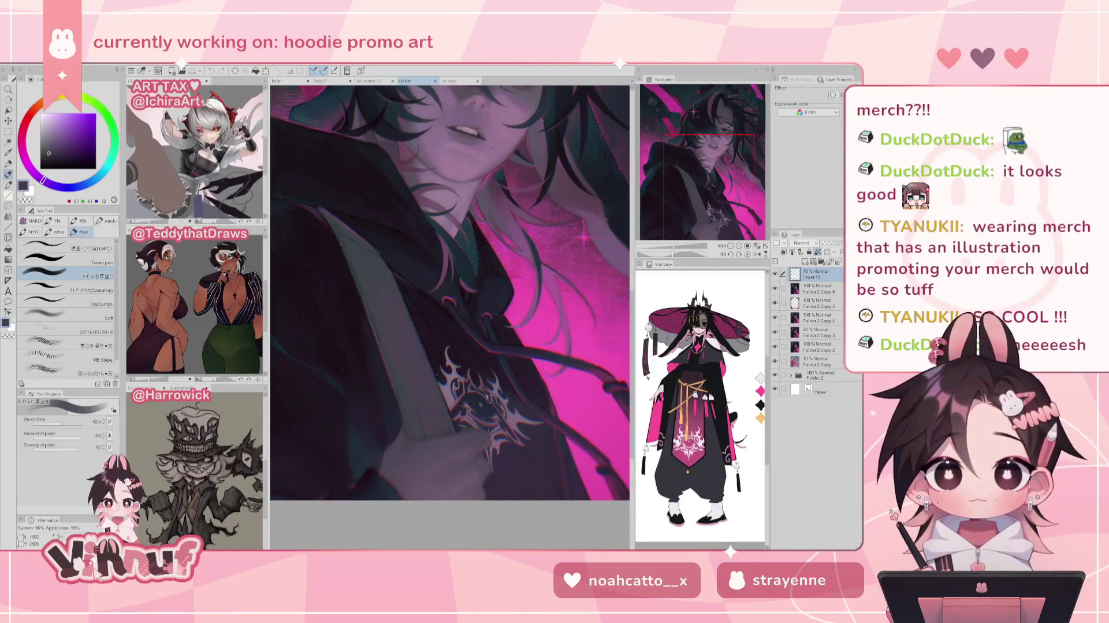
pyautogui.scroll(-2, 488, 399)
pyautogui.scroll(-2, 497, 297)
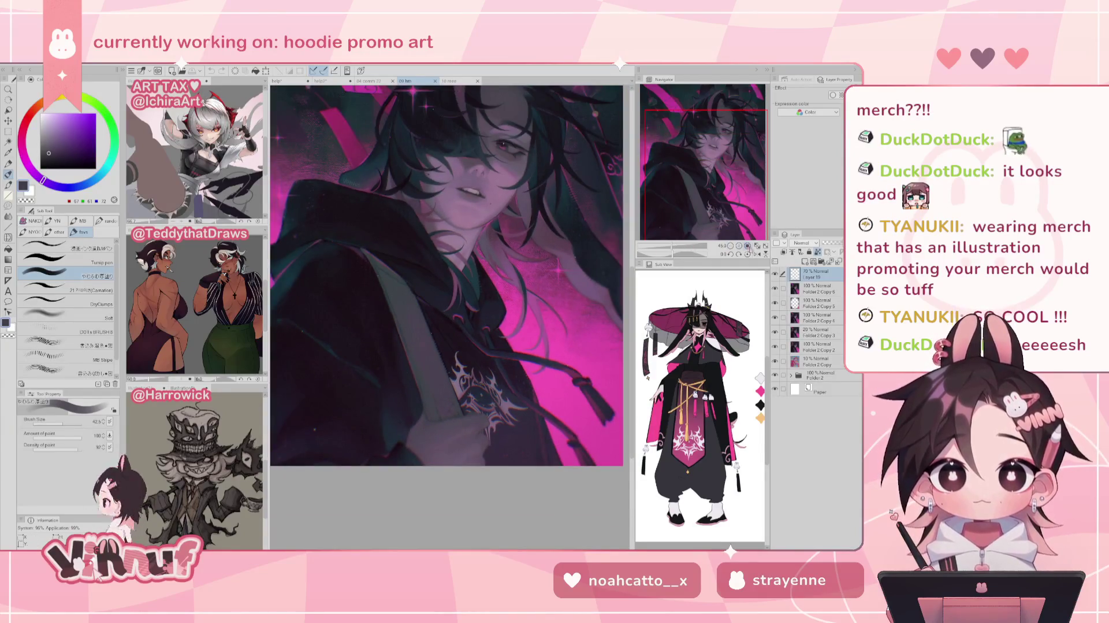
# - Review the blue merch artwork's VINNUF x TEEZR text, then fit it to the window
pyautogui.click(450, 81)
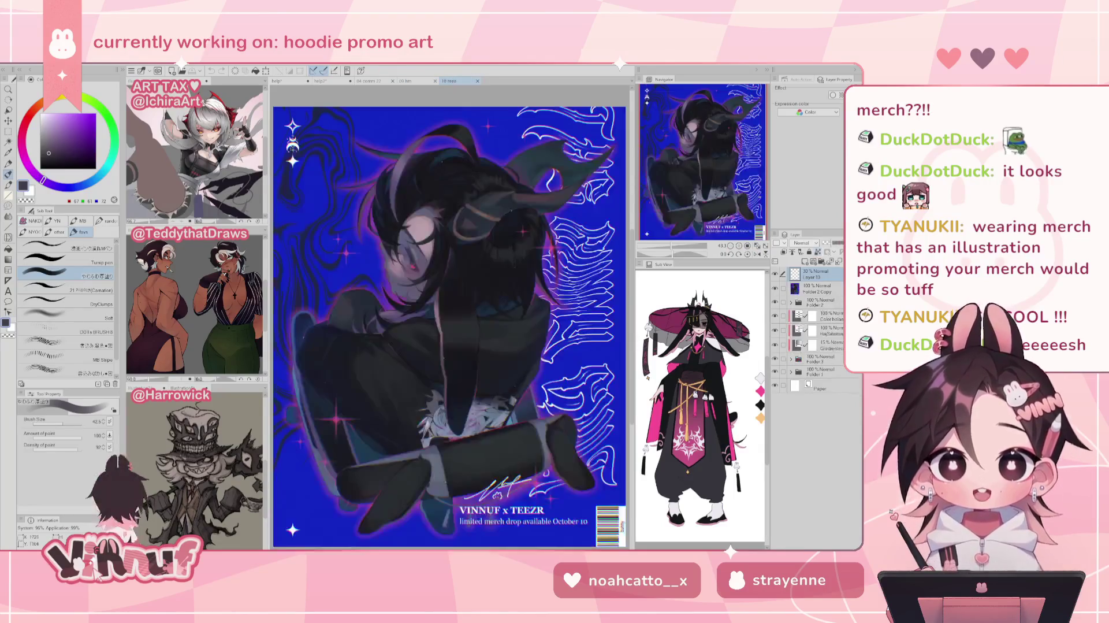
pyautogui.scroll(2, 485, 384)
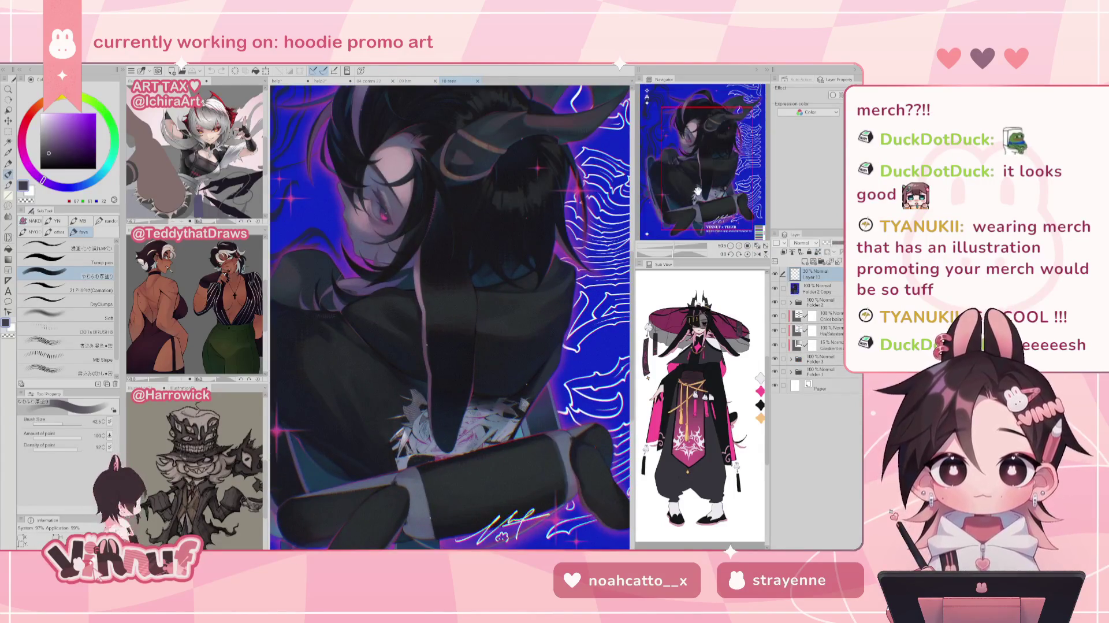
pyautogui.moveTo(697, 191); pyautogui.dragTo(687, 207)
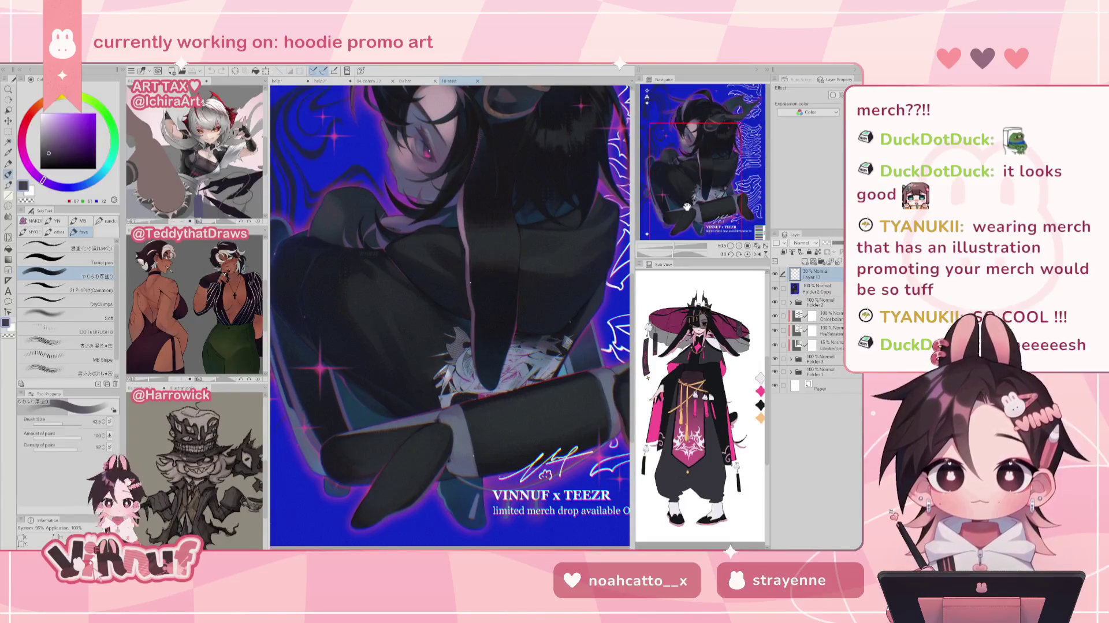
pyautogui.moveTo(686, 206); pyautogui.dragTo(682, 203)
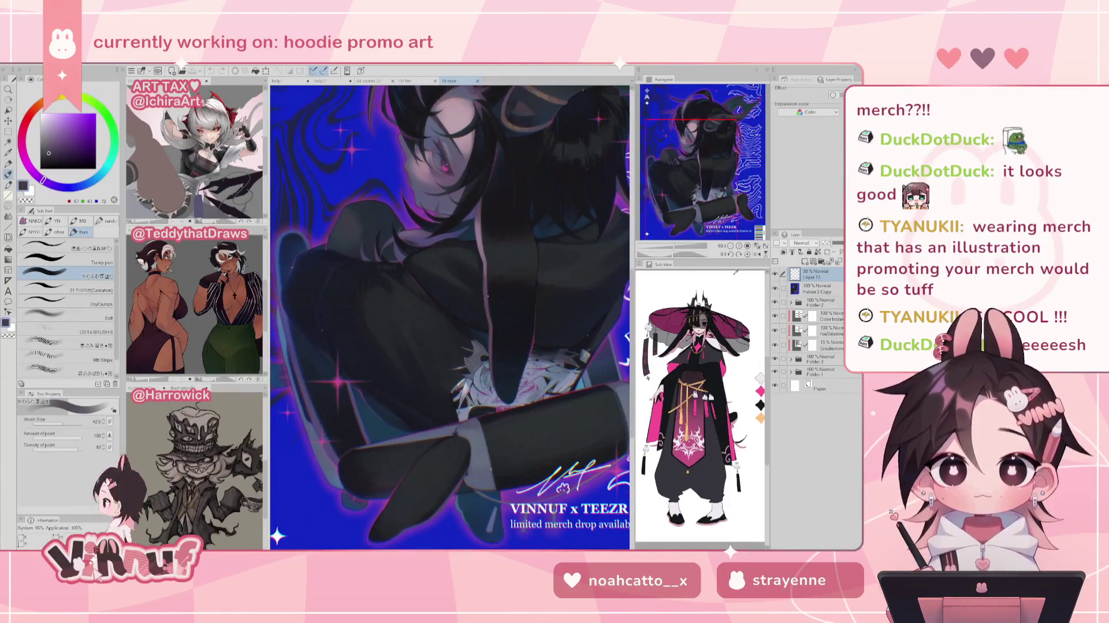
pyautogui.click(757, 246)
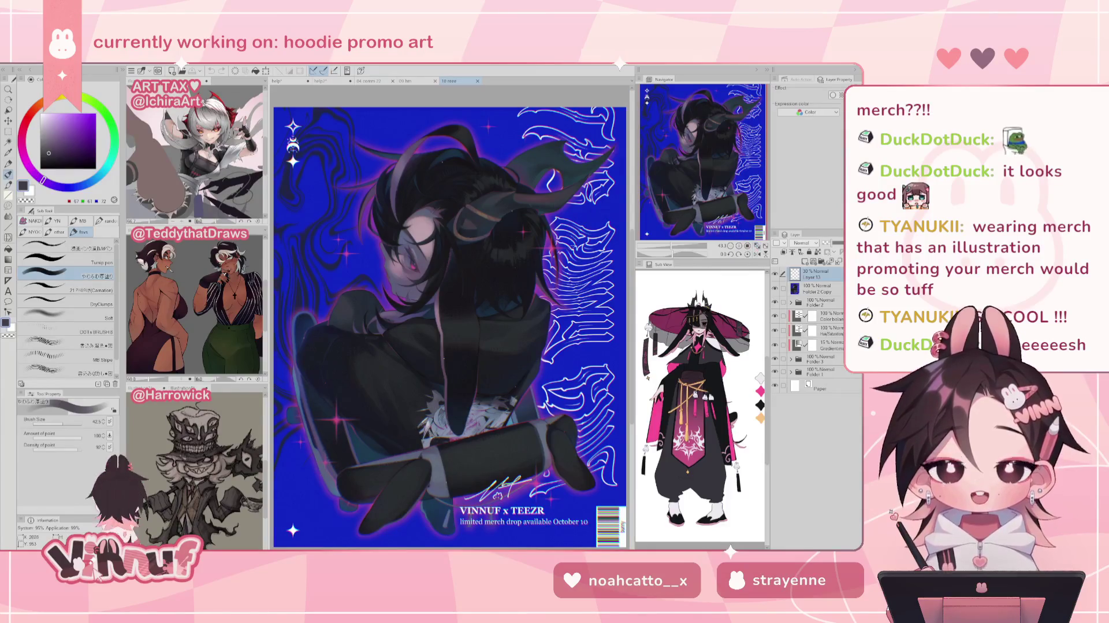
# - Close the 04 comm 22 commission document and return to the pink hoodie promo
pyautogui.click(373, 84)
pyautogui.click(392, 81)
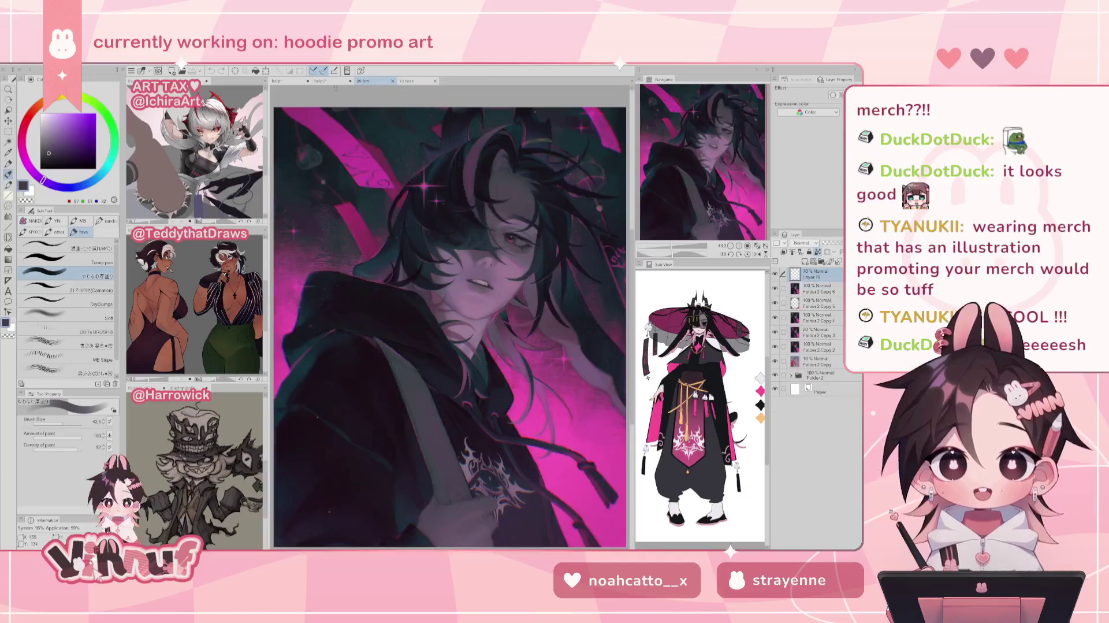
pyautogui.click(289, 84)
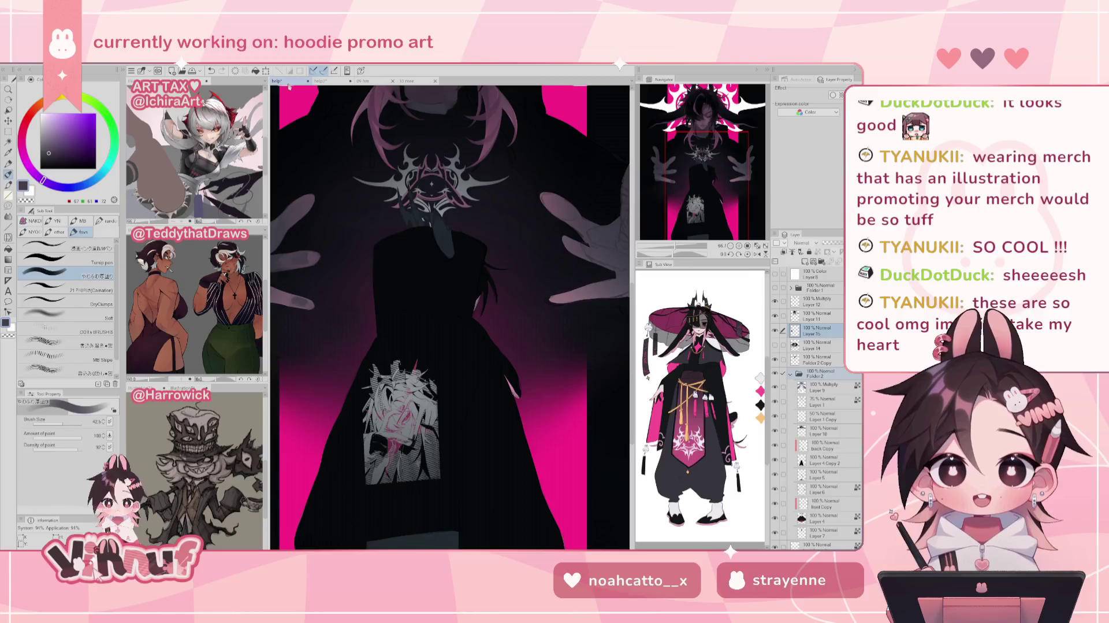
# - Toggle Layer 14 off and on to compare the hands' lighting, leaving it visible
pyautogui.moveTo(713, 166); pyautogui.dragTo(708, 138)
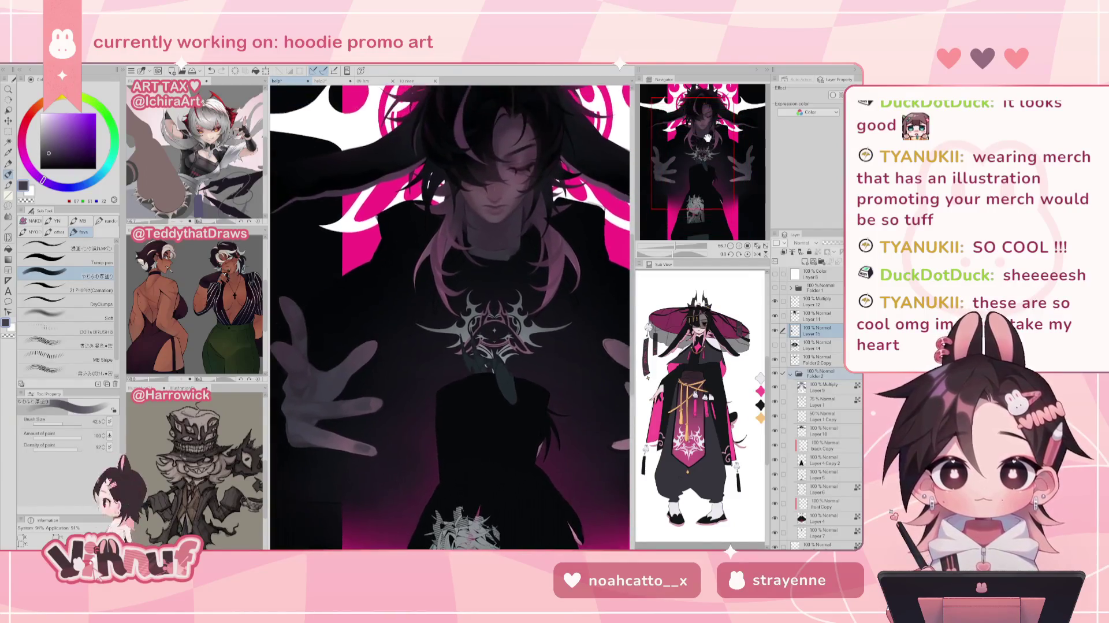
pyautogui.click(757, 246)
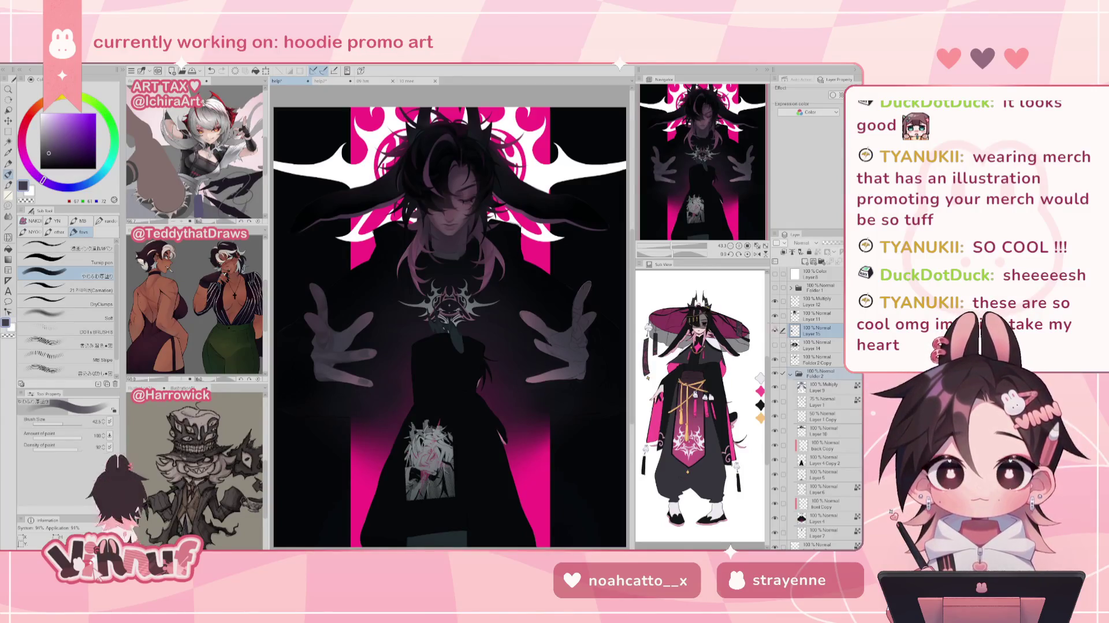
pyautogui.click(775, 345)
pyautogui.click(776, 345)
pyautogui.click(775, 345)
pyautogui.click(775, 344)
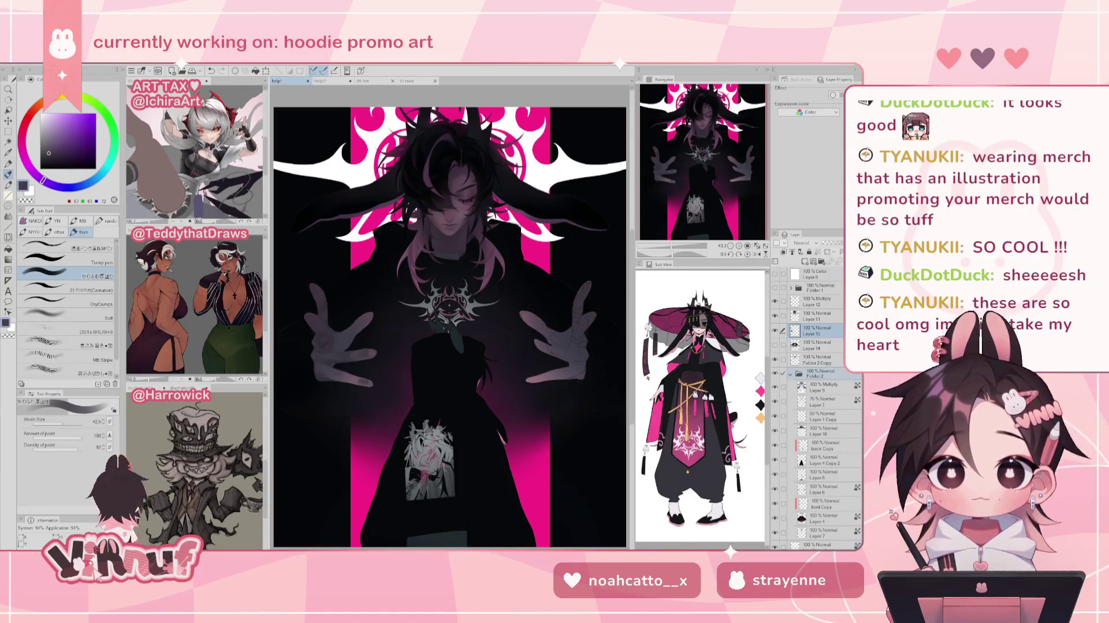
# - In the browser, dismiss the Instagram story and open the blue merch artwork post
pyautogui.hotkey('alt', 'Tab')
pyautogui.press('Escape')
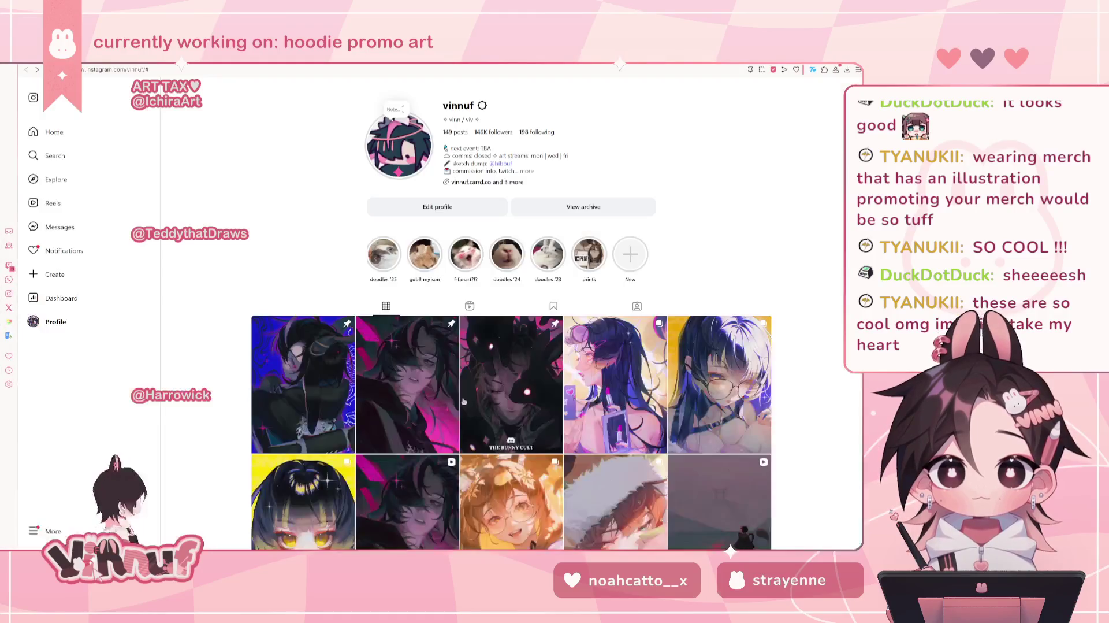
pyautogui.scroll(-1, 603, 343)
pyautogui.click(602, 342)
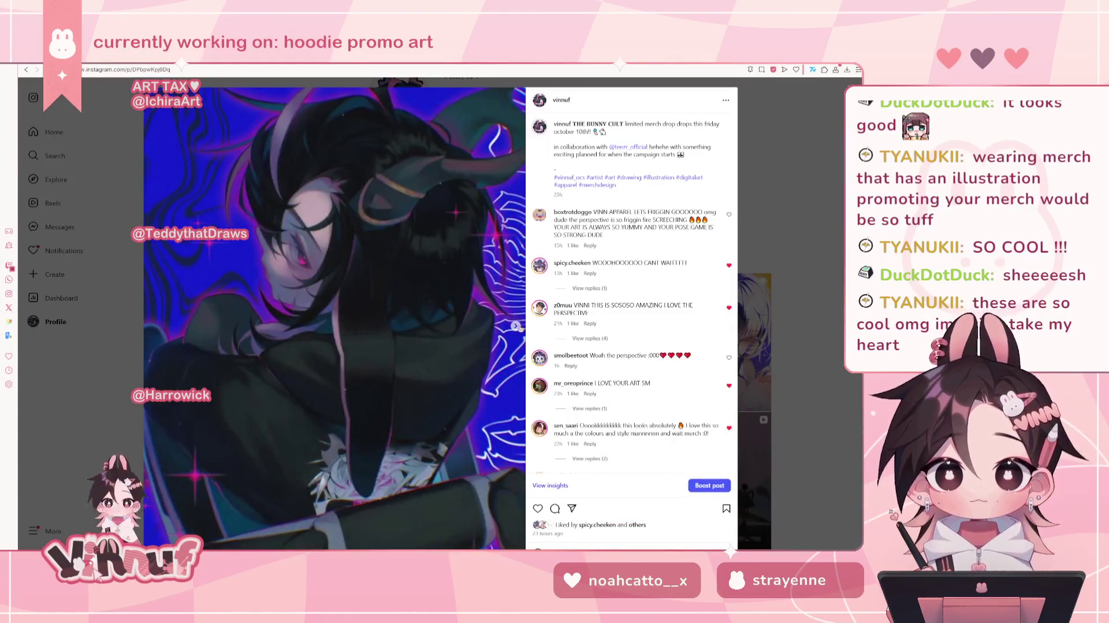